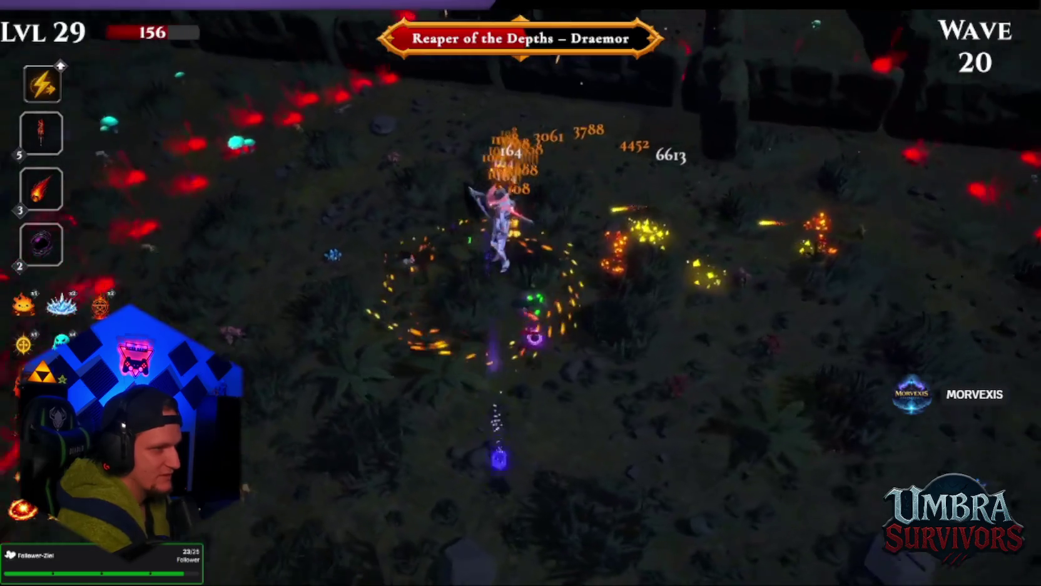
Step: Steer the character north, then up-left across the forest map with W and A, surviving from wave 20 into wave 21
key("w")
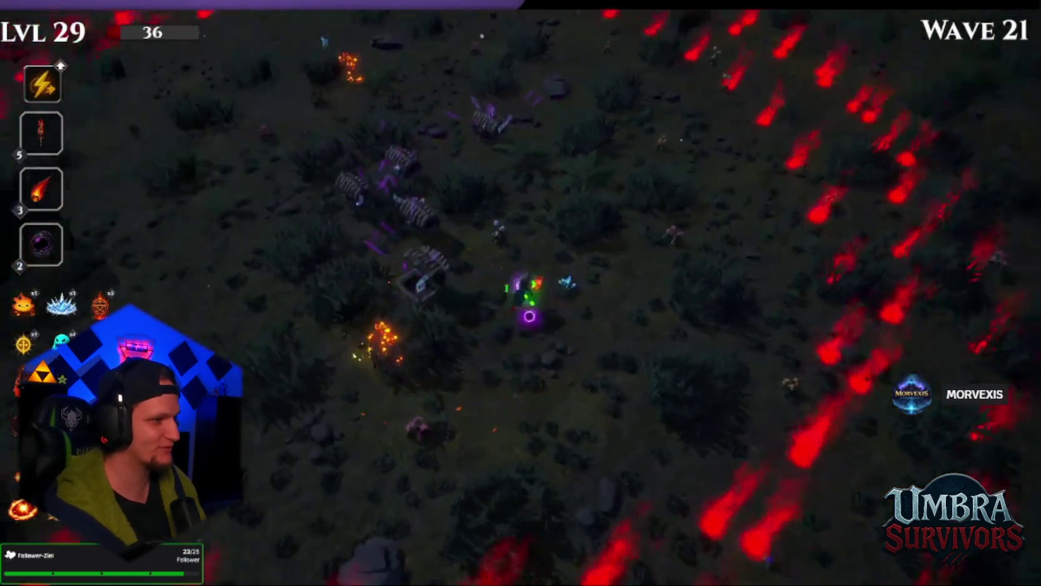
key("w")
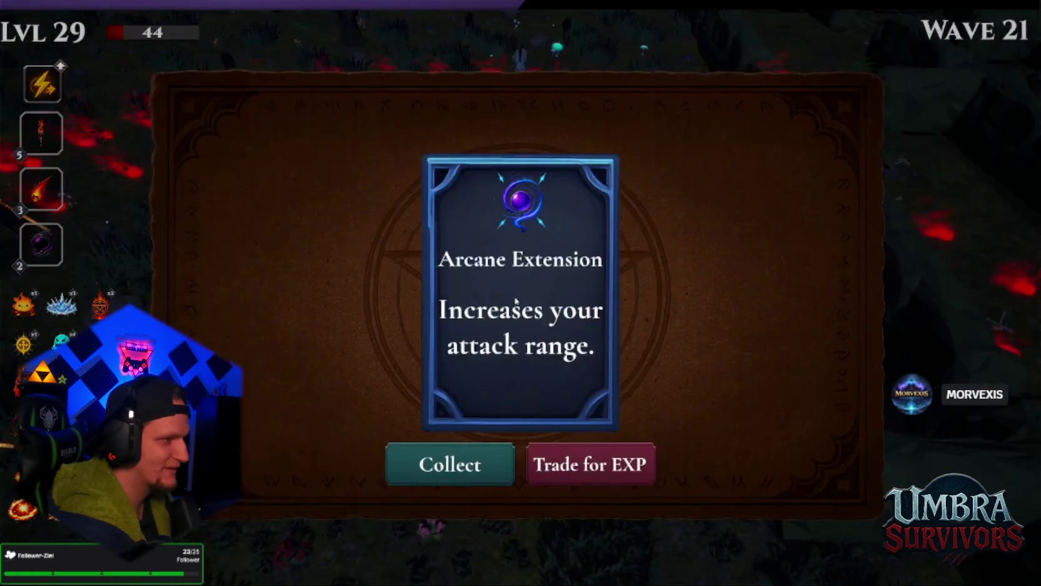
key("w")
key("a")
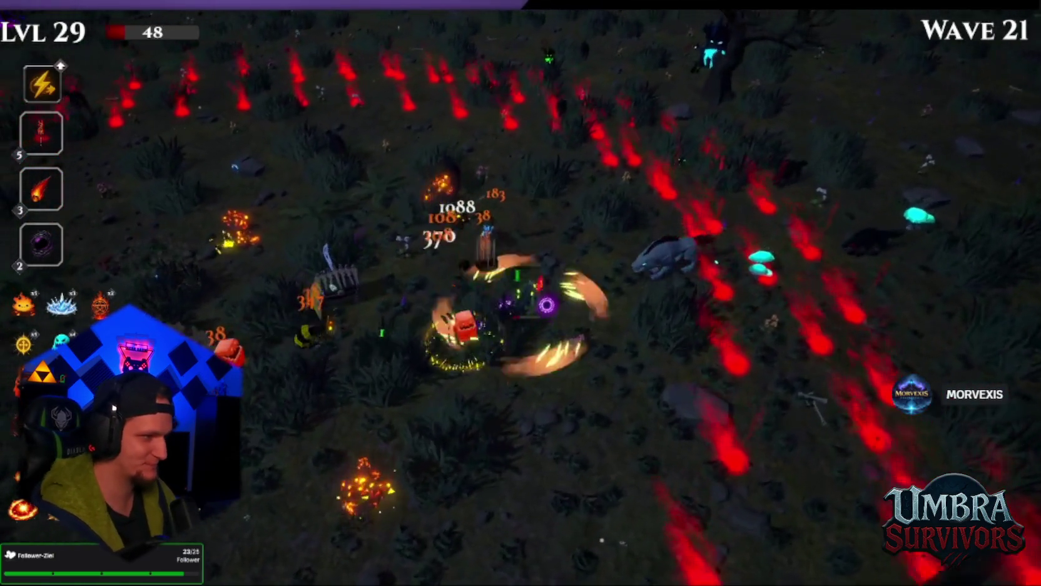
key("w")
key("a")
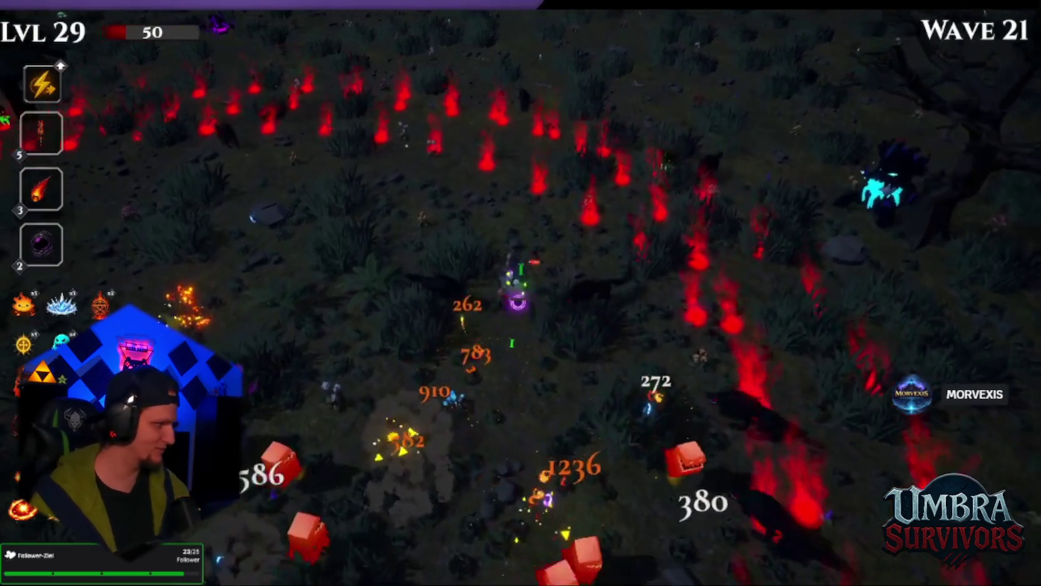
key("w")
key("a")
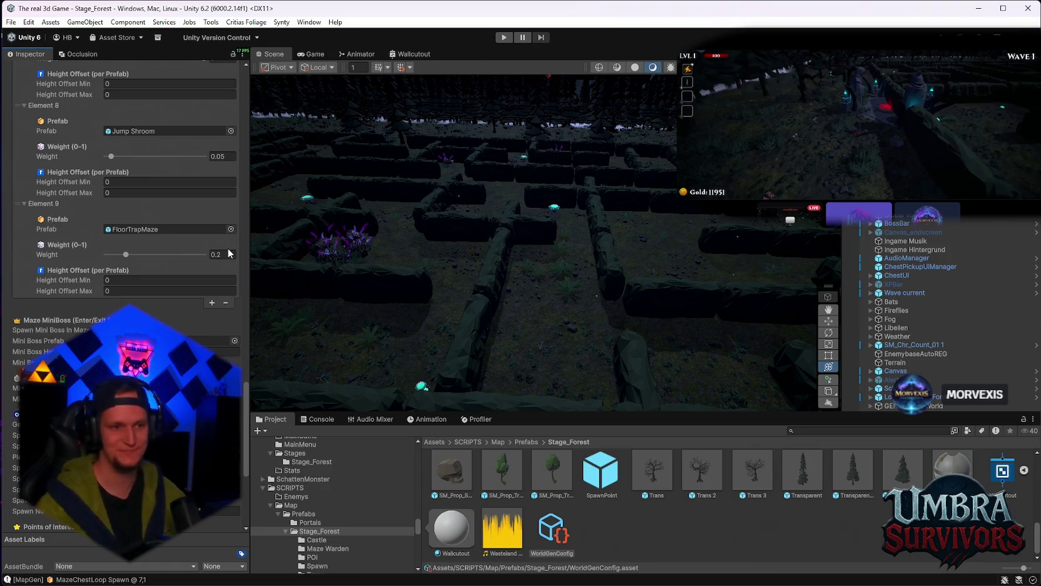
Step: Zoom and pan the Scene view over the maze, then select WorldGen to show its Map Generator settings
mouse_move(594, 266)
left_mouse_down()
mouse_move(572, 268)
mouse_move(620, 266)
mouse_move(486, 216)
mouse_move(615, 267)
mouse_move(475, 262)
mouse_move(584, 160)
mouse_move(546, 247)
mouse_move(574, 213)
mouse_move(651, 222)
mouse_move(452, 179)
mouse_move(583, 194)
mouse_move(390, 279)
mouse_move(524, 243)
mouse_move(500, 288)
mouse_move(511, 186)
mouse_move(601, 182)
mouse_move(627, 155)
mouse_move(537, 185)
mouse_move(556, 191)
left_mouse_up()
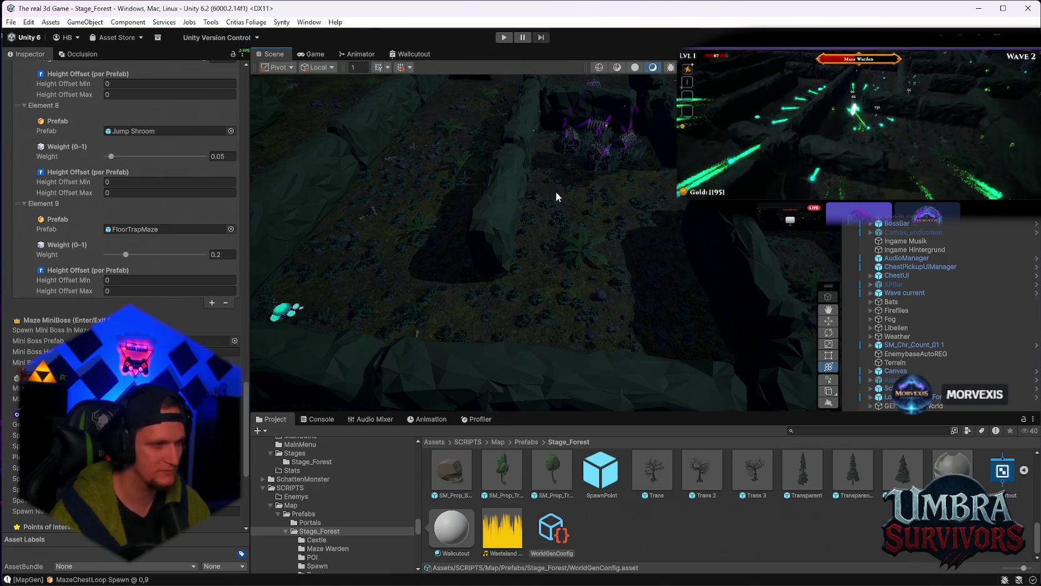
mouse_move(555, 196)
left_mouse_down()
mouse_move(564, 195)
mouse_move(572, 260)
mouse_move(567, 233)
mouse_move(461, 198)
mouse_move(605, 195)
left_mouse_up()
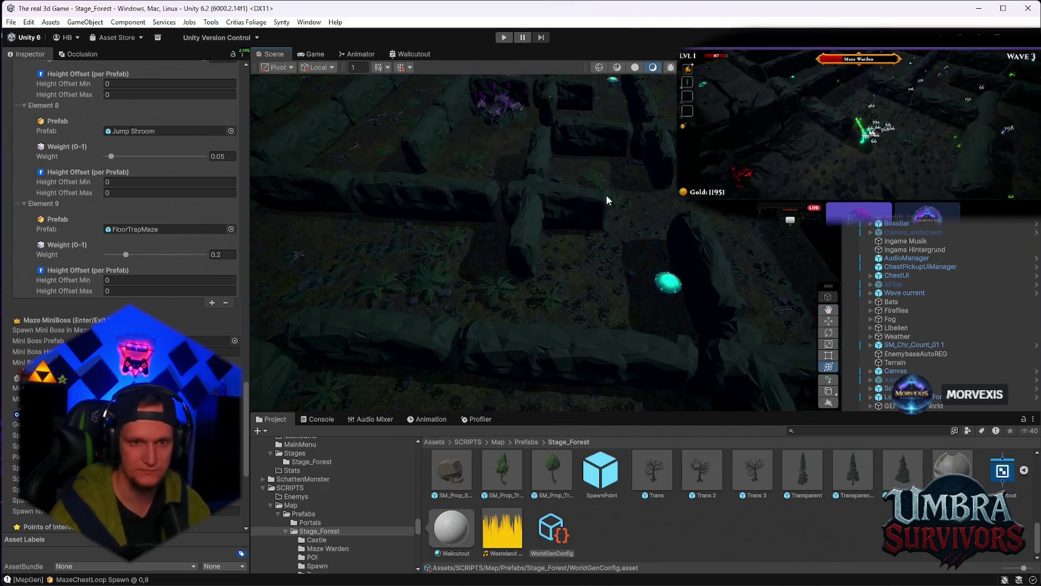
scroll(606, 195, "down", 5)
scroll(553, 245, "down", 5)
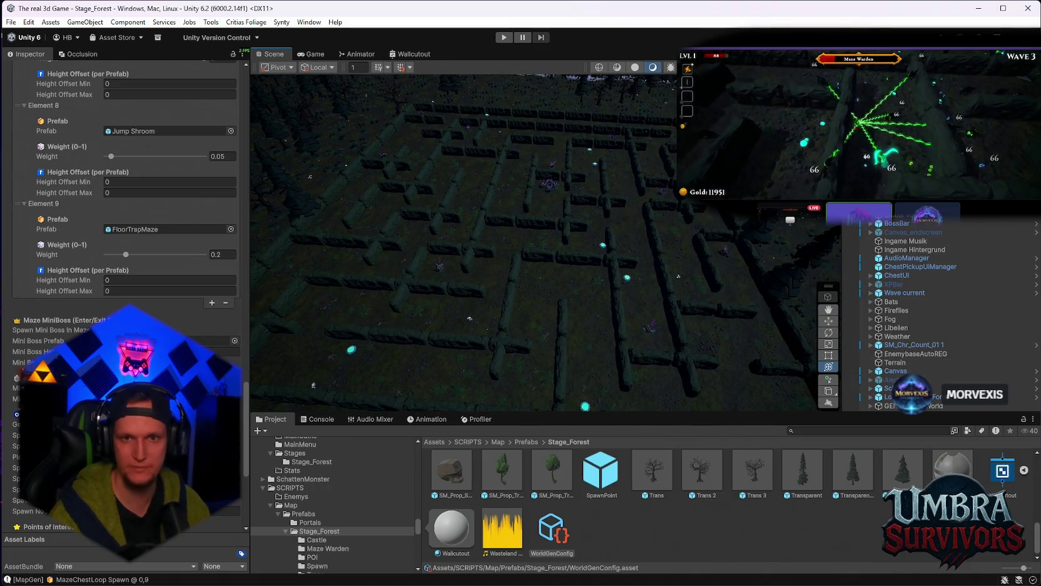
left_click(550, 188)
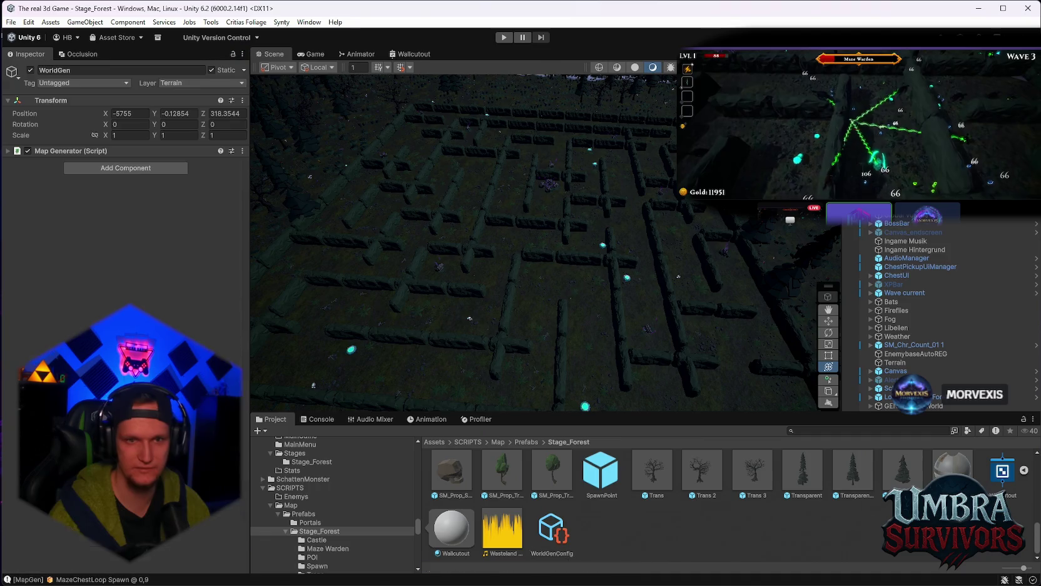
Step: In WorldGenConfig, set the Jump Shroom (Element 8) spawn weight to 0.001
left_click(552, 531)
scroll(187, 156, "down", 5)
scroll(241, 188, "down", 15)
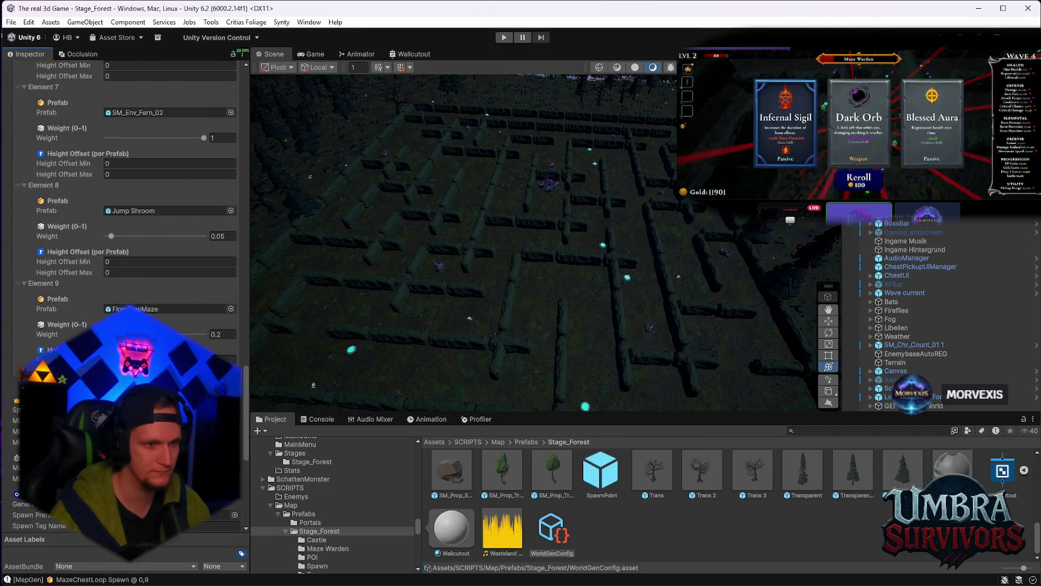
left_click(233, 164)
type("0.001")
key("Return")
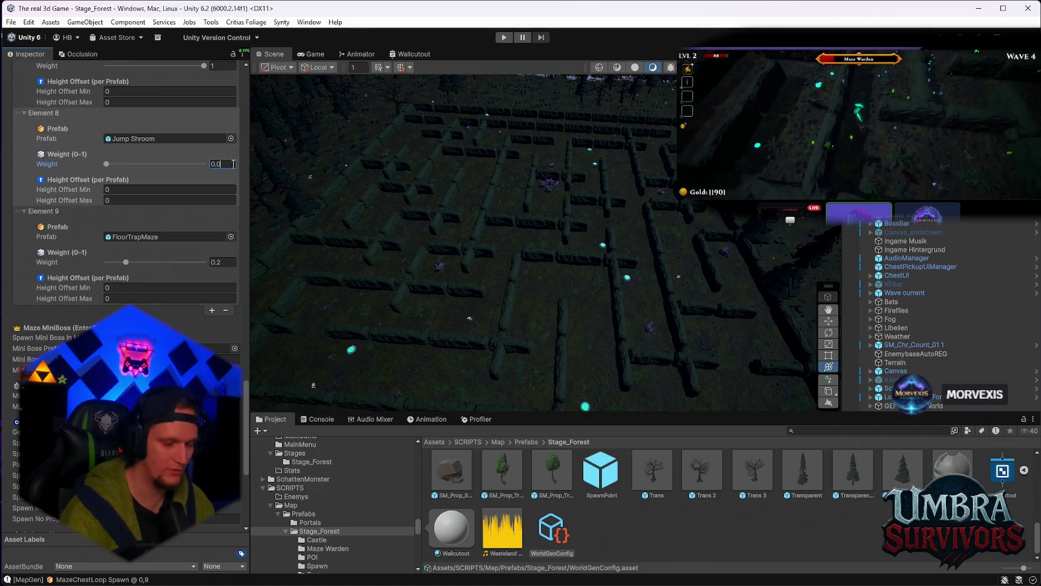
Step: Regenerate the maze with Generate World from the Map Generator menu
scroll(148, 222, "up", 3)
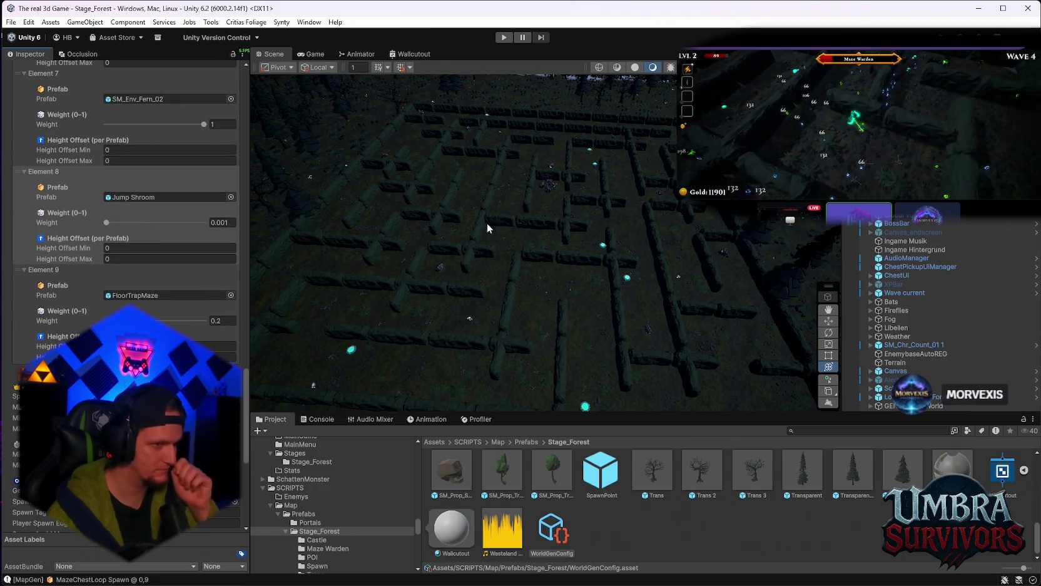
scroll(182, 246, "up", 2)
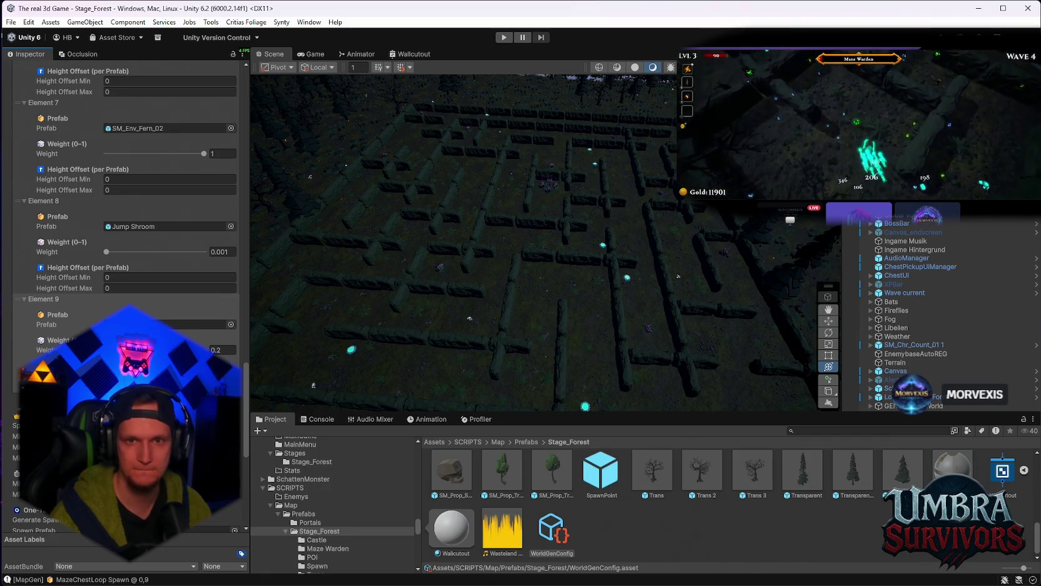
left_click(242, 151)
left_click(280, 300)
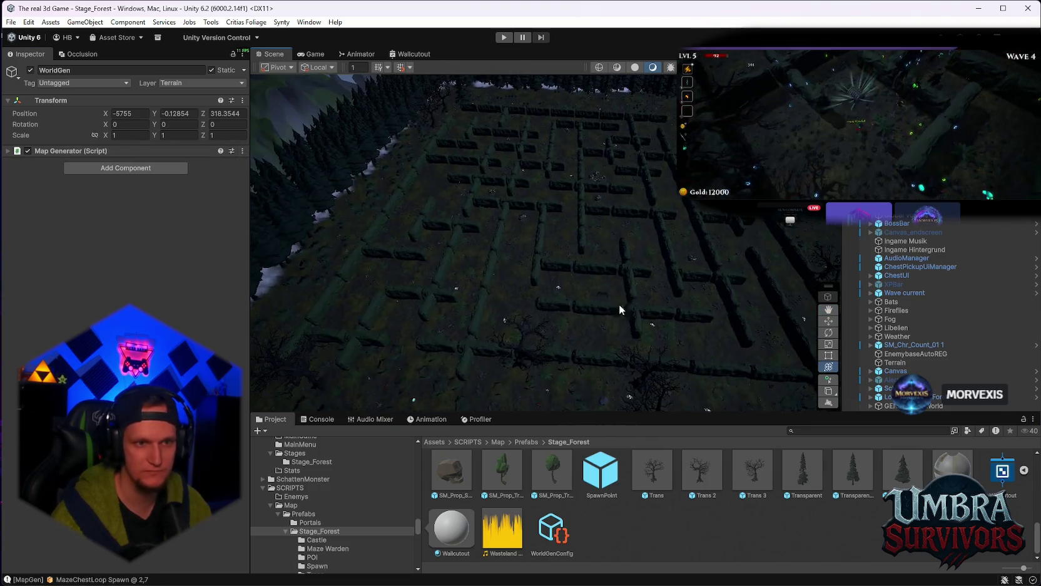
Step: Pan and zoom the Scene view across several areas of the regenerated maze
scroll(631, 305, "up", 5)
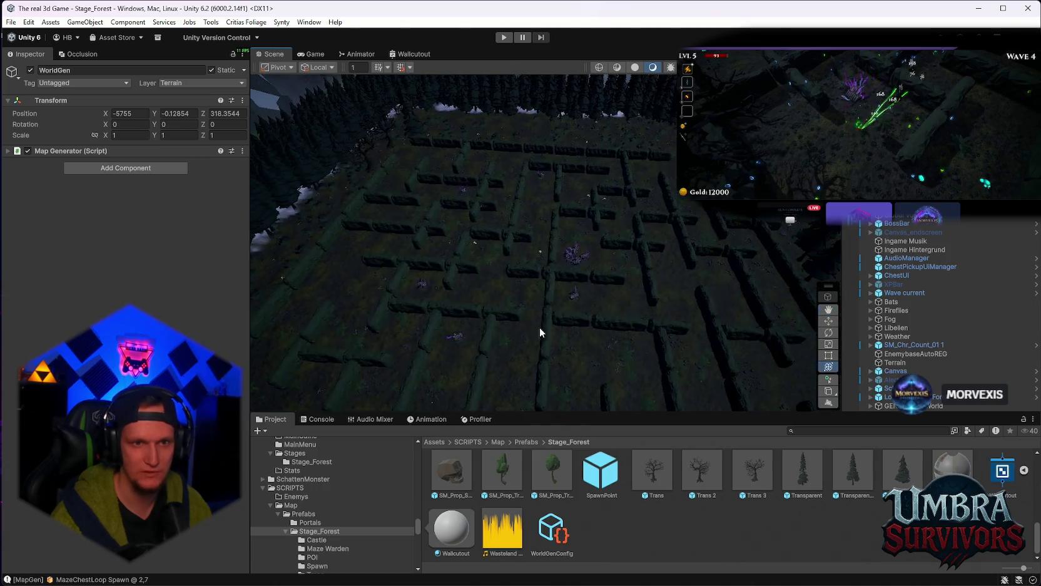
scroll(519, 352, "up", 5)
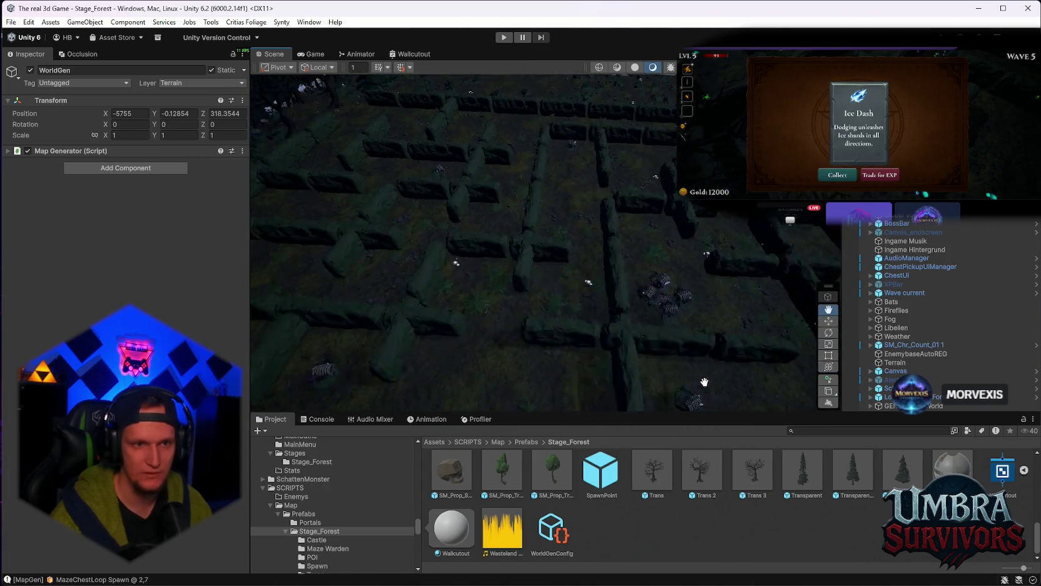
left_click_drag(686, 375, 624, 371)
scroll(559, 311, "up", 3)
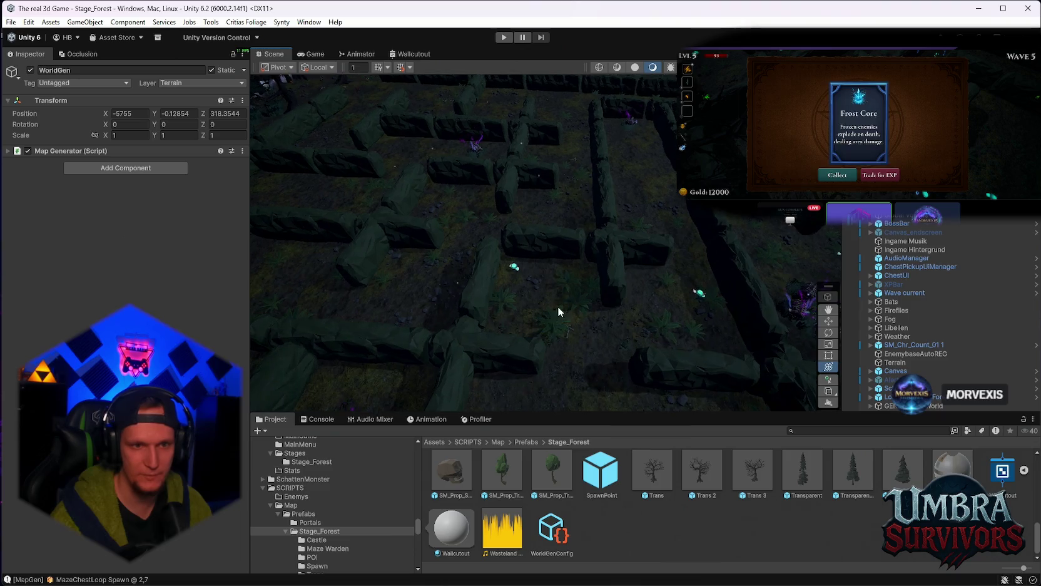
scroll(558, 307, "up", 10)
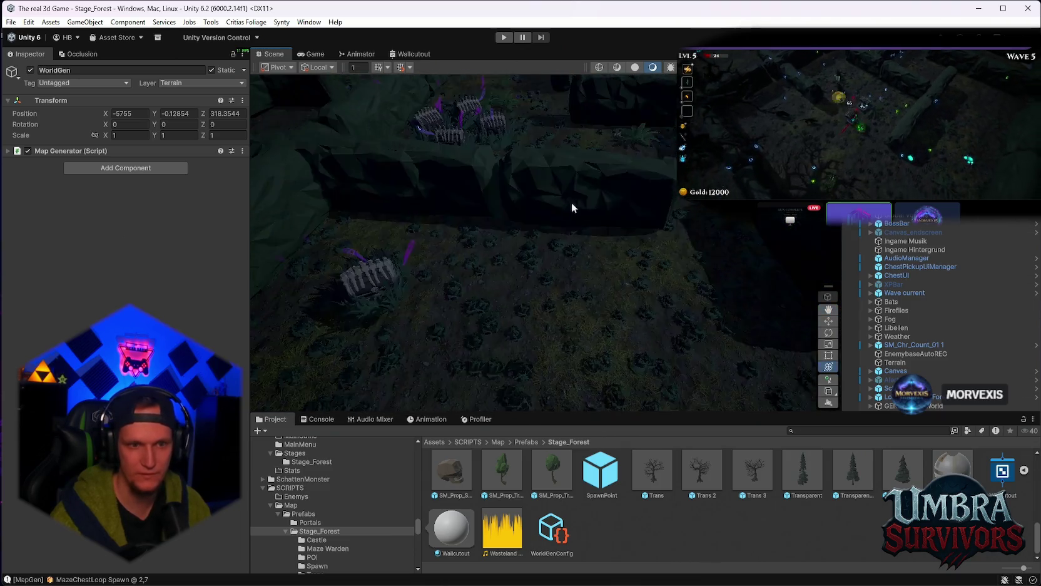
scroll(469, 277, "down", 10)
left_click_drag(502, 274, 635, 238)
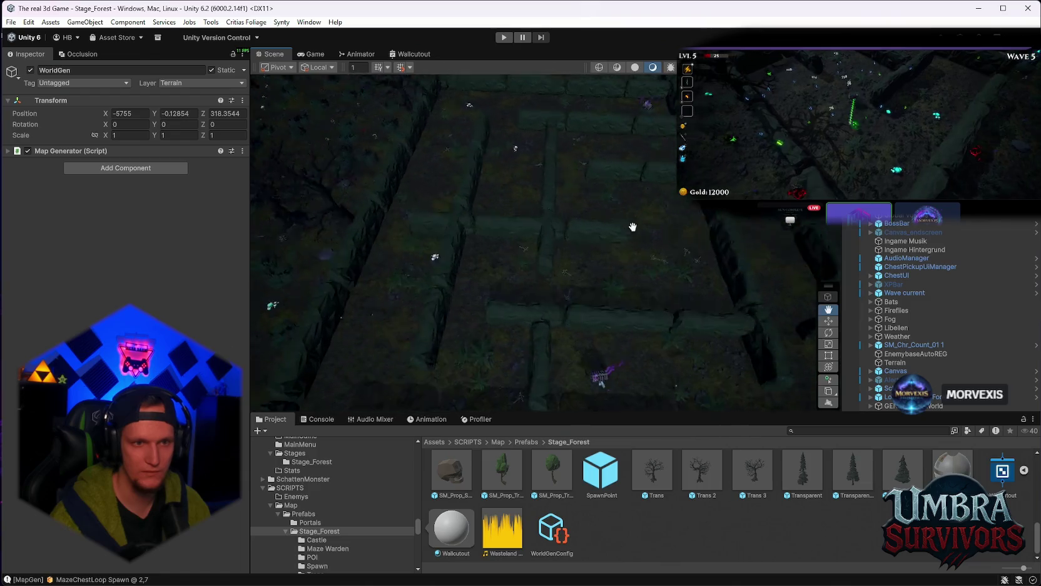
scroll(629, 228, "down", 3)
scroll(539, 145, "up", 3)
mouse_move(364, 150)
left_mouse_down()
mouse_move(507, 241)
mouse_move(533, 276)
mouse_move(519, 283)
mouse_move(749, 373)
mouse_move(621, 225)
mouse_move(599, 263)
mouse_move(496, 299)
mouse_move(557, 165)
mouse_move(551, 207)
mouse_move(597, 163)
mouse_move(401, 231)
left_mouse_up()
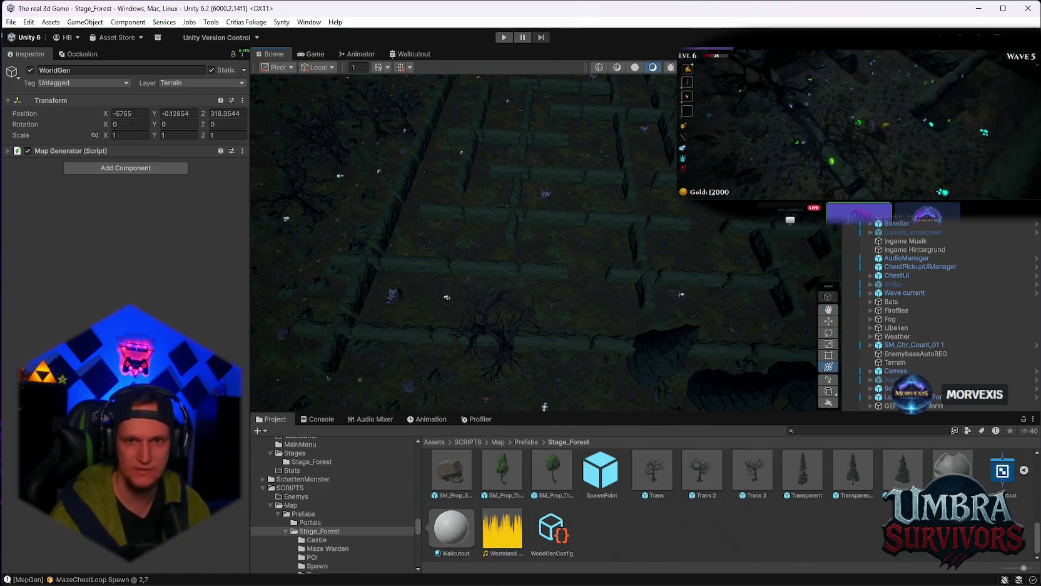
Step: Reopen WorldGenConfig and scroll to the Element list showing Jump Shroom at weight 0.001
left_click(446, 296)
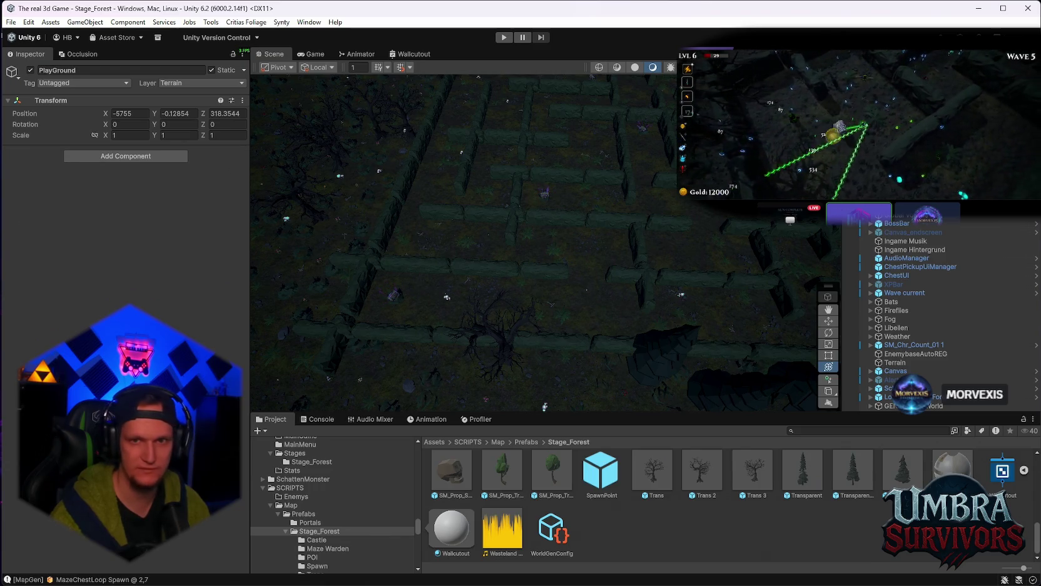
left_click(446, 296)
left_click(551, 528)
left_click_drag(243, 127, 246, 407)
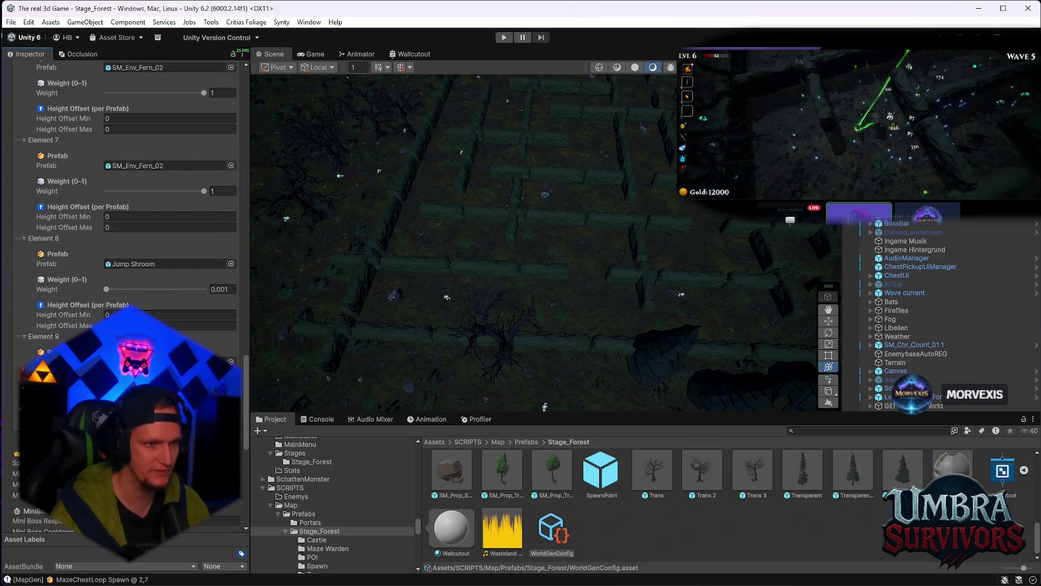
Step: Change the Jump Shroom weight from 0.001 to 0.005
left_click(233, 289)
key("BackSpace")
type("5")
key("Return")
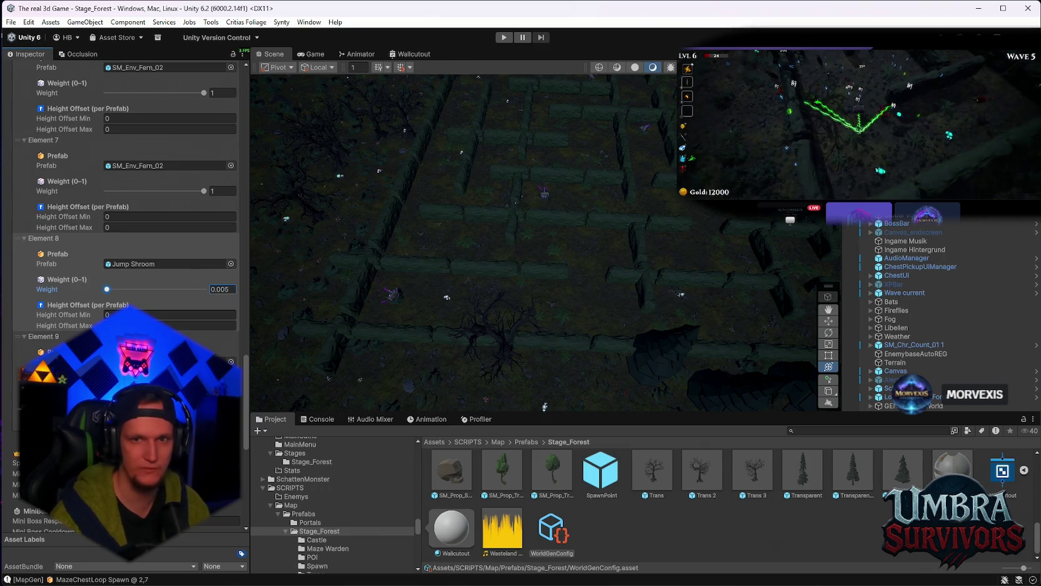
Step: Regenerate the world from WorldGen's Map Generator menu and pan over the new maze layout
left_click(269, 188)
left_click(242, 151)
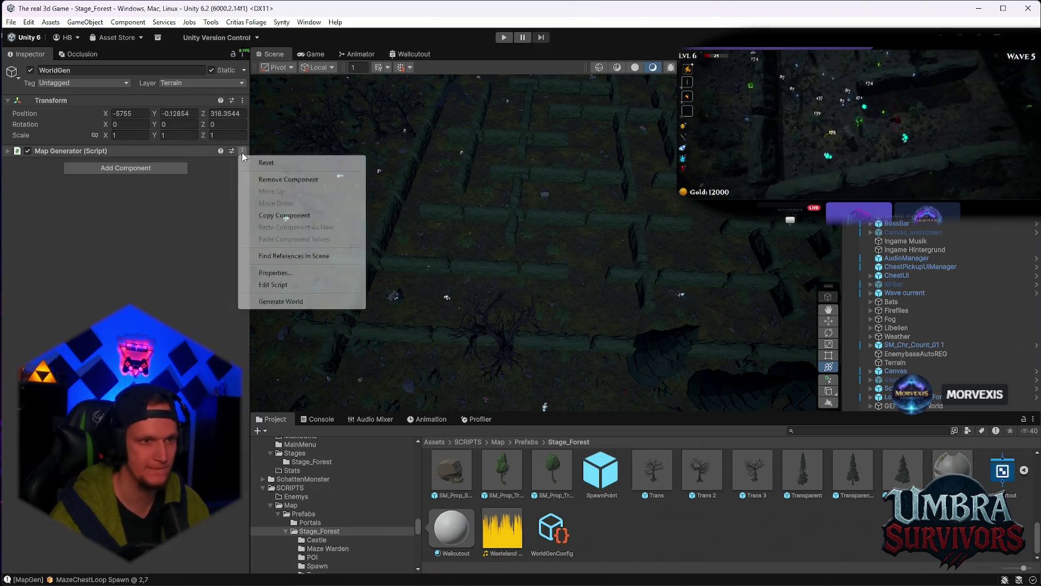
left_click(281, 301)
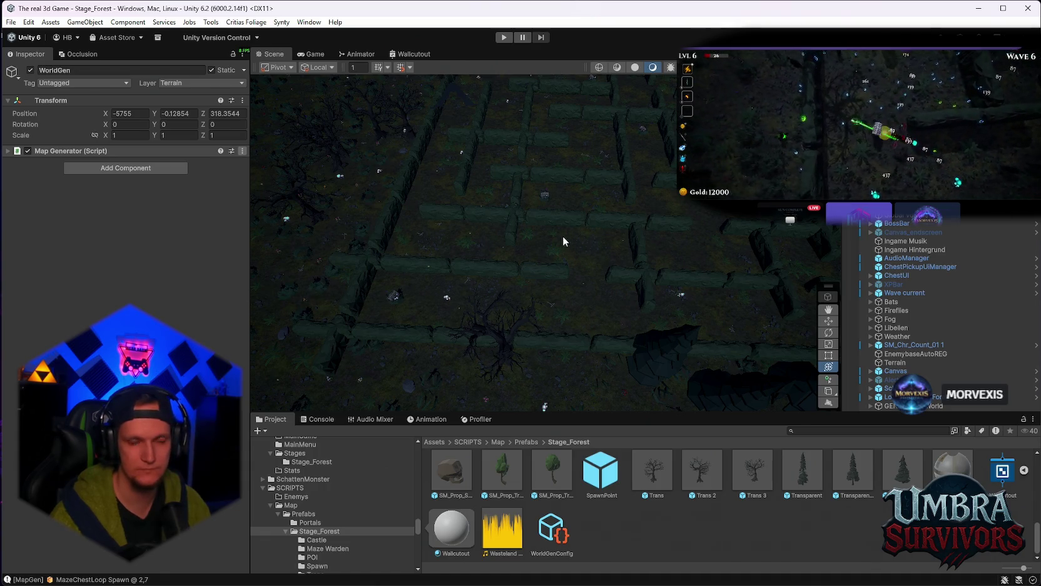
mouse_move(611, 206)
left_mouse_down()
mouse_move(592, 198)
mouse_move(619, 209)
mouse_move(540, 332)
mouse_move(560, 144)
mouse_move(482, 169)
mouse_move(532, 272)
mouse_move(618, 330)
mouse_move(696, 286)
mouse_move(697, 249)
mouse_move(527, 150)
mouse_move(581, 175)
mouse_move(546, 214)
left_mouse_up()
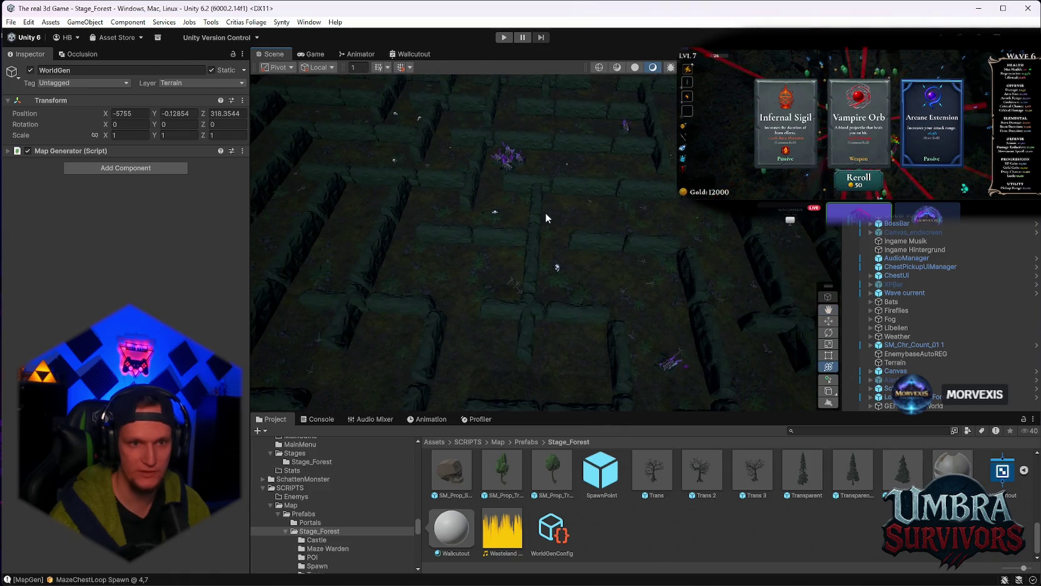
scroll(544, 217, "down", 5)
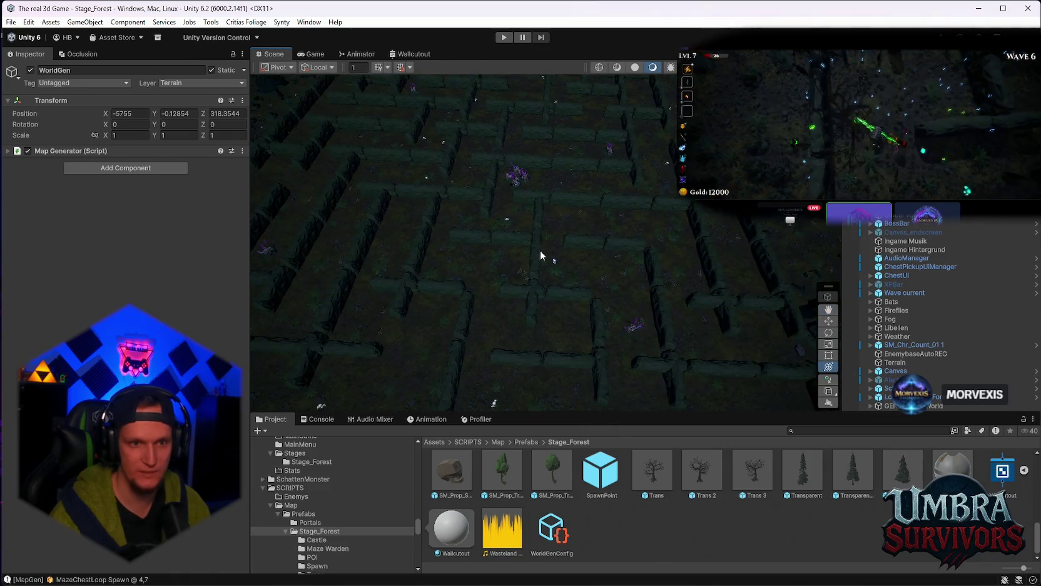
left_click(242, 151)
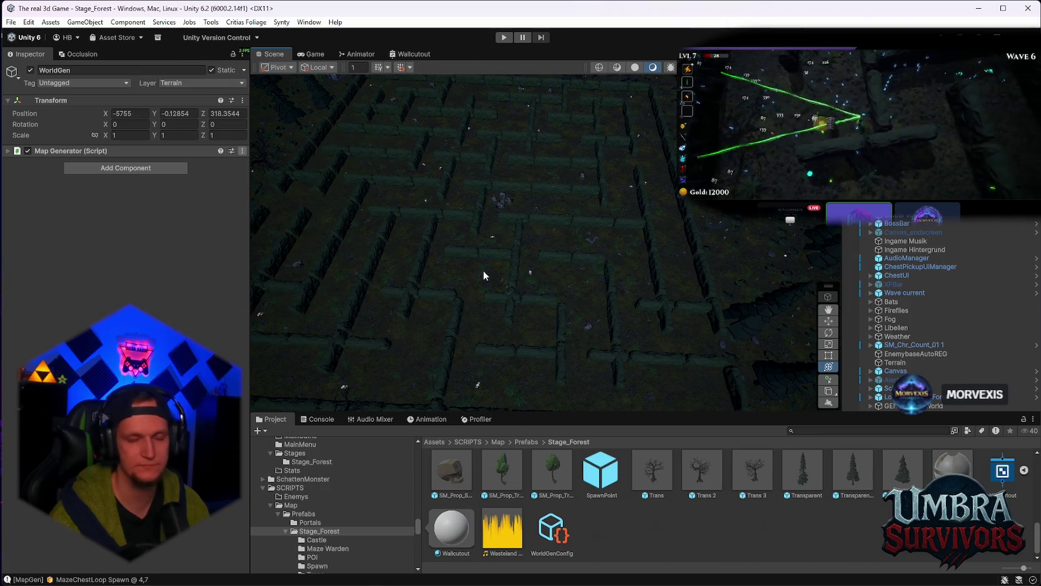
mouse_move(544, 226)
left_mouse_down()
mouse_move(537, 239)
mouse_move(578, 163)
mouse_move(534, 284)
mouse_move(548, 302)
mouse_move(562, 244)
mouse_move(609, 372)
mouse_move(633, 69)
left_mouse_up()
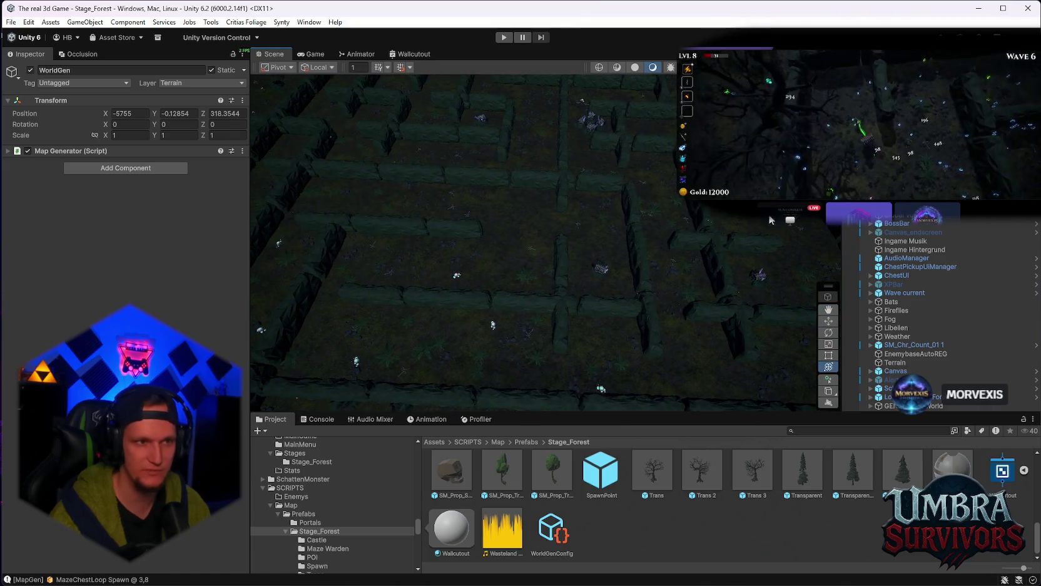
left_click(549, 526)
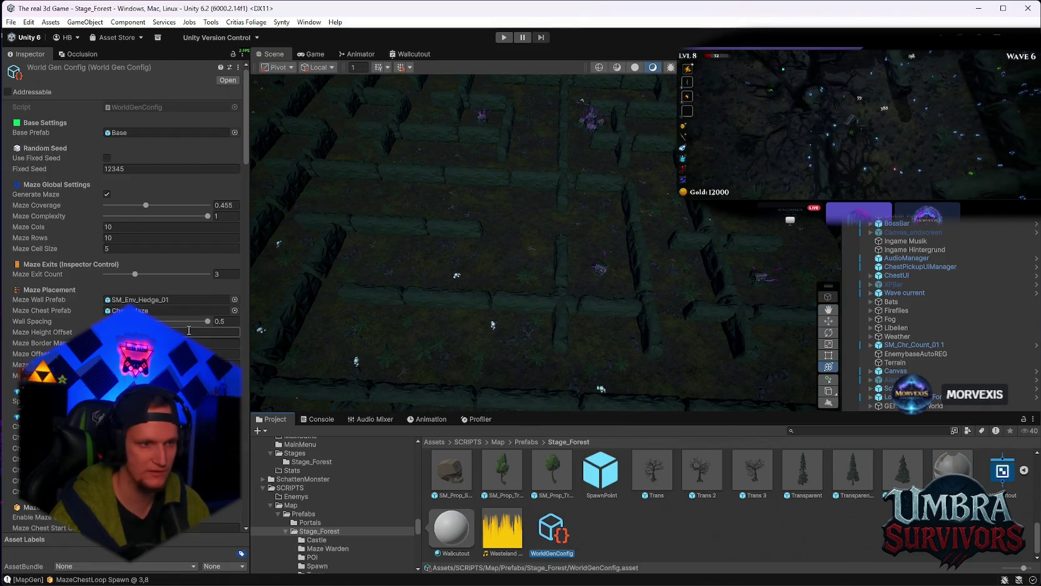
Step: Regenerate the maze, pan over the new wall layout, then scroll WorldGenConfig to Element 8
mouse_move(244, 137)
left_mouse_down()
mouse_move(243, 419)
mouse_move(238, 360)
left_mouse_up()
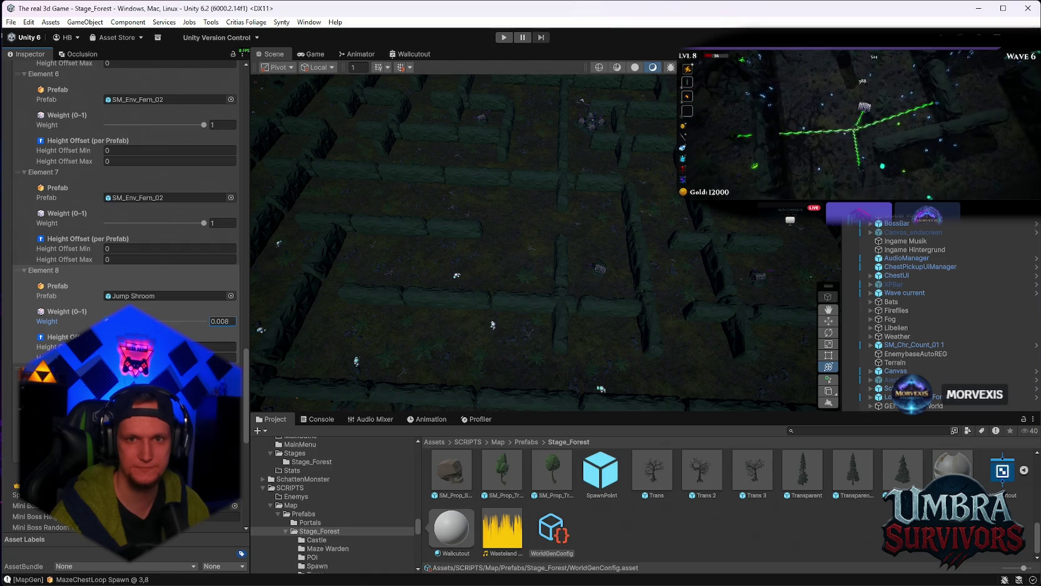
left_click(242, 151)
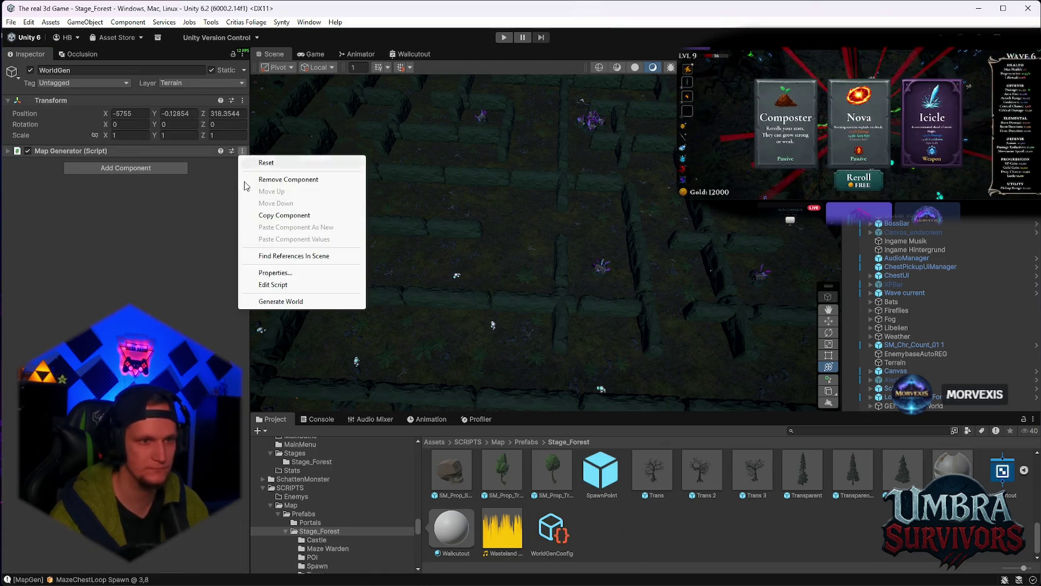
left_click(264, 303)
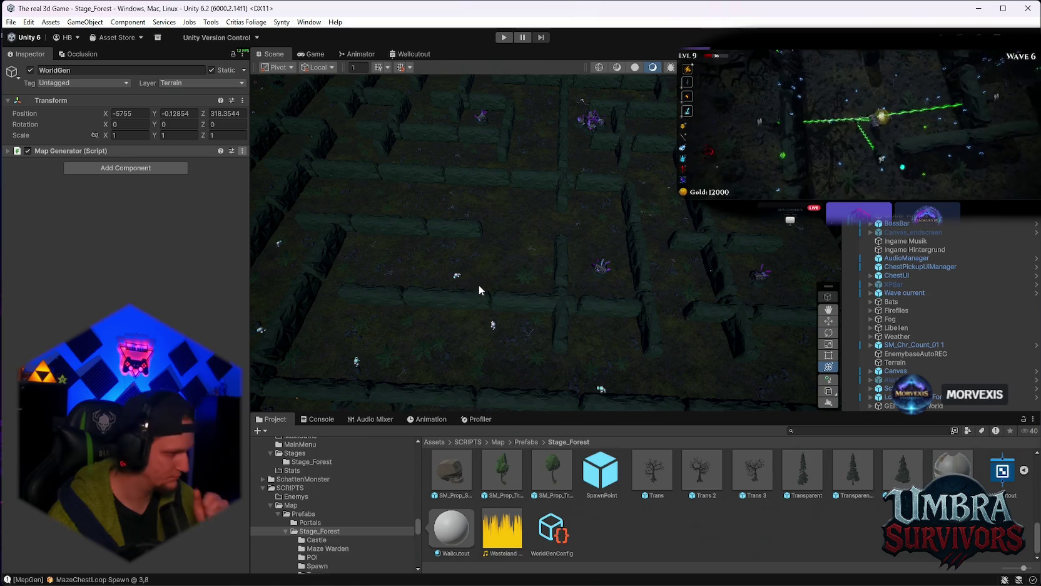
mouse_move(478, 227)
left_mouse_down()
mouse_move(471, 264)
mouse_move(415, 299)
mouse_move(579, 224)
mouse_move(557, 137)
mouse_move(539, 167)
mouse_move(450, 192)
mouse_move(406, 257)
mouse_move(560, 247)
mouse_move(588, 213)
mouse_move(733, 215)
left_mouse_up()
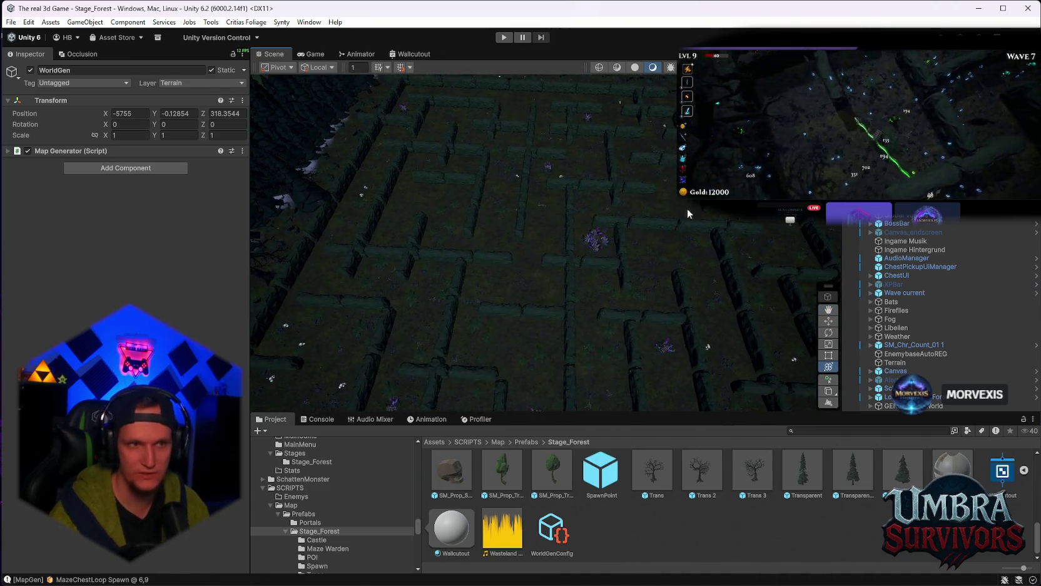
left_click(242, 151)
left_click(531, 269)
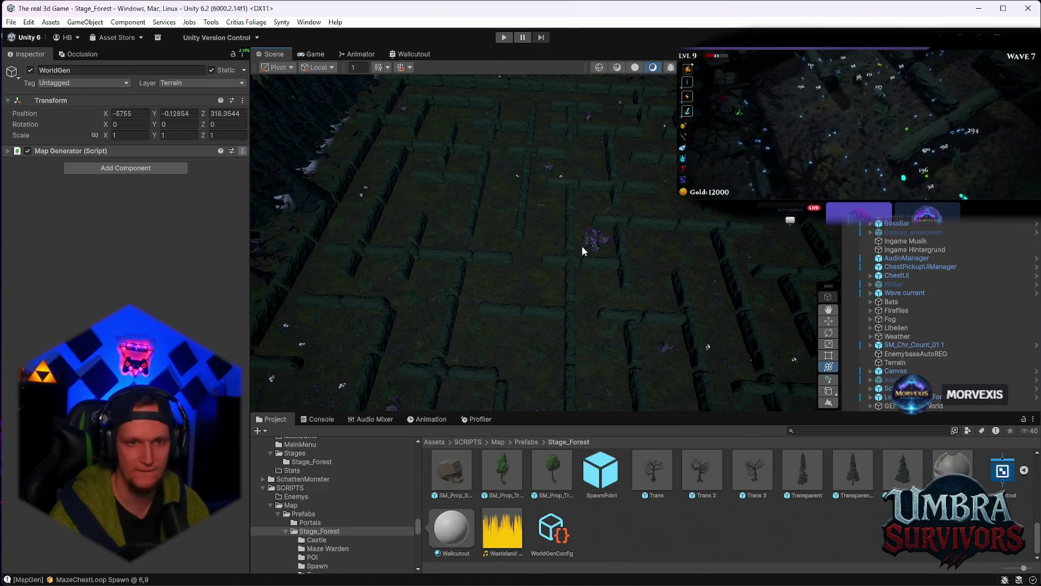
mouse_move(674, 268)
left_mouse_down()
mouse_move(540, 178)
mouse_move(608, 179)
mouse_move(646, 219)
mouse_move(456, 169)
mouse_move(510, 315)
mouse_move(598, 361)
mouse_move(623, 240)
mouse_move(252, 205)
left_mouse_up()
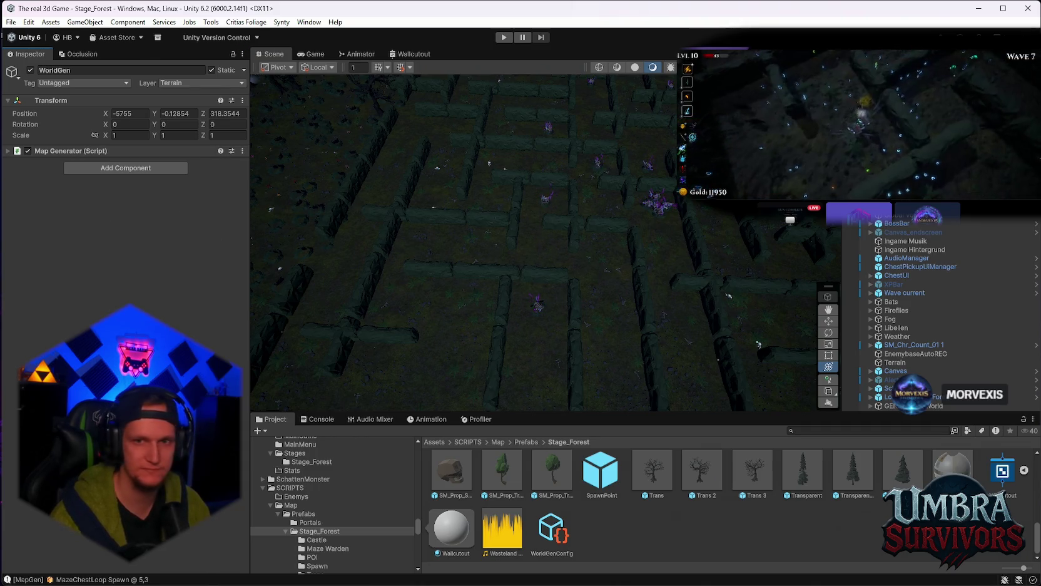
left_click(552, 529)
scroll(244, 263, "down", 20)
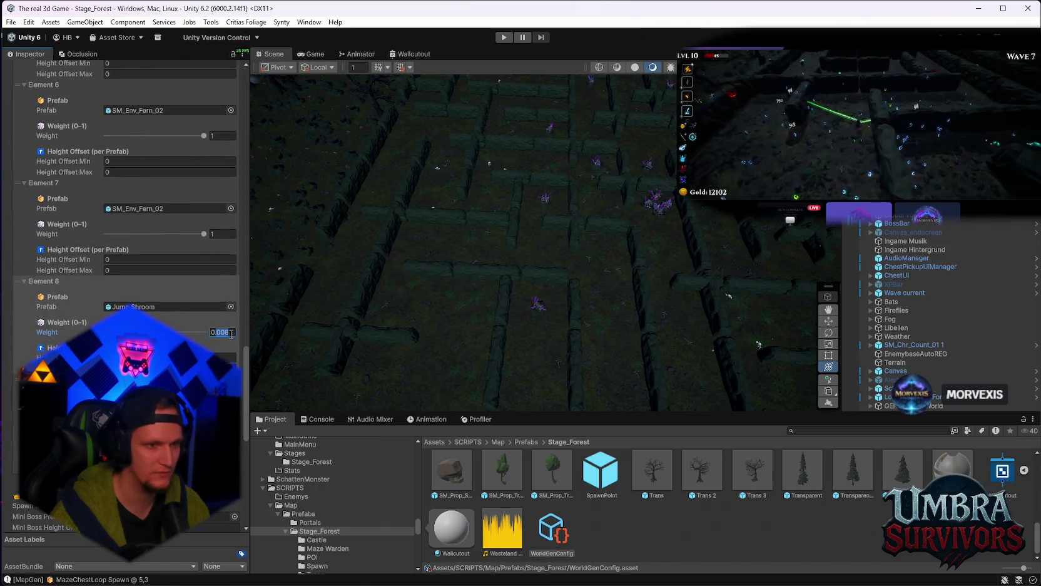
Step: Commit the Jump Shroom weight of 0.01 and regenerate the world from WorldGen
key("Return")
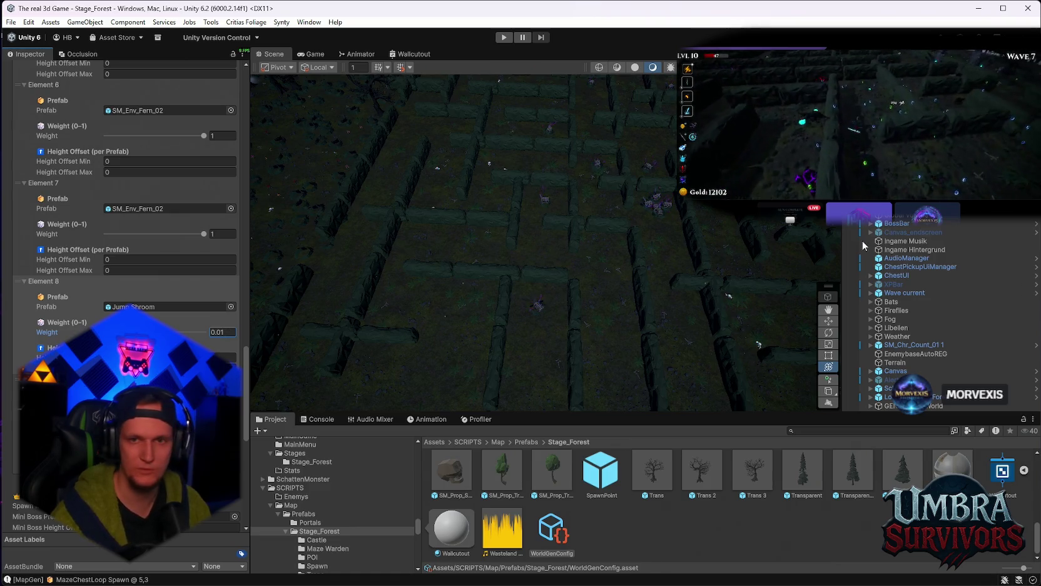
left_click(475, 250)
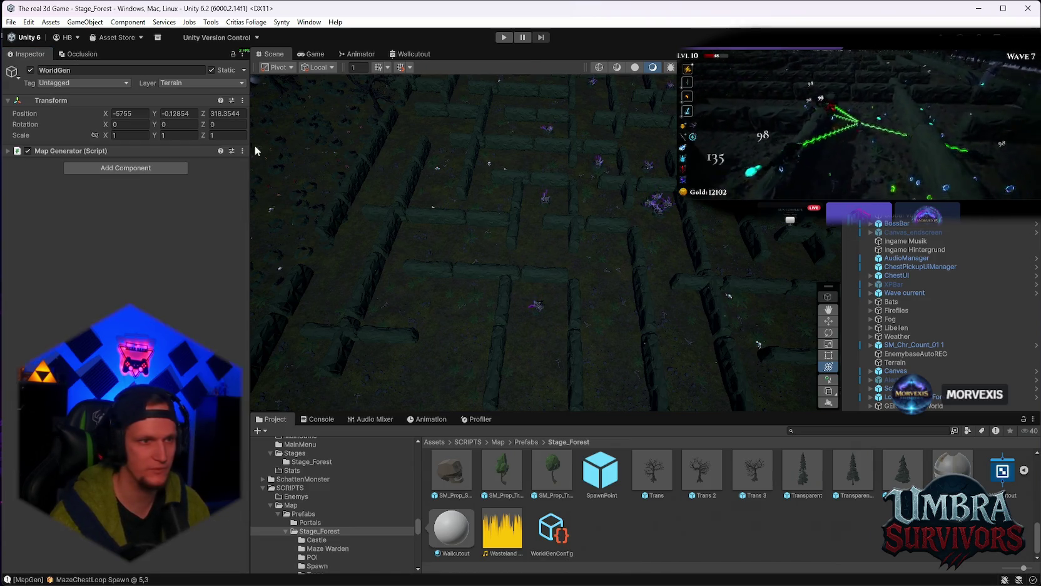
left_click(242, 150)
left_click(325, 301)
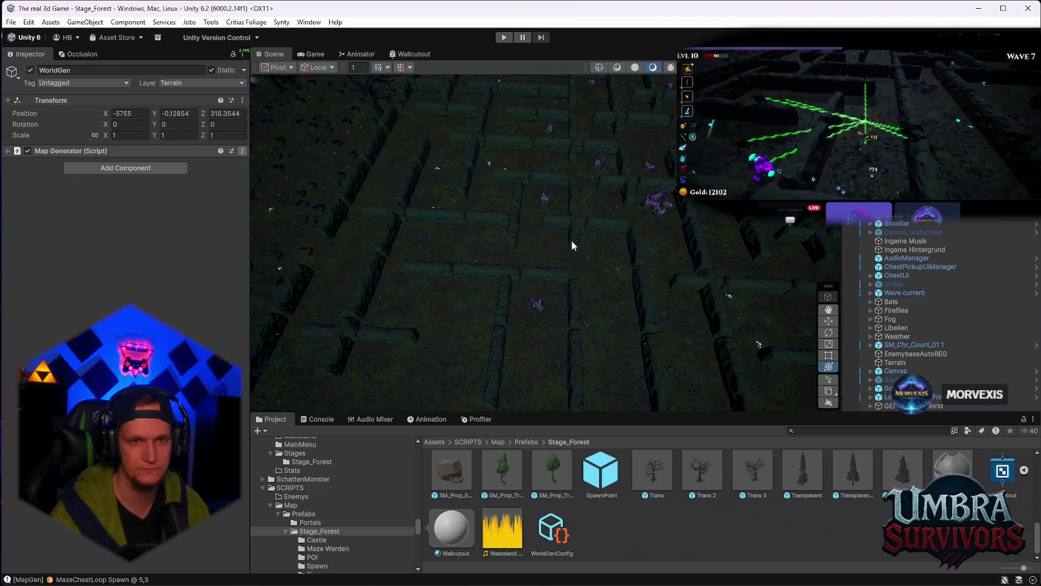
Step: Switch to the pan tool and view the regenerated maze from another angle
key("q")
mouse_move(429, 212)
left_mouse_down()
mouse_move(511, 263)
mouse_move(558, 221)
mouse_move(530, 192)
mouse_move(532, 281)
mouse_move(553, 293)
mouse_move(516, 317)
left_mouse_up()
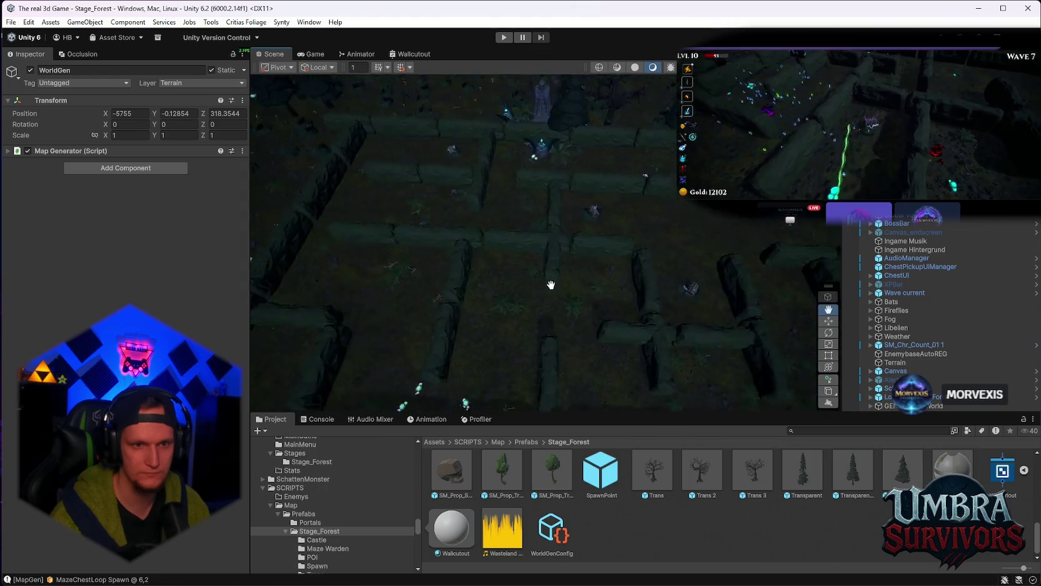
scroll(557, 276, "up", 5)
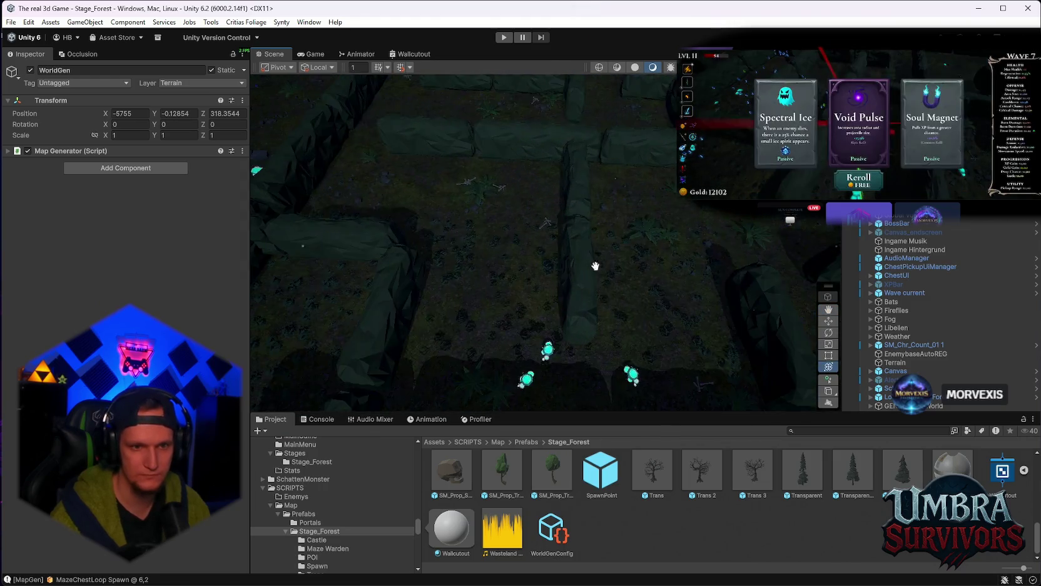
mouse_move(595, 266)
left_mouse_down()
mouse_move(587, 213)
mouse_move(670, 204)
mouse_move(596, 171)
mouse_move(527, 157)
mouse_move(516, 349)
mouse_move(592, 272)
mouse_move(648, 378)
mouse_move(528, 302)
mouse_move(532, 286)
mouse_move(515, 281)
mouse_move(581, 272)
mouse_move(234, 219)
left_mouse_up()
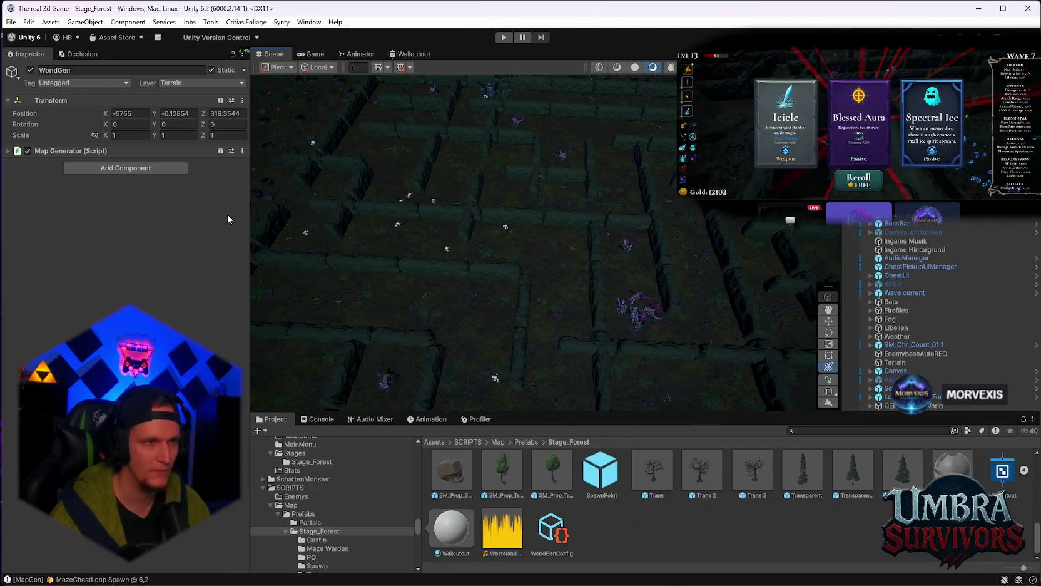
Step: Set the Jump Shroom weight to 0.015 in WorldGenConfig and regenerate the maze from WorldGen
left_click(562, 536)
scroll(125, 250, "down", 15)
left_click_drag(246, 216, 239, 353)
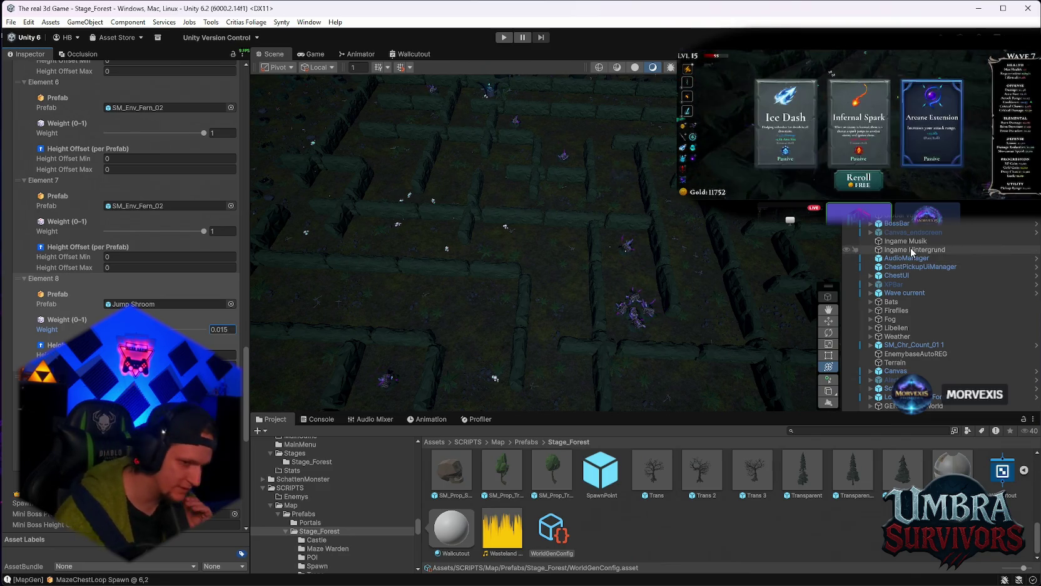
left_click(386, 154)
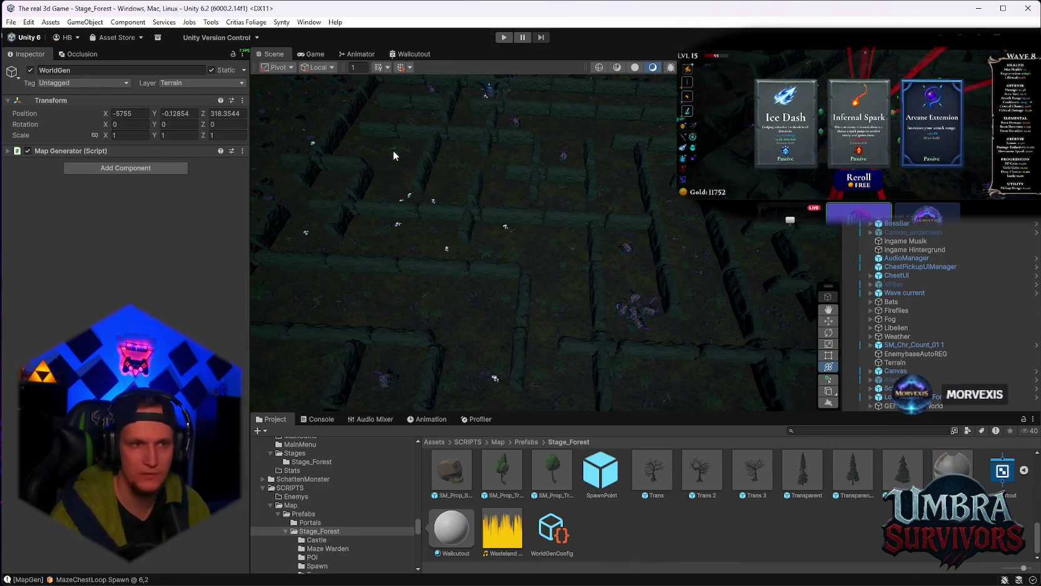
left_click(243, 151)
left_click(274, 303)
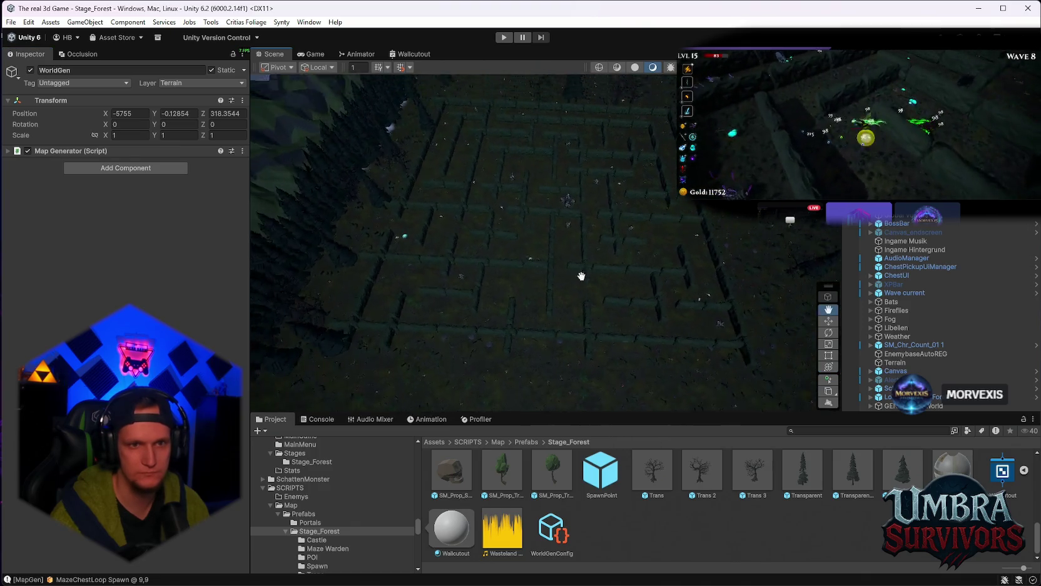
mouse_move(542, 273)
left_mouse_down()
mouse_move(542, 366)
mouse_move(556, 184)
mouse_move(533, 230)
left_mouse_up()
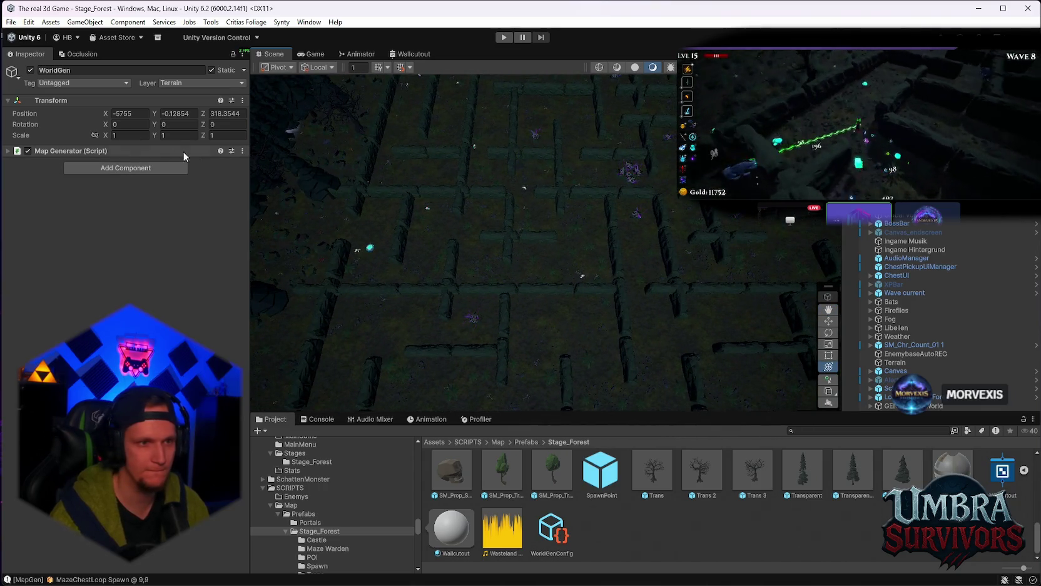
Step: Regenerate the maze twice more, zooming and panning over each new layout
left_click(242, 151)
left_click(285, 299)
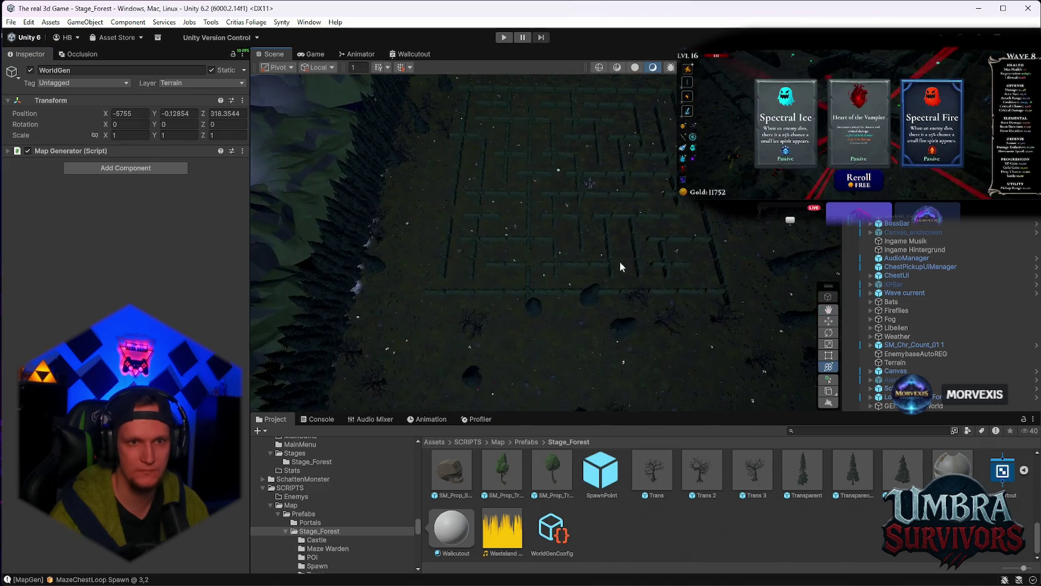
scroll(568, 217, "up", 6)
mouse_move(567, 293)
left_mouse_down()
mouse_move(584, 336)
mouse_move(628, 361)
mouse_move(540, 278)
mouse_move(557, 167)
mouse_move(563, 216)
left_mouse_up()
left_click(242, 151)
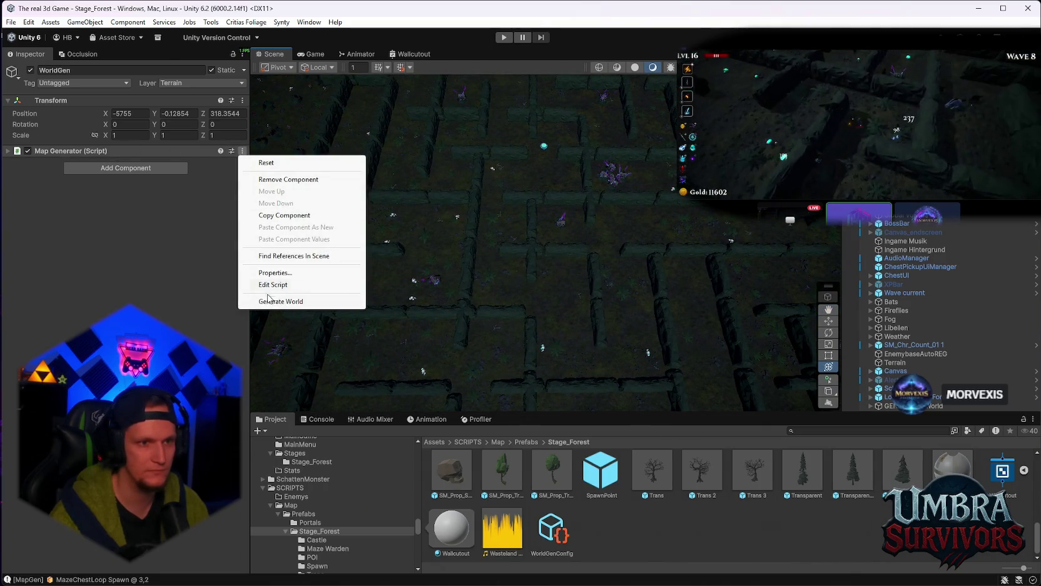
left_click(276, 301)
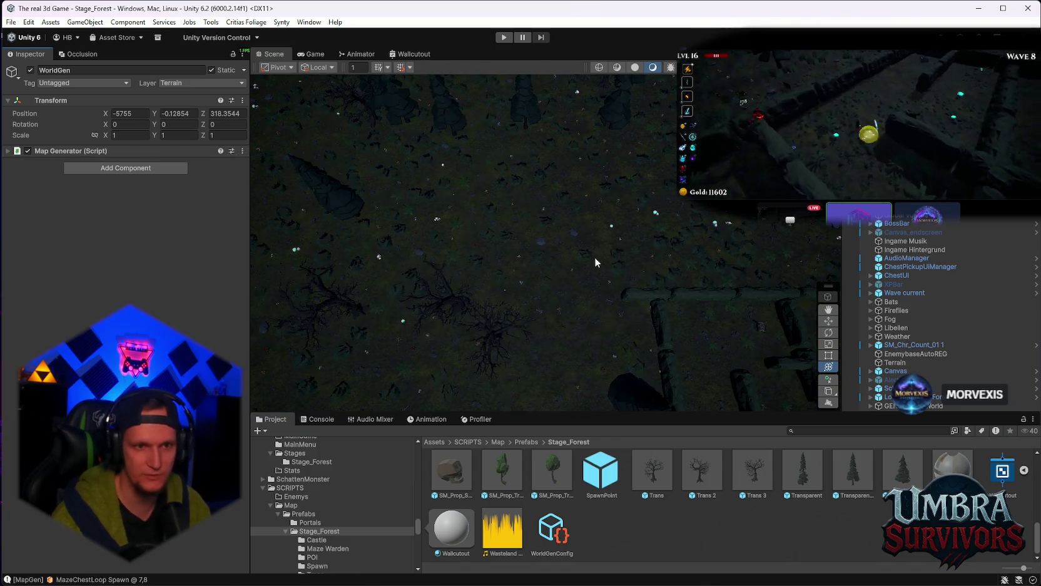
mouse_move(530, 179)
left_mouse_down()
mouse_move(586, 143)
mouse_move(581, 111)
mouse_move(476, 204)
left_mouse_up()
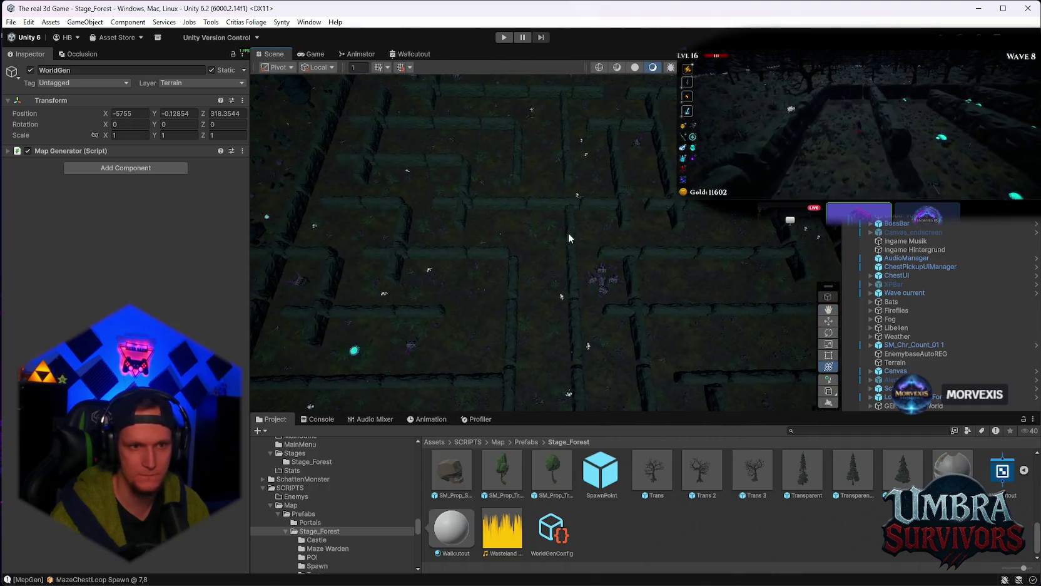
Step: Regenerate once more, inspect the new maze, and reselect WorldGenConfig
left_click(243, 151)
left_click(282, 301)
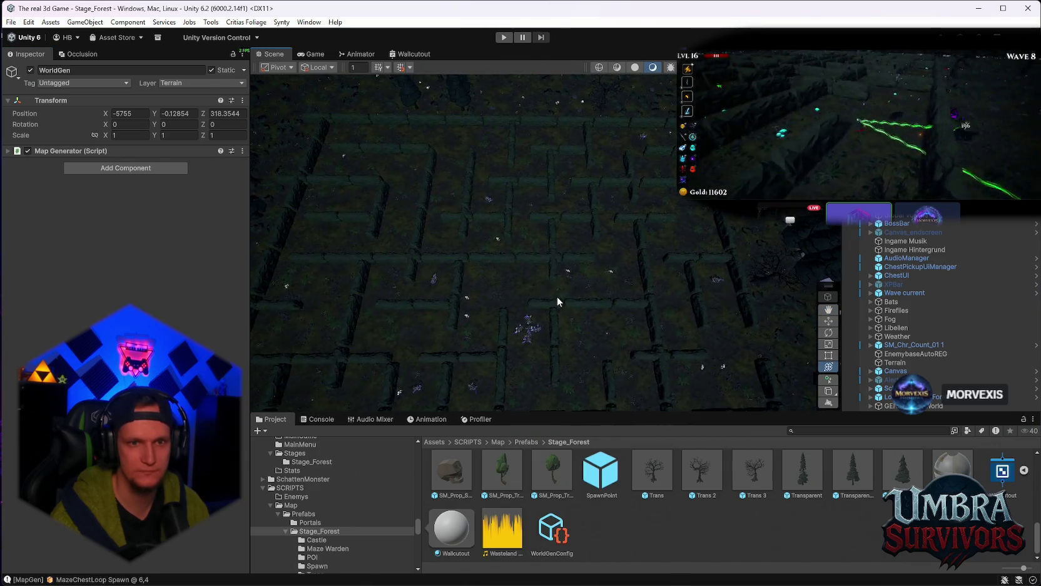
scroll(556, 296, "up", 5)
scroll(538, 188, "down", 5)
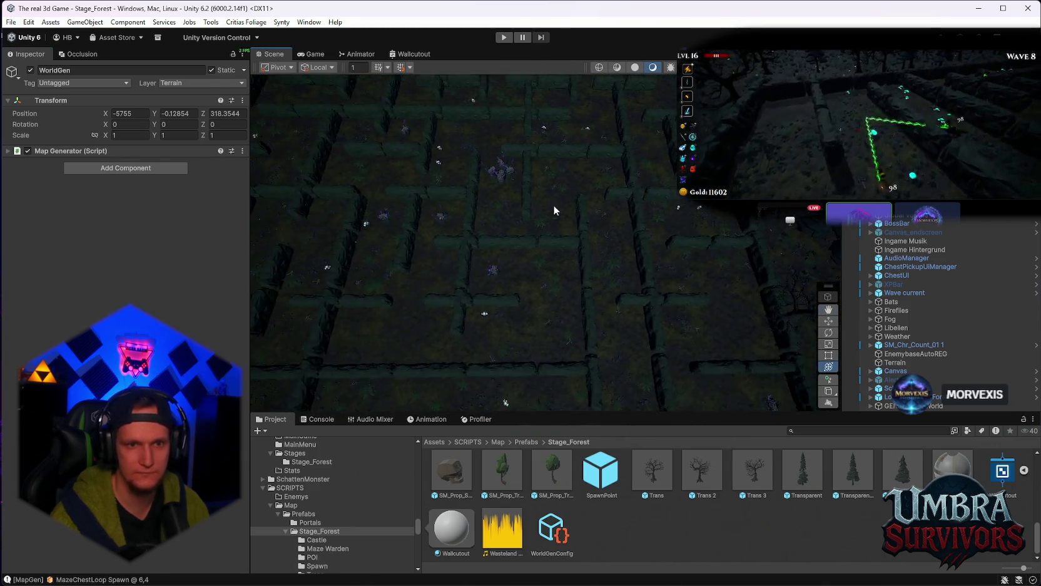
left_click_drag(657, 247, 597, 293)
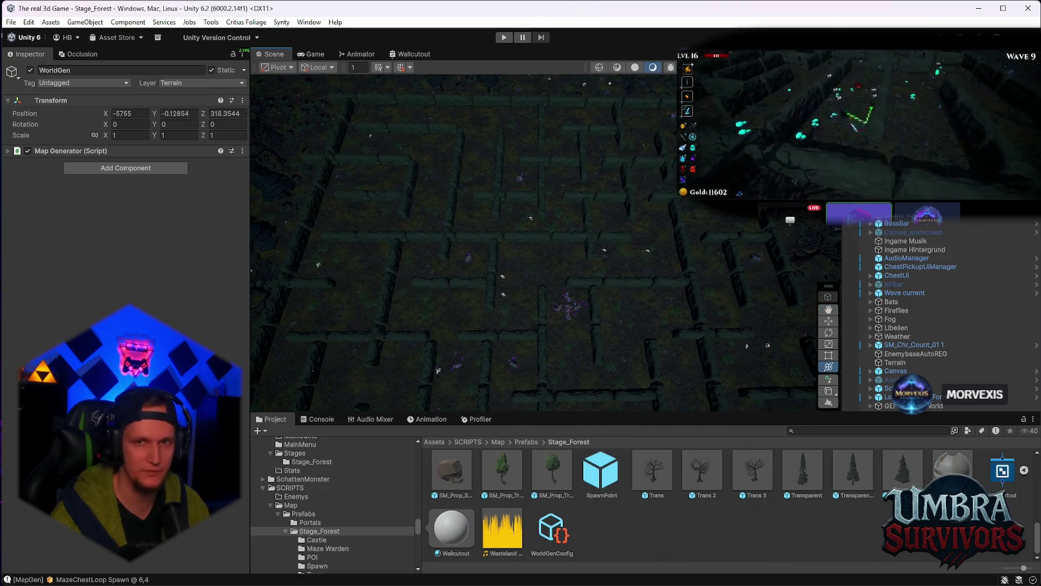
left_click(542, 531)
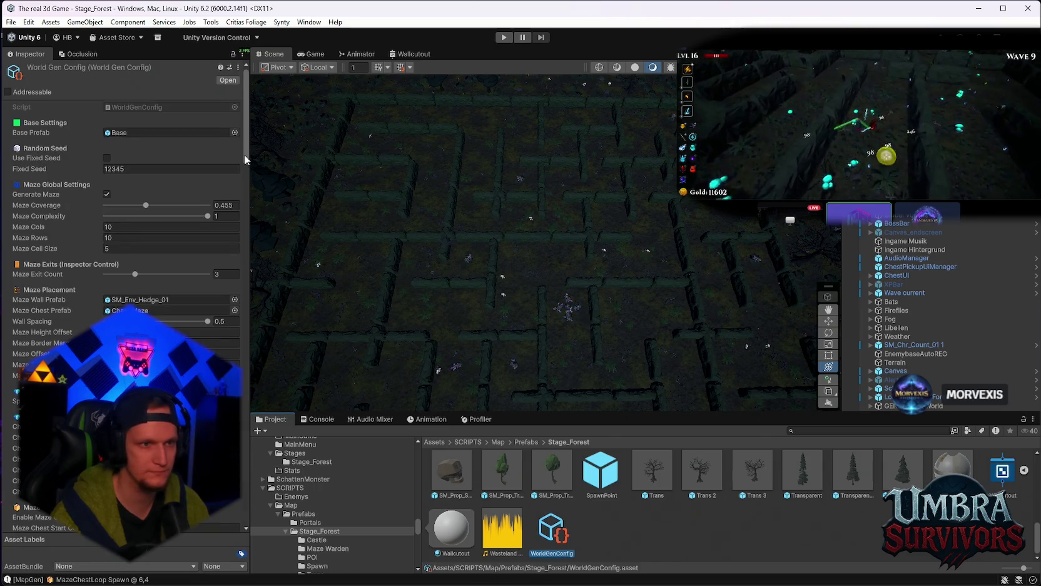
Step: Regenerate the maze from WorldGen's Map Generator menu and pan over the result
scroll(235, 285, "down", 15)
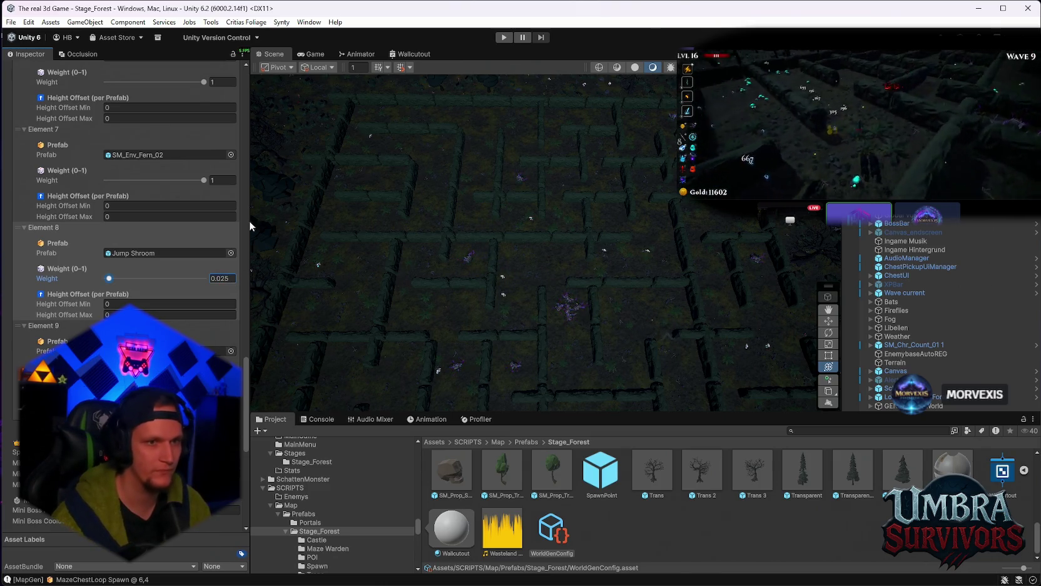
left_click(279, 179)
left_click(242, 152)
left_click(301, 301)
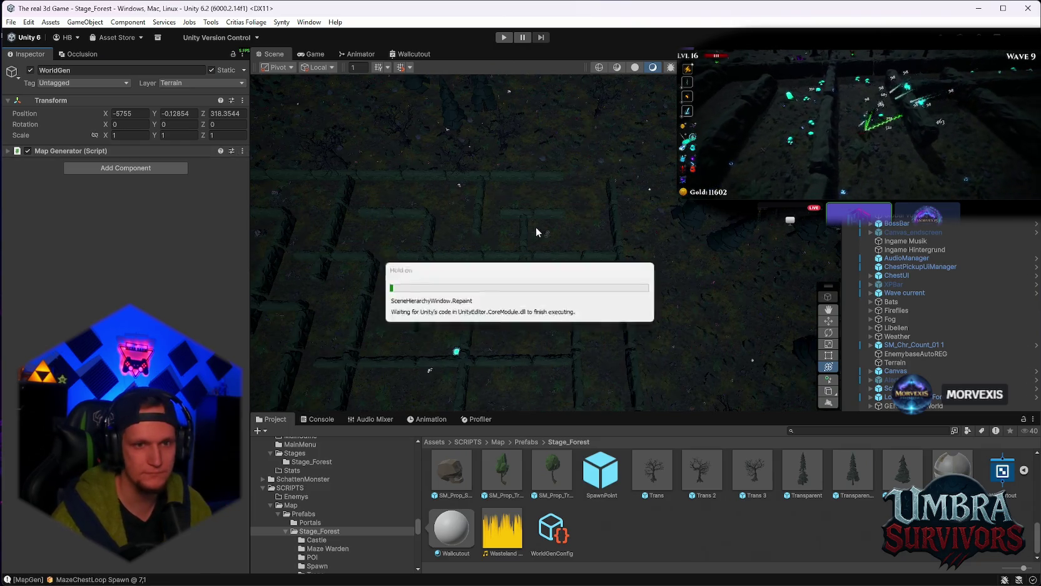
mouse_move(587, 229)
left_mouse_down()
mouse_move(606, 208)
mouse_move(545, 257)
mouse_move(558, 244)
mouse_move(544, 135)
mouse_move(527, 206)
left_mouse_up()
Step: In WorldGenConfig, change the Jump Shroom (Element 8) weight from 0.025 to 0.02
left_click(551, 529)
scroll(125, 250, "down", 15)
scroll(125, 250, "down", 10)
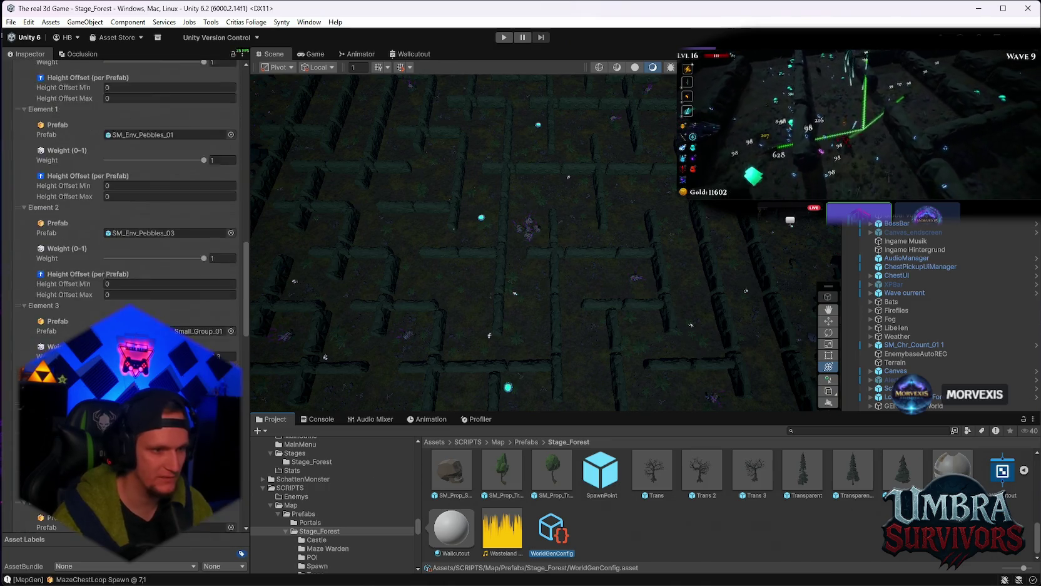
scroll(125, 250, "down", 15)
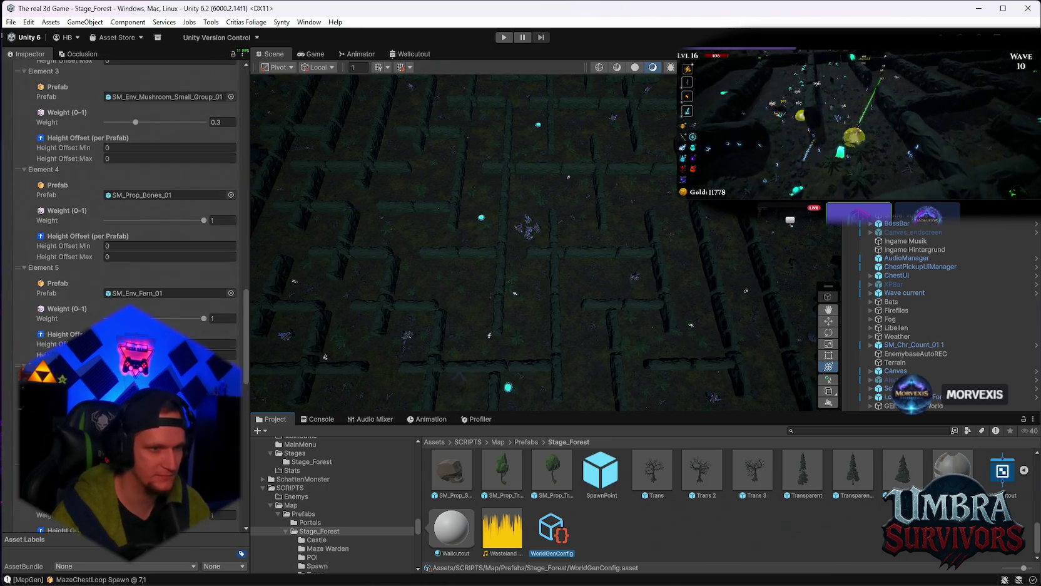
left_click(235, 289)
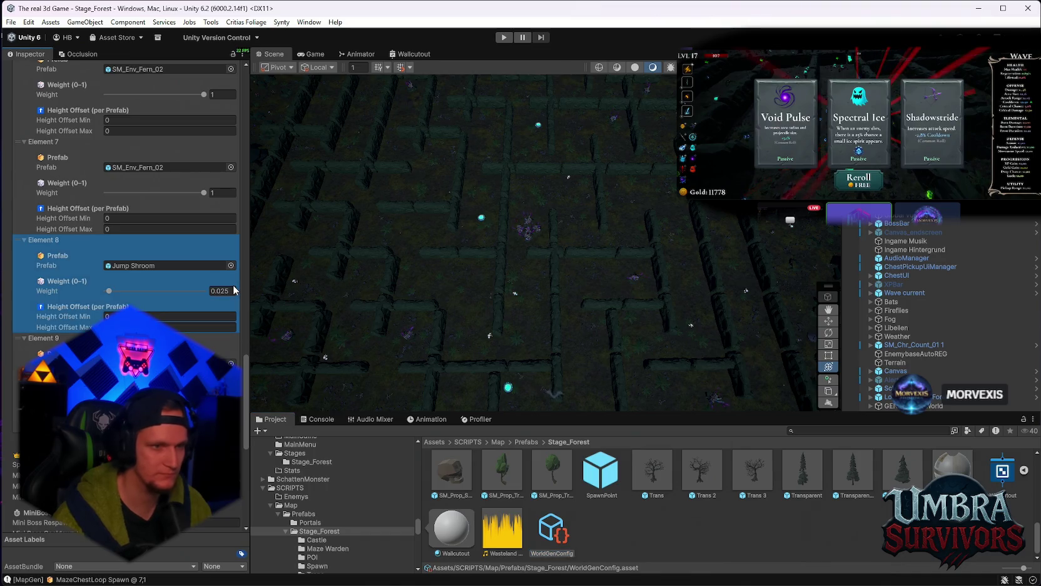
left_click(233, 288)
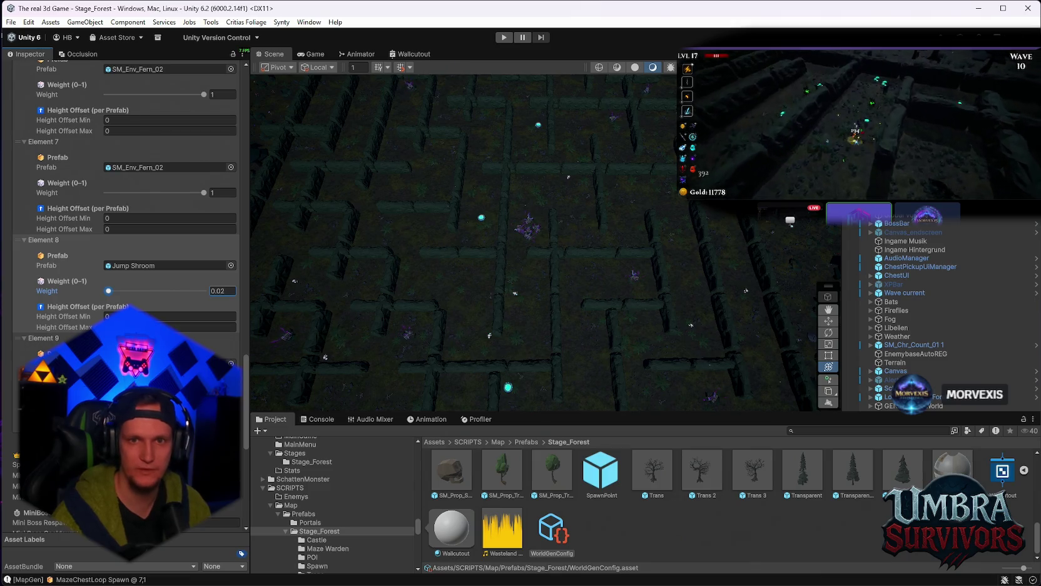
Step: Regenerate the maze using the 0.02 Jump Shroom weight
left_click(631, 214)
left_click(242, 151)
left_click(275, 300)
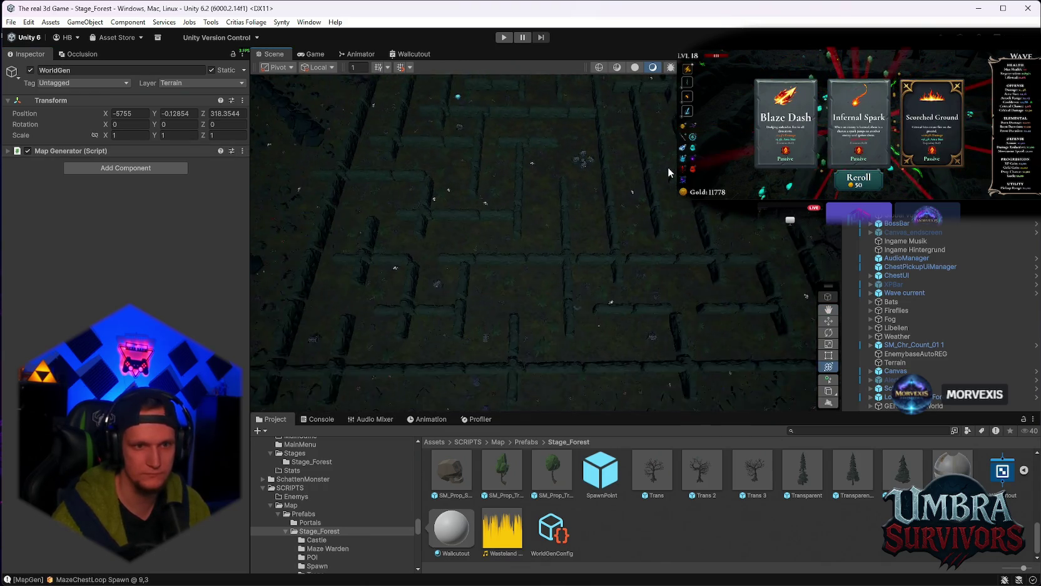
Step: Regenerate the Stage_Forest maze, then zoom and pan toward its edge to inspect the walls
scroll(577, 289, "up", 3)
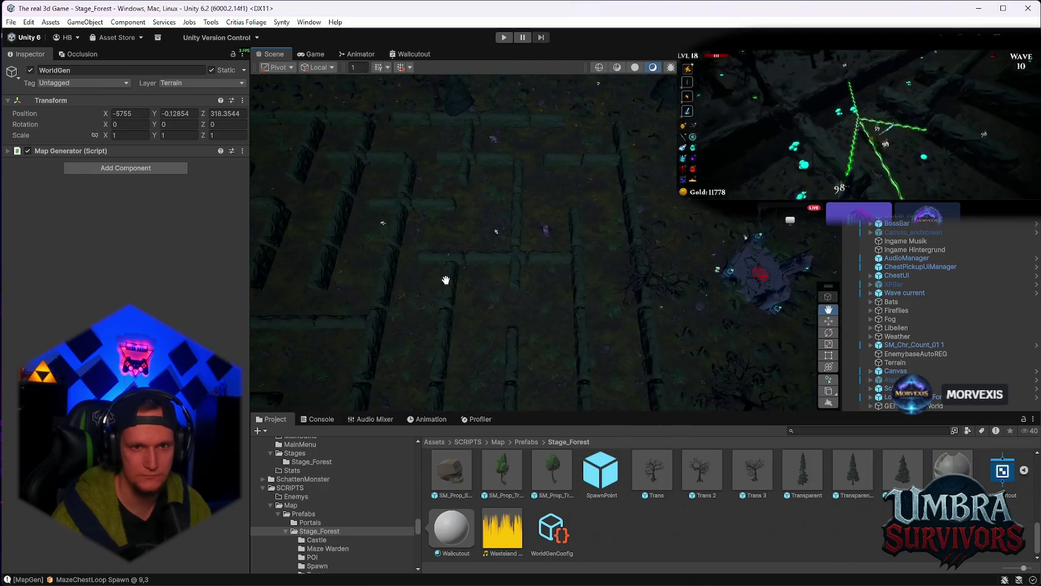
scroll(553, 145, "down", 3)
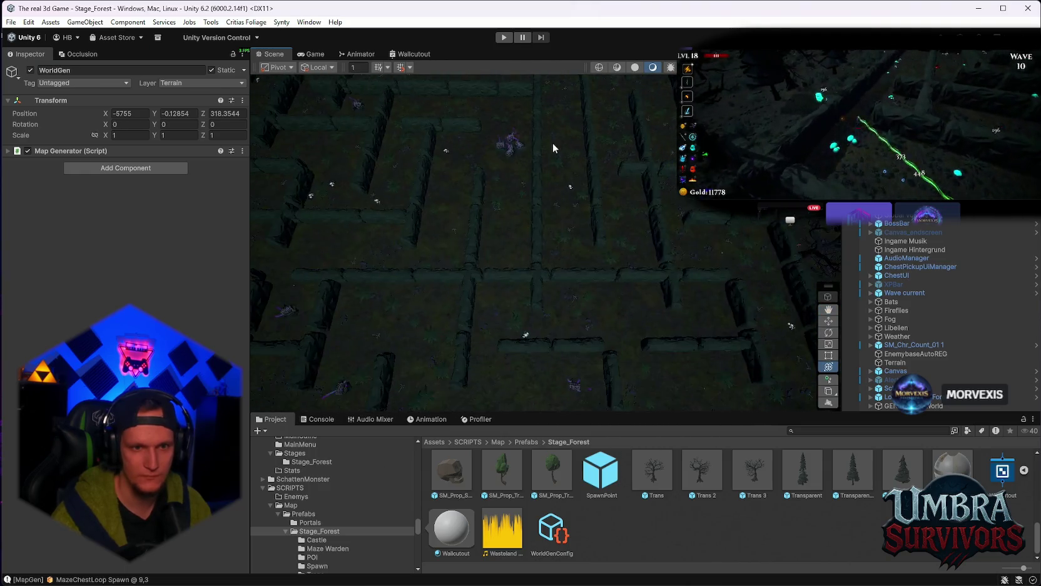
left_click(242, 150)
left_click(269, 301)
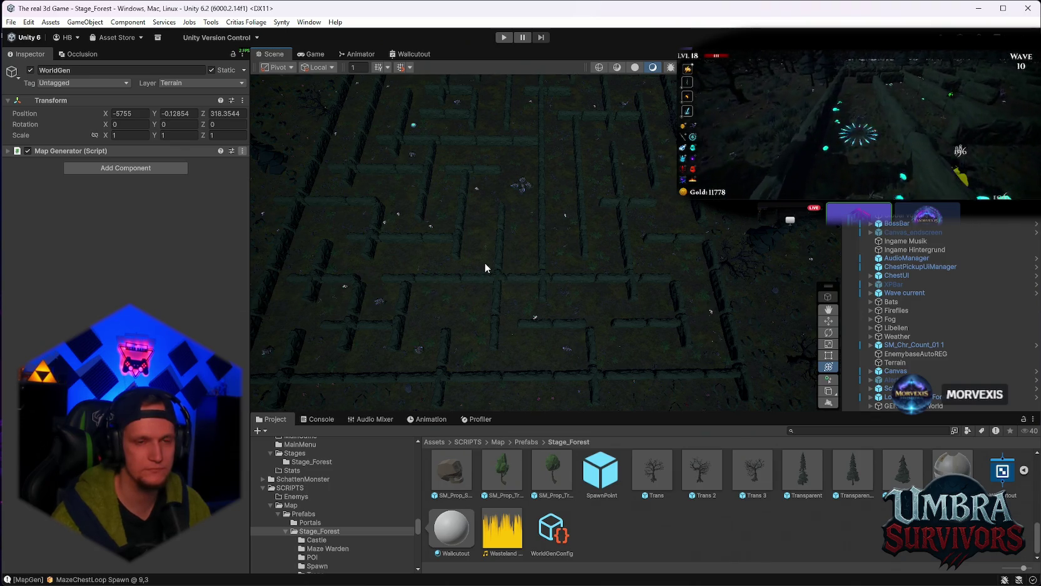
left_click_drag(485, 267, 604, 254)
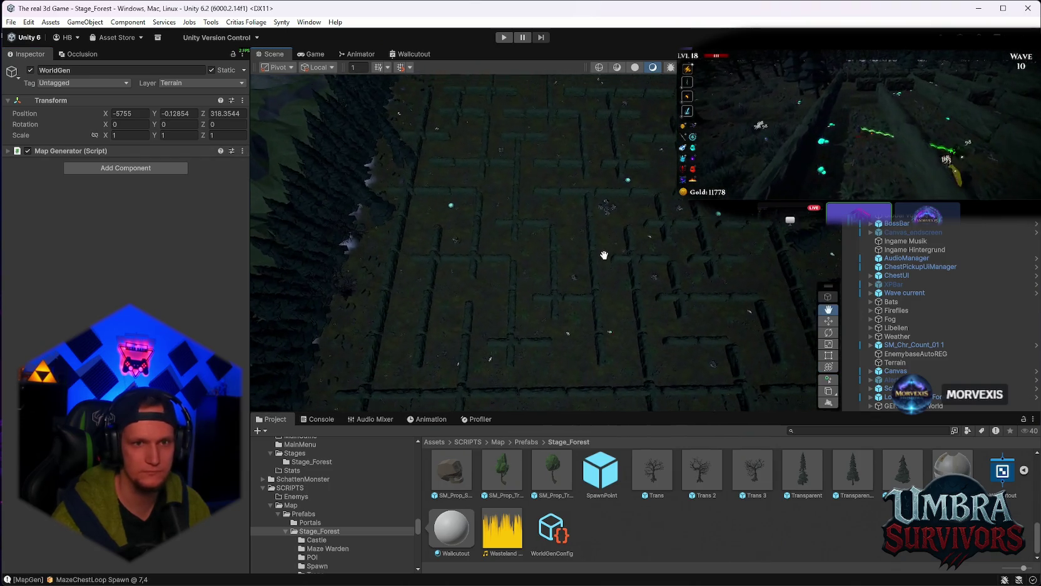
scroll(594, 264, "up", 6)
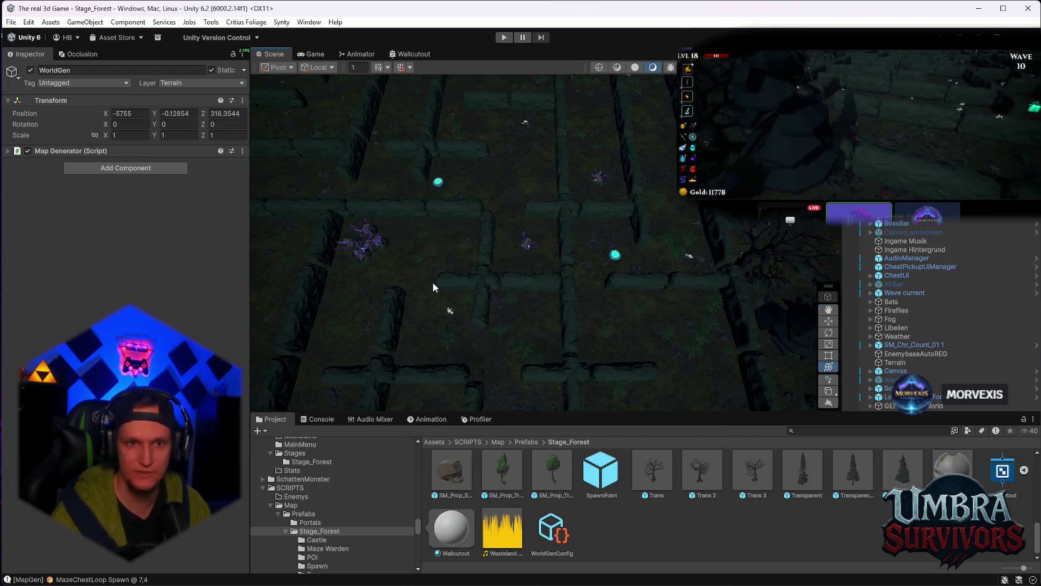
scroll(429, 280, "down", 5)
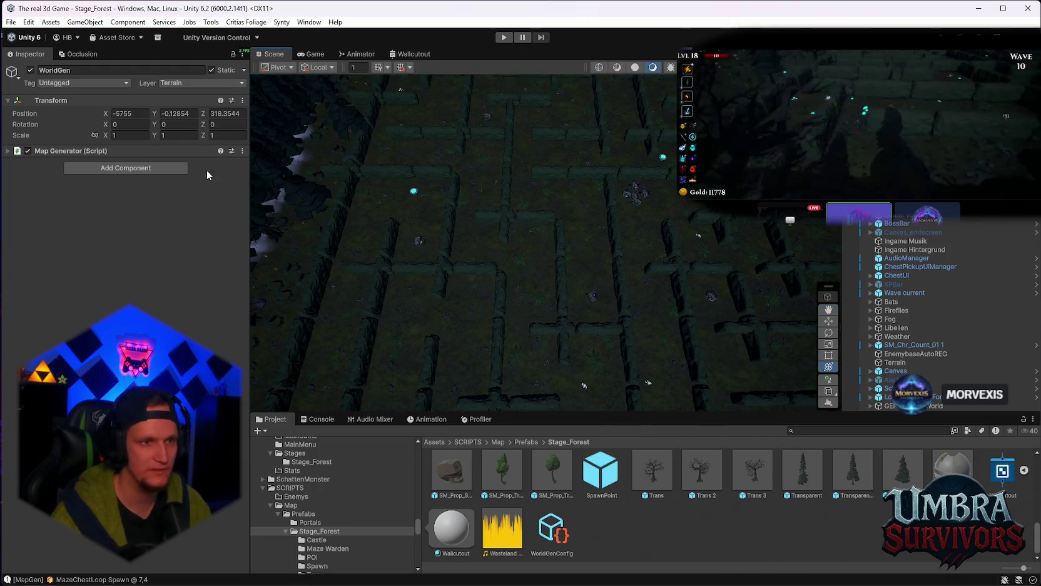
left_click(242, 151)
left_click(492, 266)
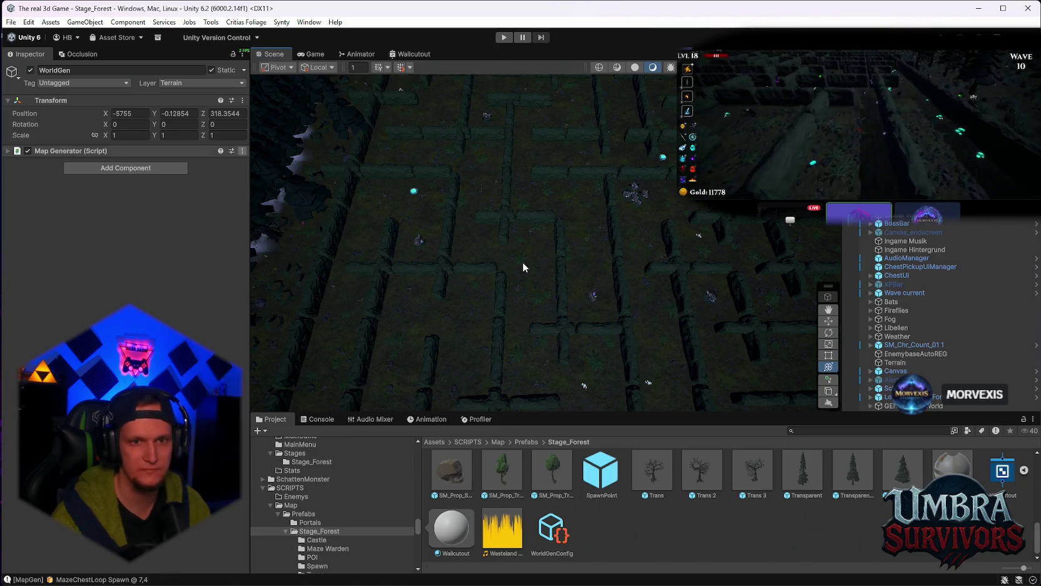
mouse_move(501, 114)
left_mouse_down()
mouse_move(558, 94)
mouse_move(488, 175)
left_mouse_up()
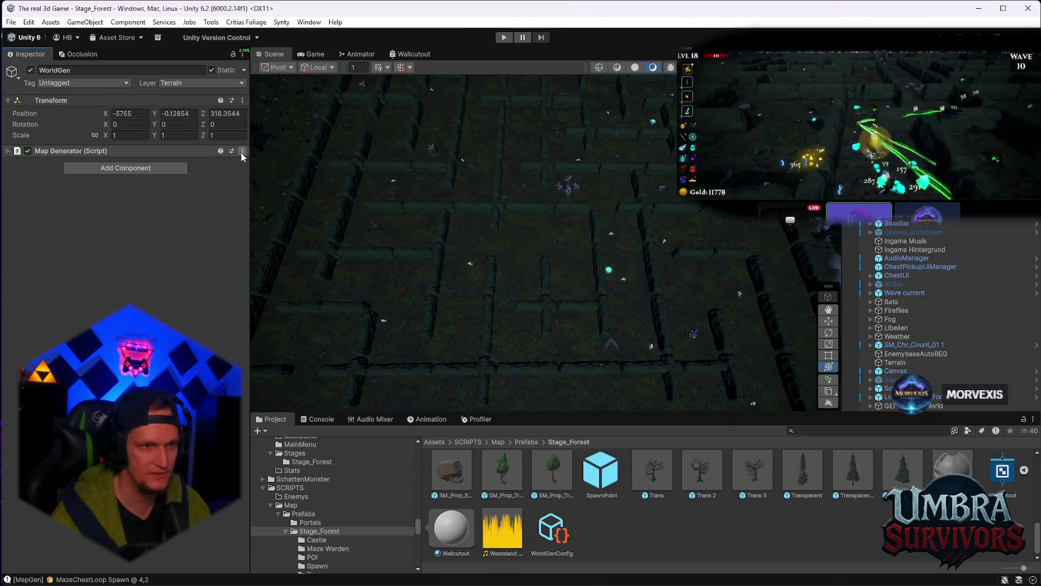
Step: Regenerate the maze three more times, panning across each fresh layout
left_click(243, 152)
left_click(282, 301)
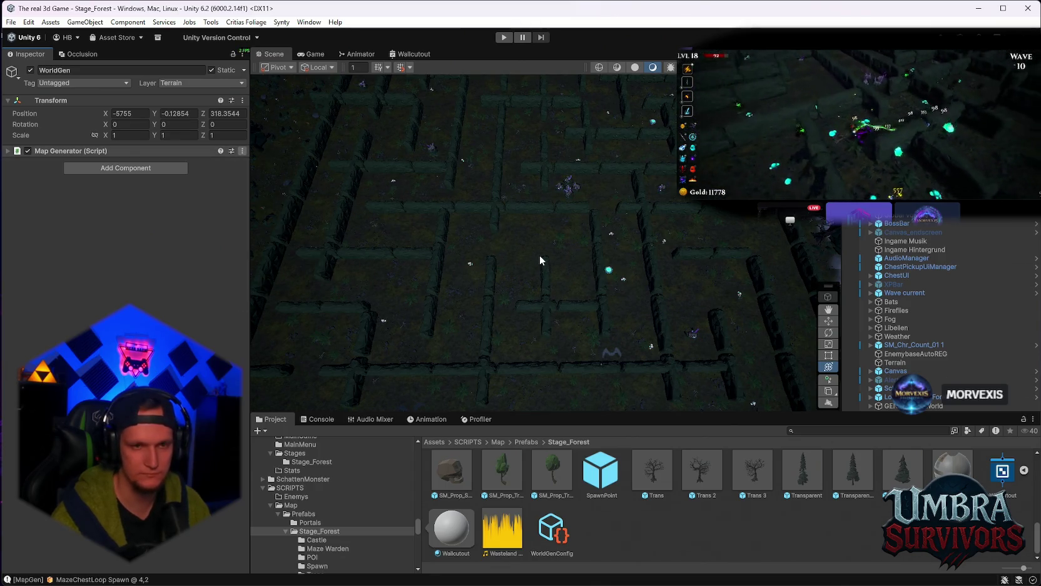
mouse_move(546, 256)
left_mouse_down()
mouse_move(559, 355)
mouse_move(575, 313)
mouse_move(560, 169)
mouse_move(527, 260)
mouse_move(439, 247)
left_mouse_up()
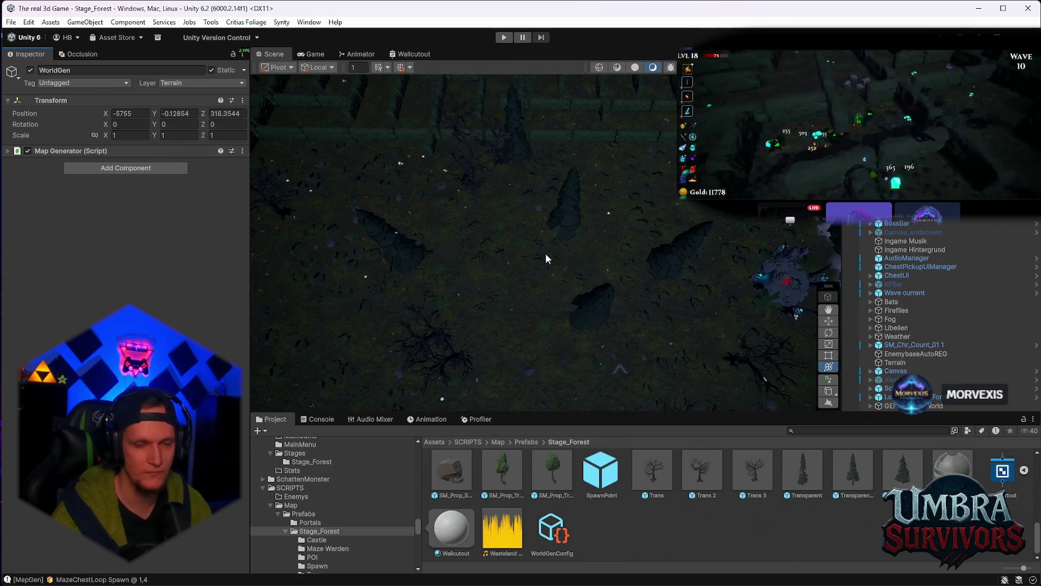
left_click(244, 152)
left_click(270, 301)
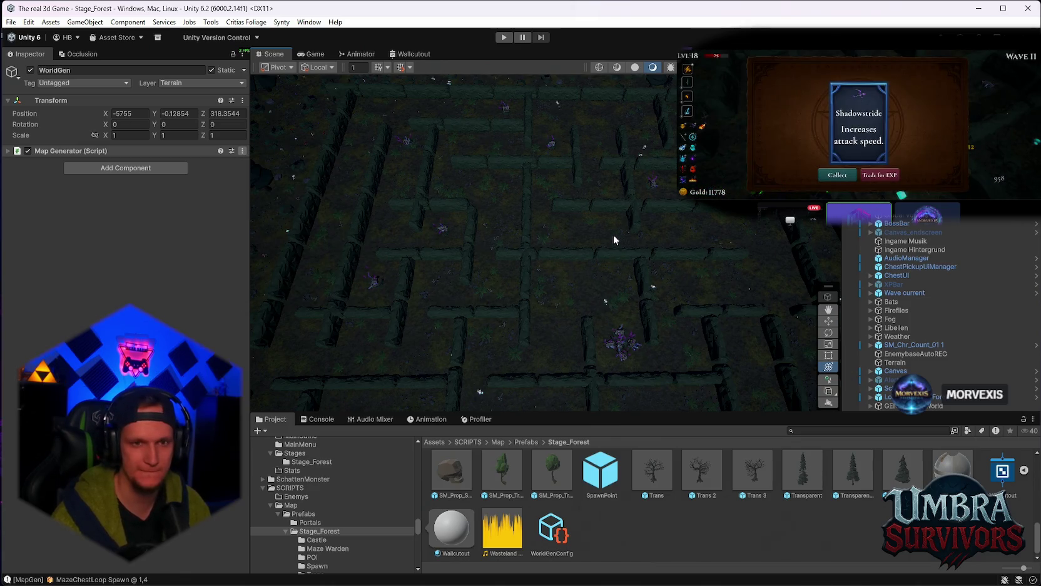
mouse_move(709, 215)
left_mouse_down()
mouse_move(558, 332)
mouse_move(579, 248)
mouse_move(582, 270)
left_mouse_up()
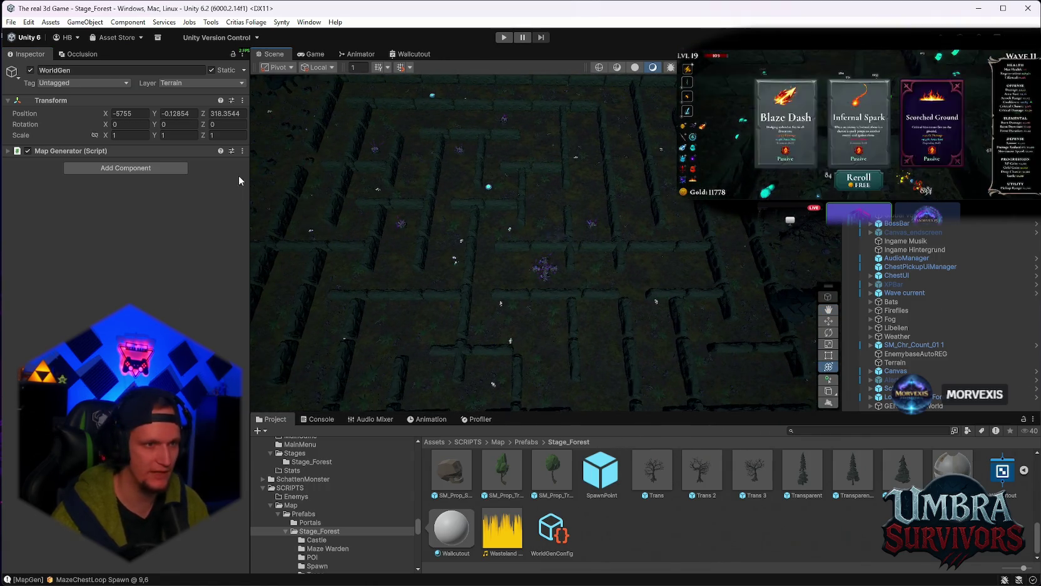
left_click(244, 152)
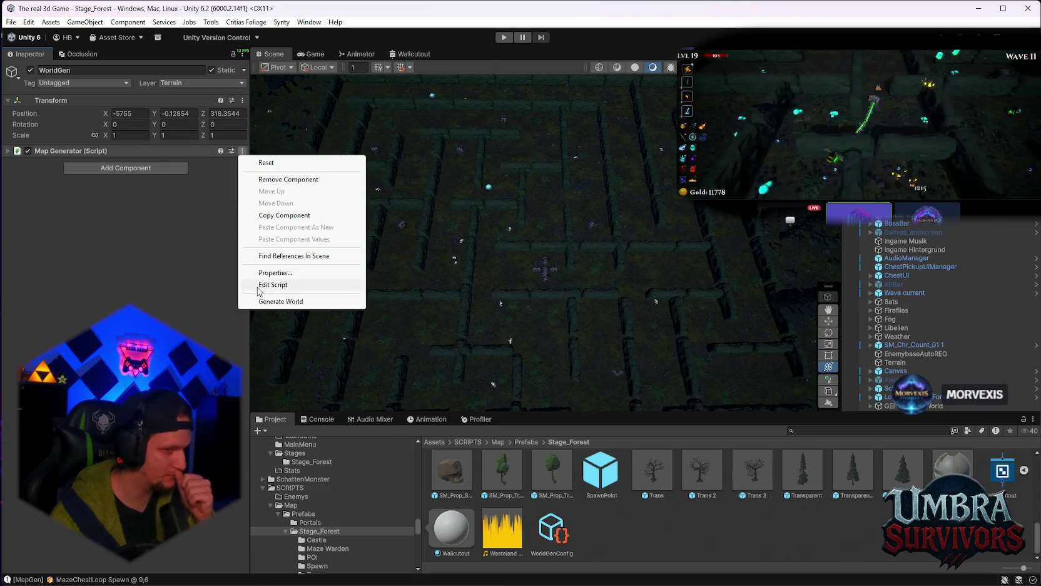
left_click(263, 299)
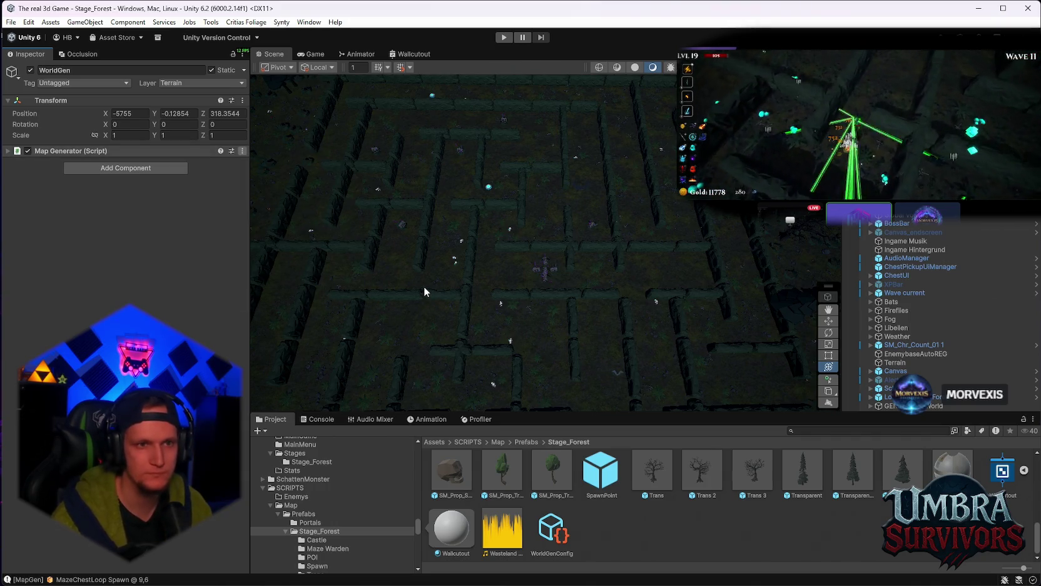
Step: Zoom the Scene view, check the Game preview, and return to the Scene view
scroll(433, 273, "down", 5)
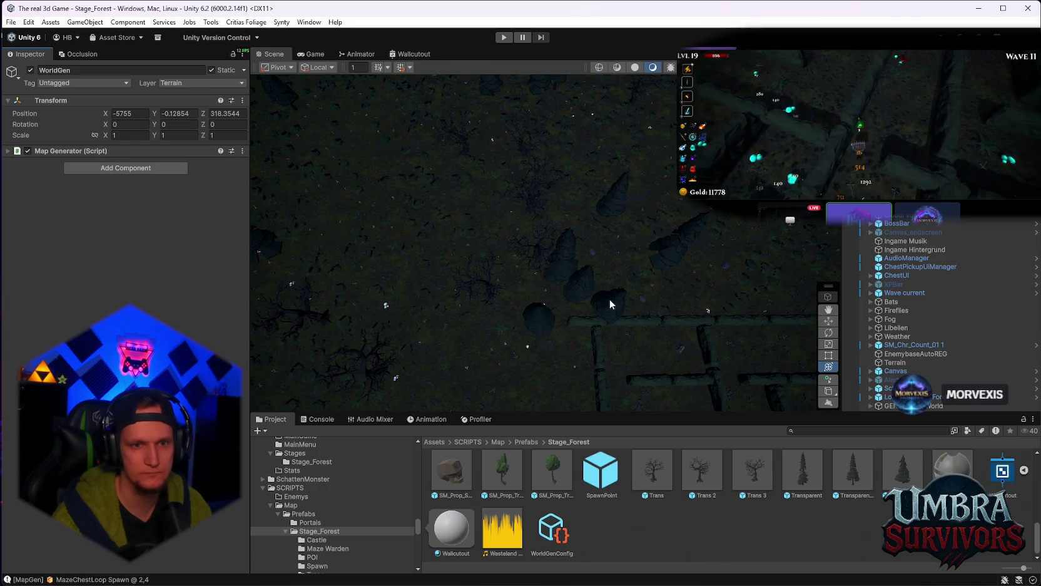
scroll(509, 317, "up", 5)
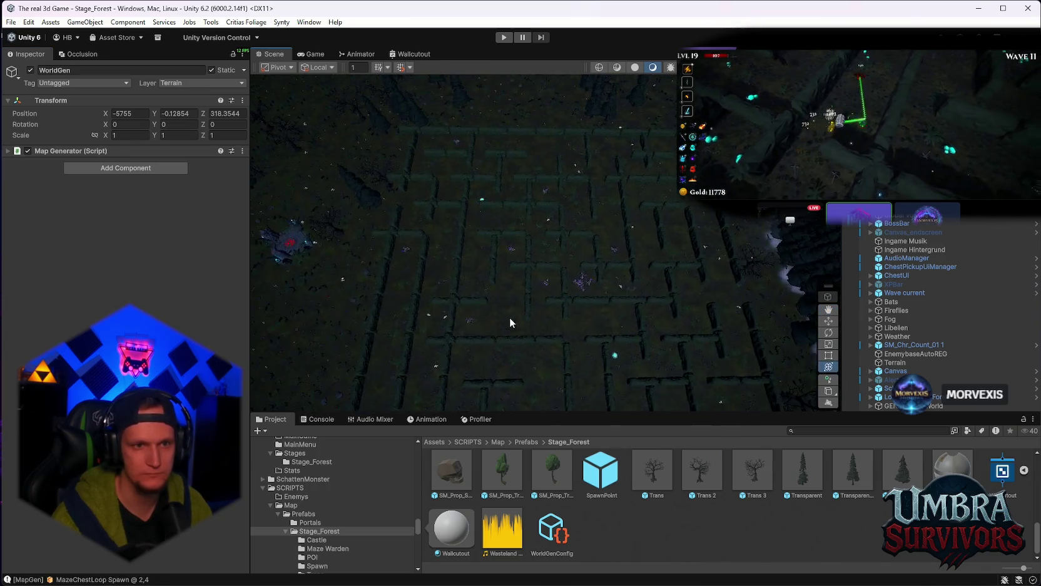
scroll(532, 313, "up", 3)
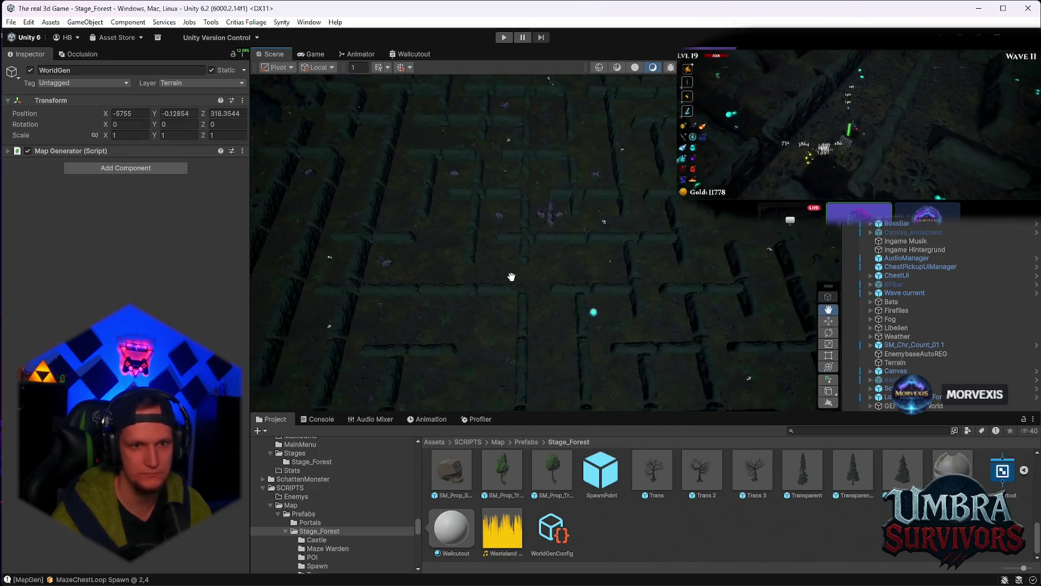
scroll(511, 277, "up", 1)
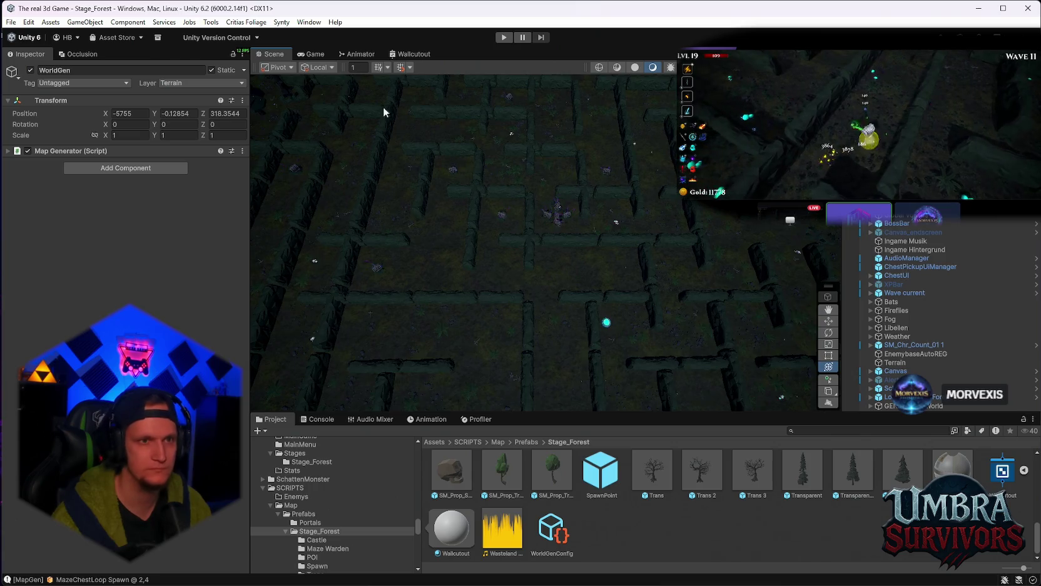
left_click(313, 54)
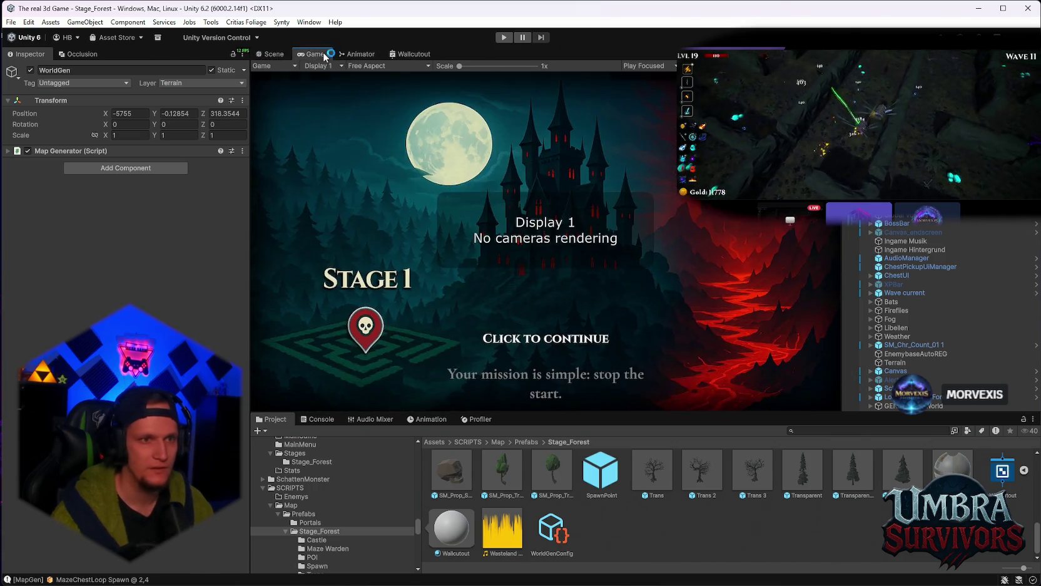
left_click(279, 55)
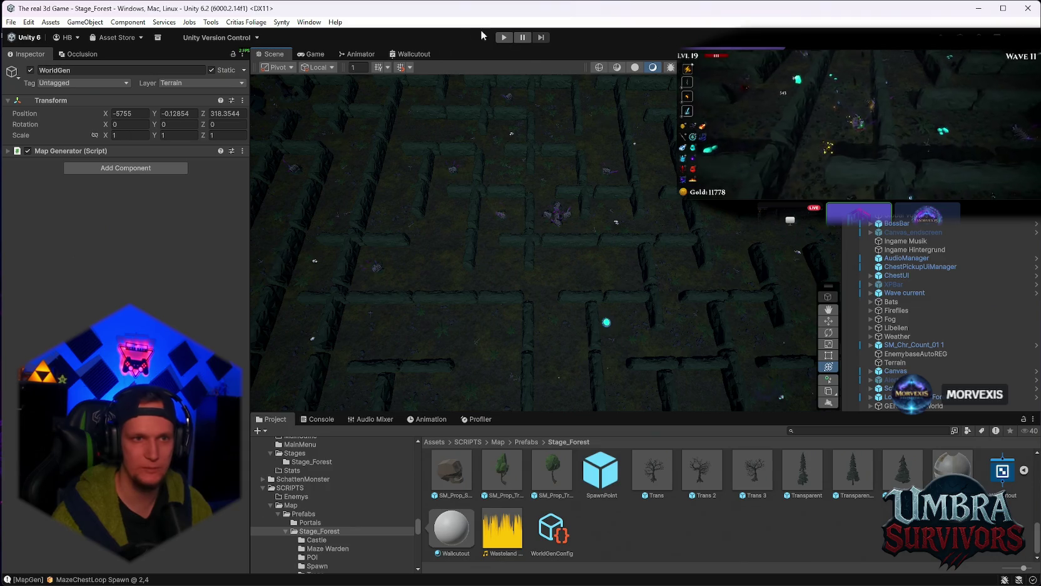
left_click(11, 22)
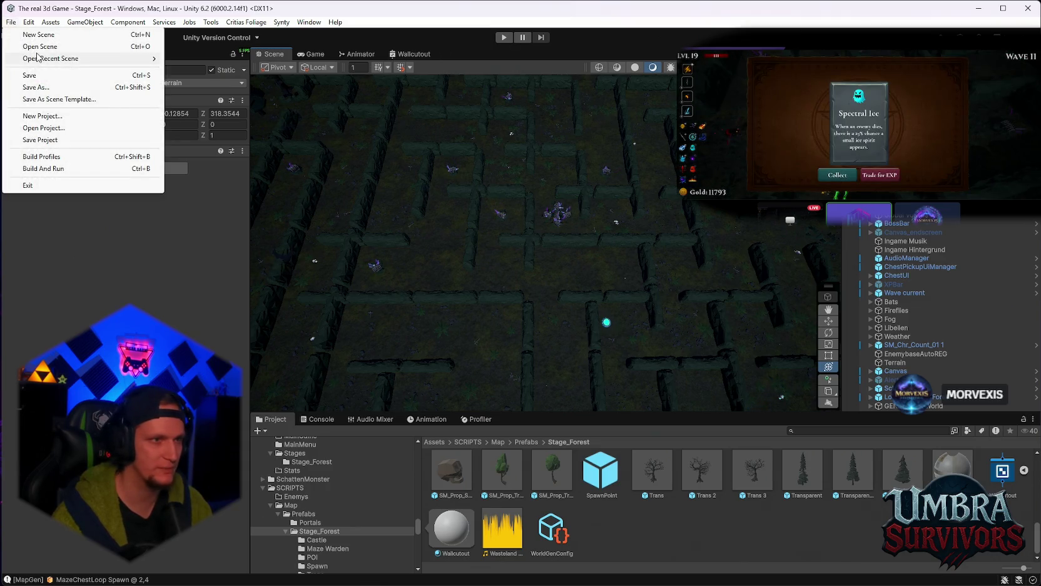
Step: Load the Stage_Hub scene from recent scenes and check the console
mouse_move(94, 58)
left_click(198, 71)
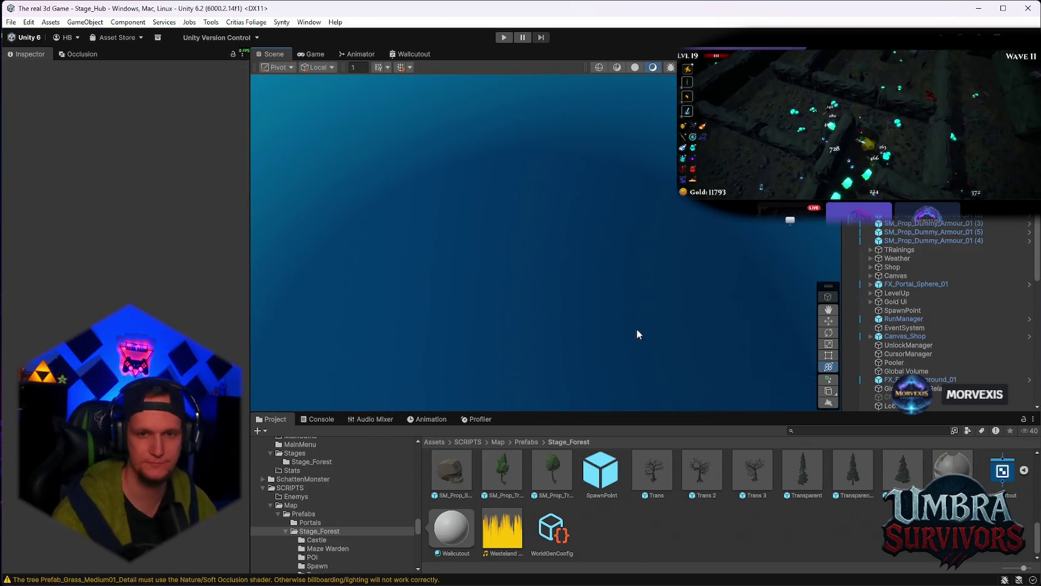
left_click(321, 418)
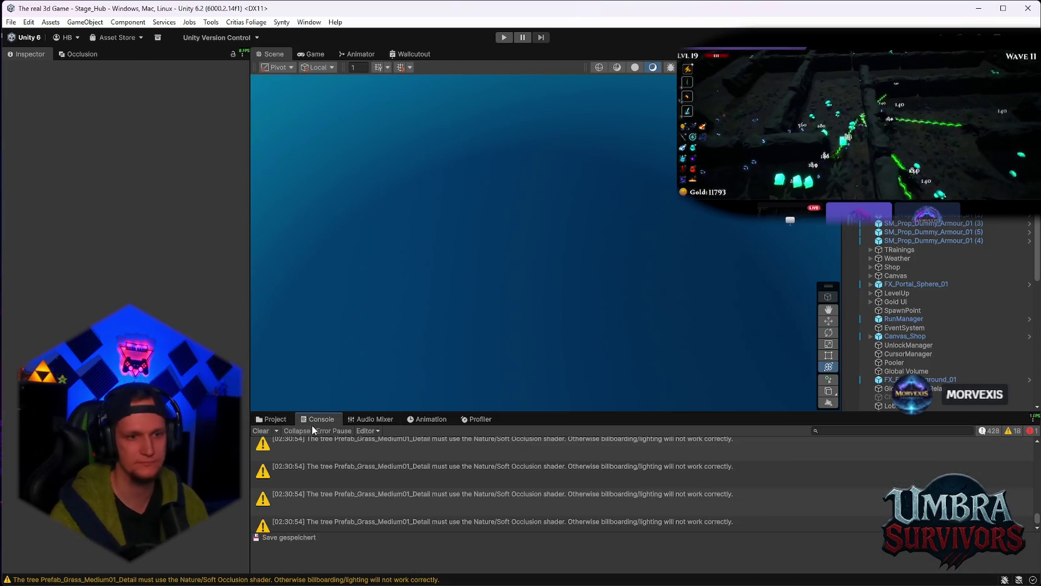
left_click(269, 419)
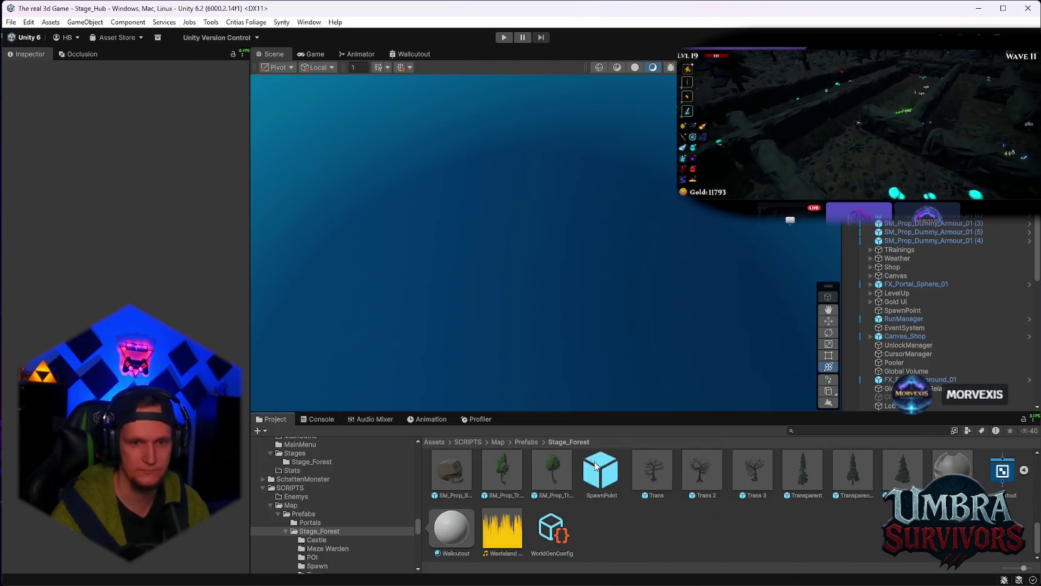
Step: Select the Jump Shroom prefab in the Traps folder and open it in Prefab Mode
scroll(366, 522, "down", 3)
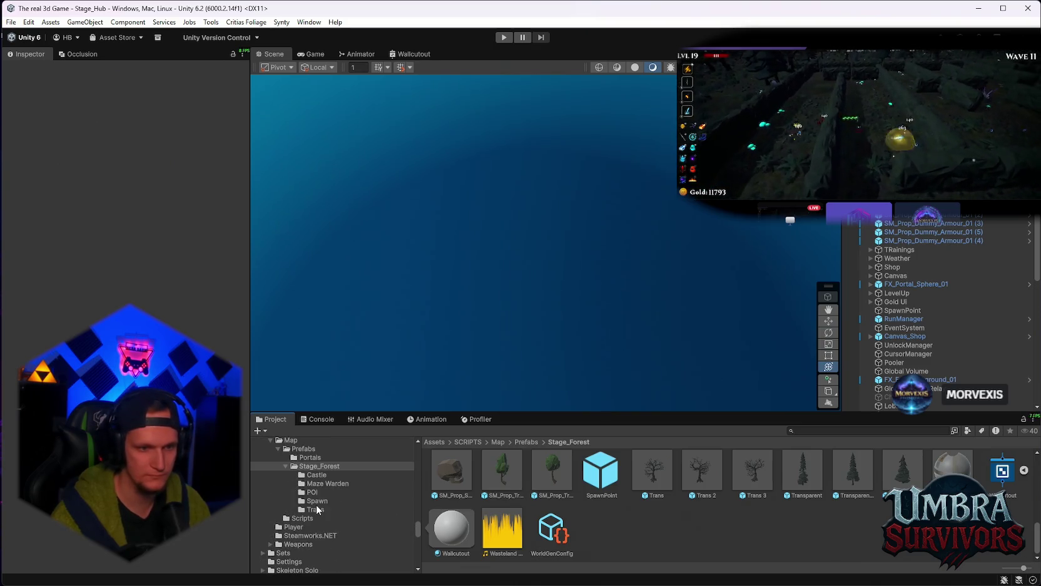
left_click(315, 508)
left_click(598, 474)
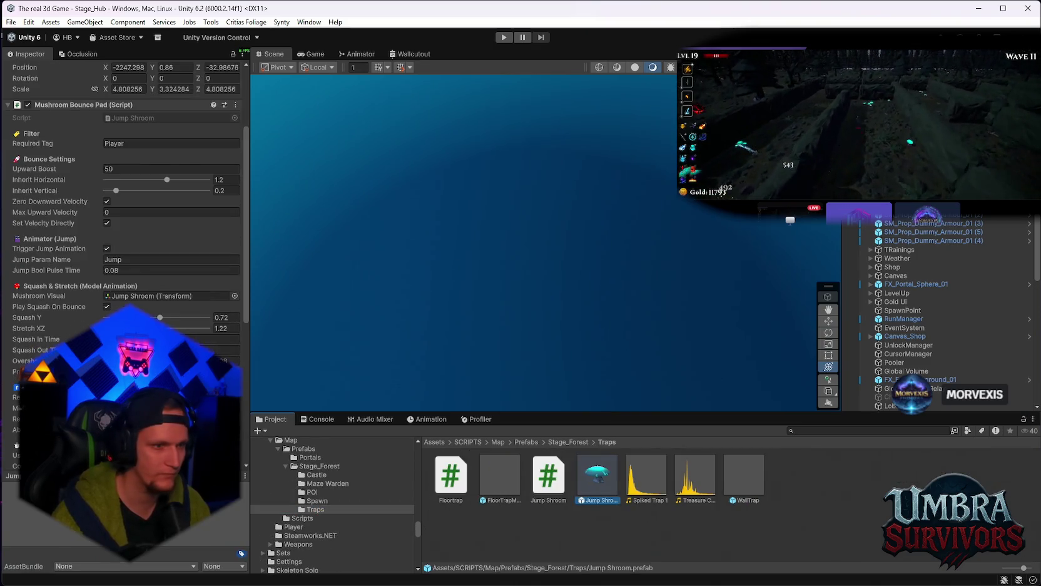
scroll(126, 250, "down", 3)
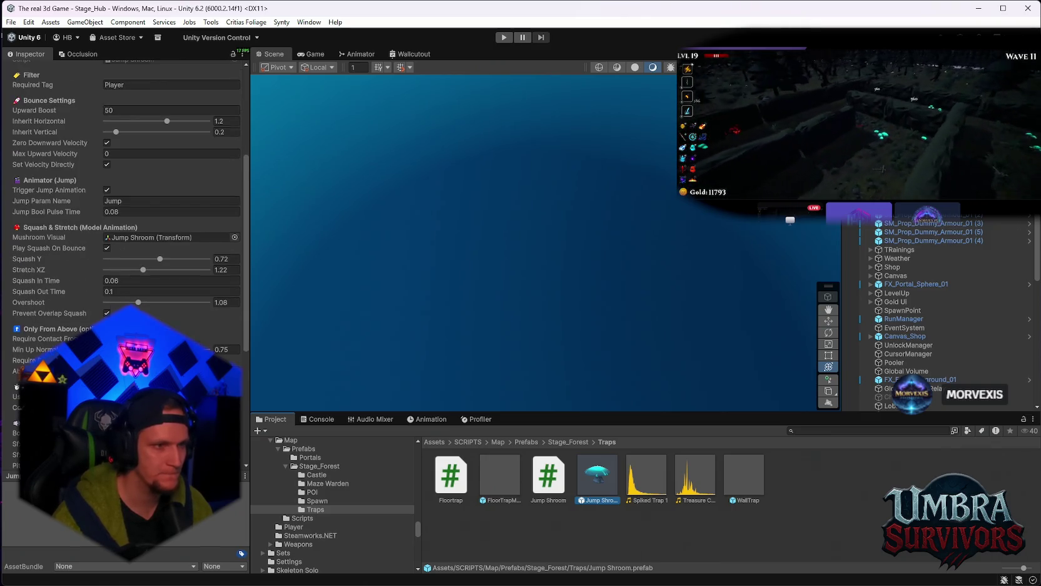
scroll(125, 250, "up", 2)
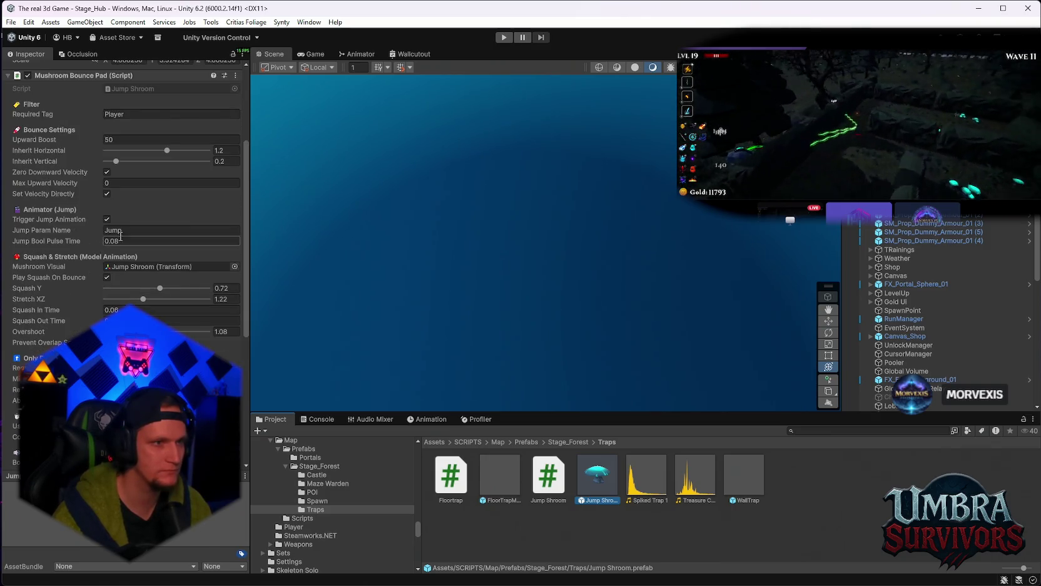
scroll(122, 232, "down", 9)
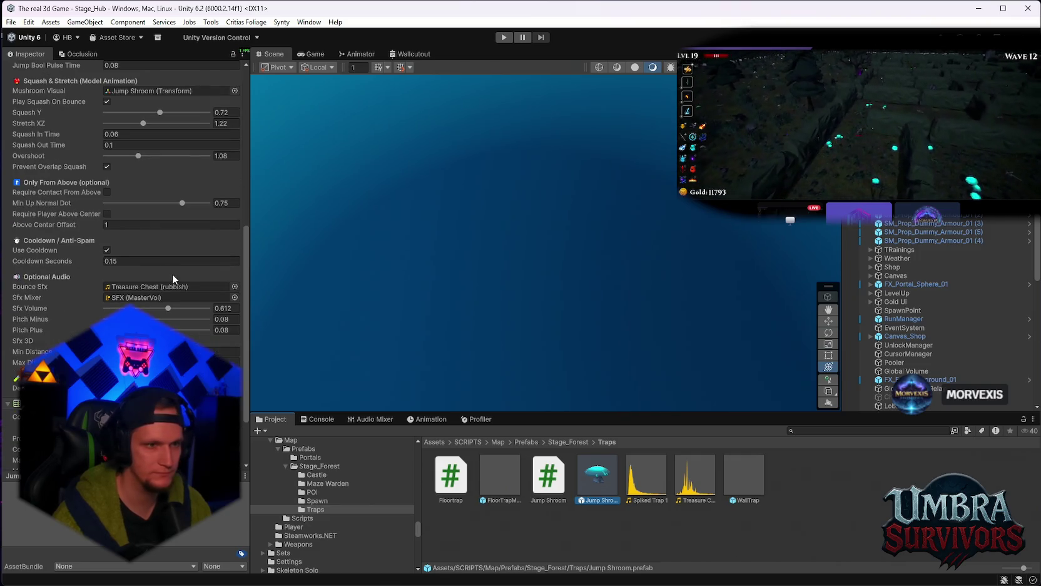
scroll(146, 305, "down", 2)
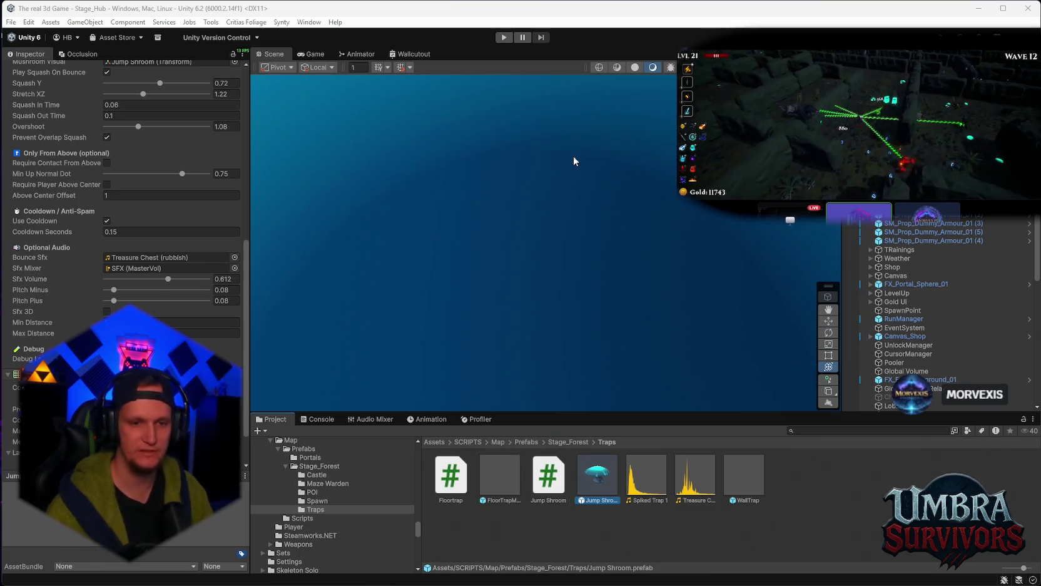
double_click(585, 498)
scroll(543, 255, "up", 5)
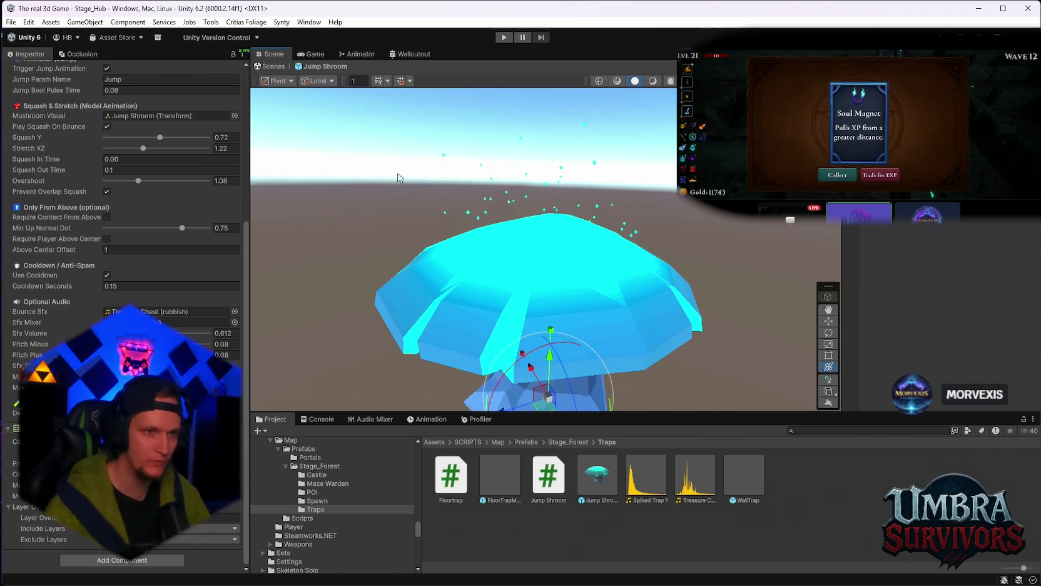
Step: Select the DustCone particle system and set its maximum Start Lifetime to 5
left_click(567, 229)
left_click(566, 228)
scroll(567, 230, "up", 3)
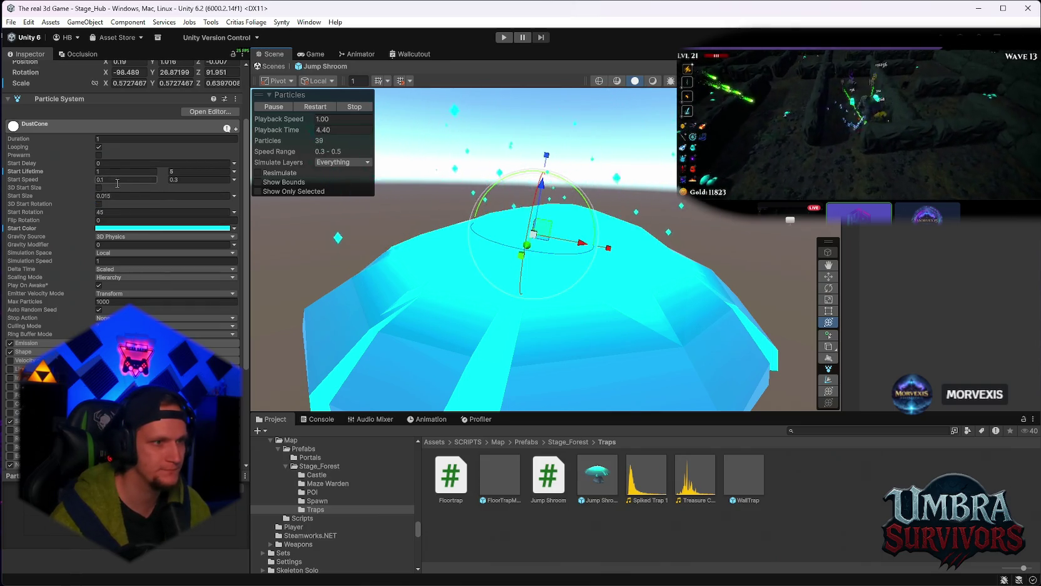
left_click(182, 170)
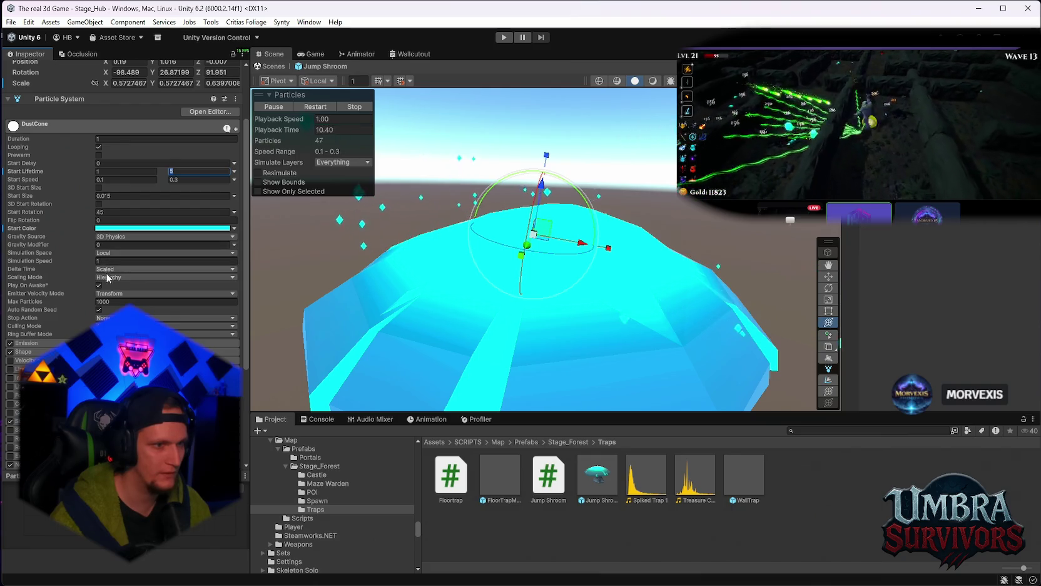
scroll(122, 238, "down", 3)
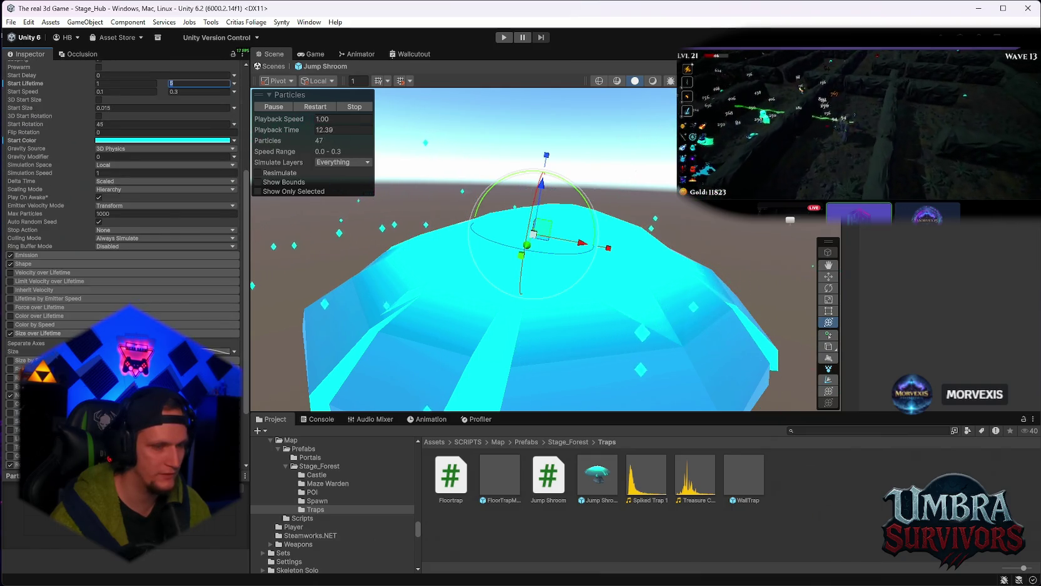
scroll(122, 238, "down", 3)
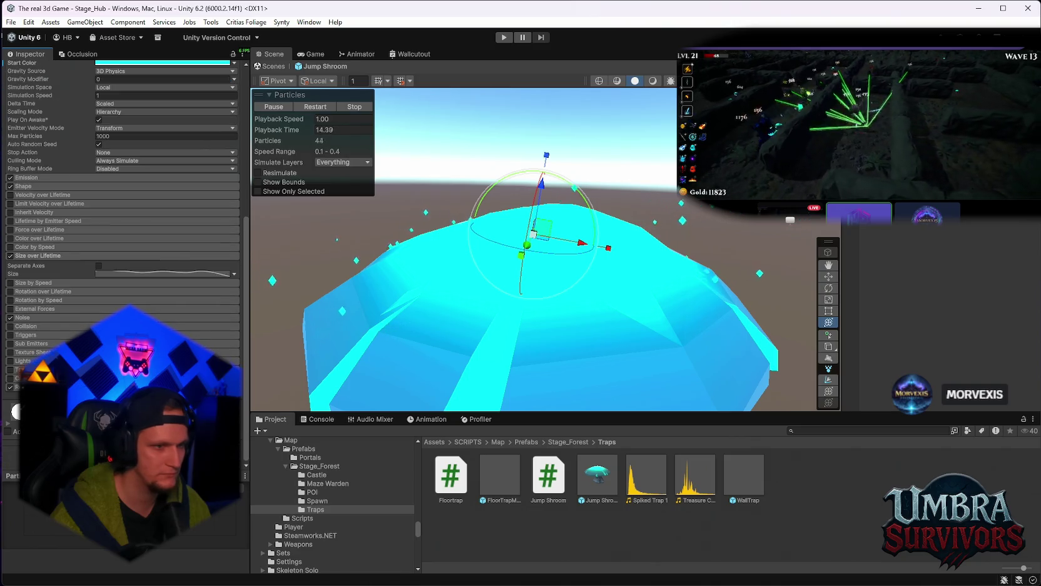
scroll(122, 237, "up", 3)
scroll(123, 196, "up", 2)
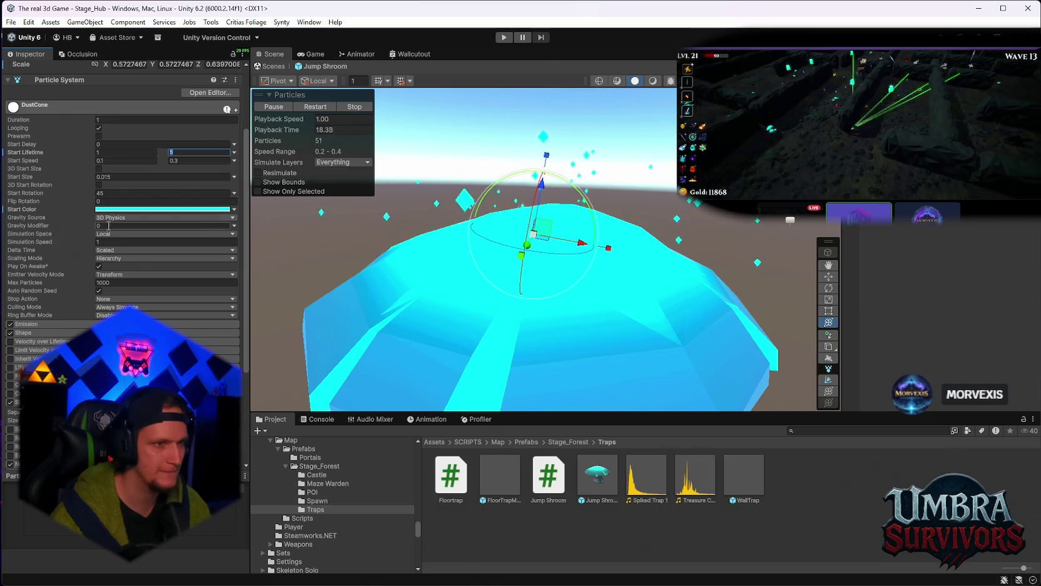
left_click(144, 177)
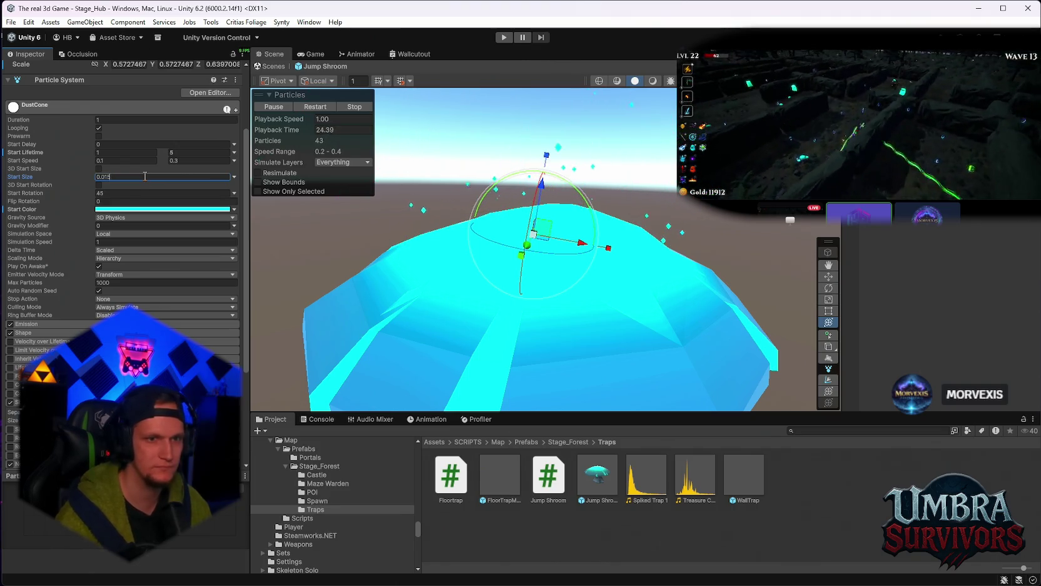
Step: Set the DustCone Start Size to 0.025 with 3D Start Size unticked, then frame the mushroom
key("BackSpace")
key("BackSpace")
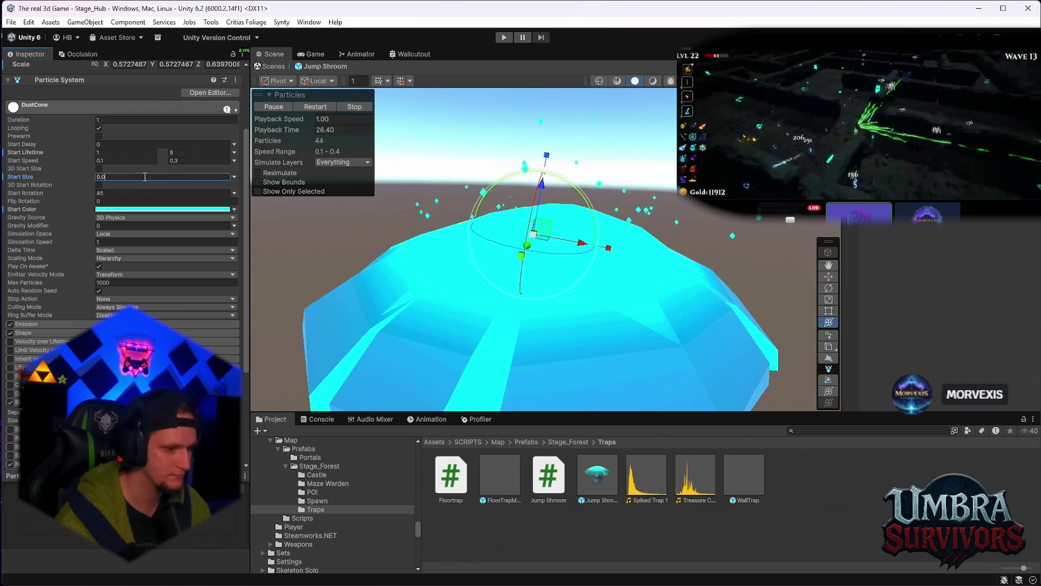
type("5")
key("Return")
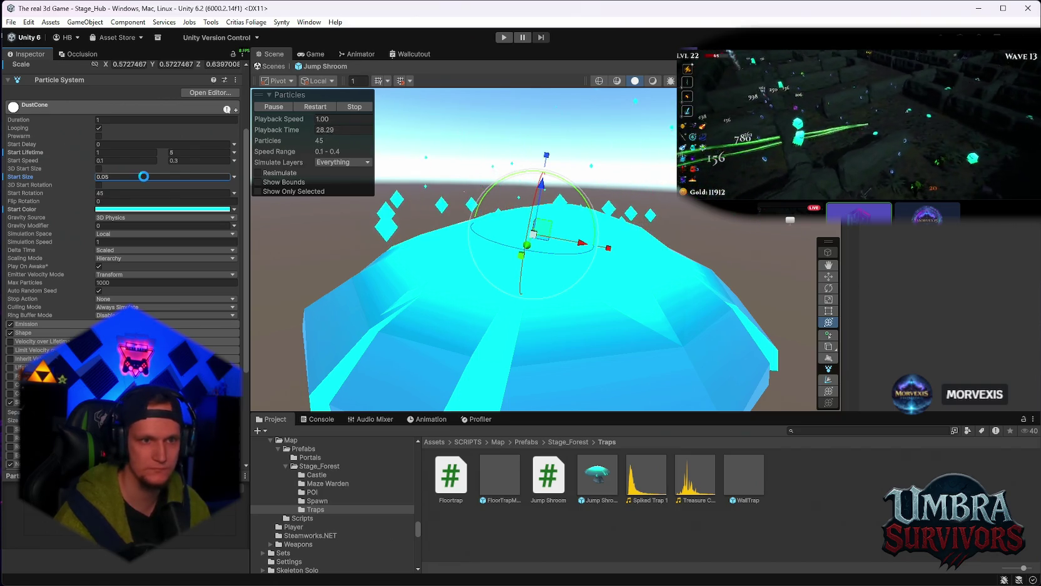
scroll(593, 248, "down", 3)
scroll(593, 249, "up", 3)
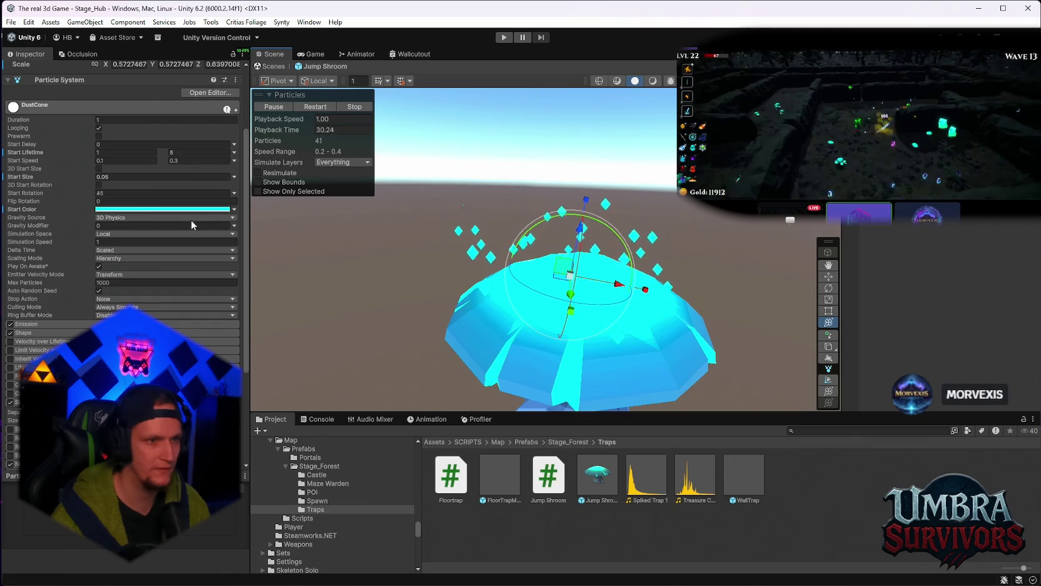
left_click(98, 168)
left_click(99, 168)
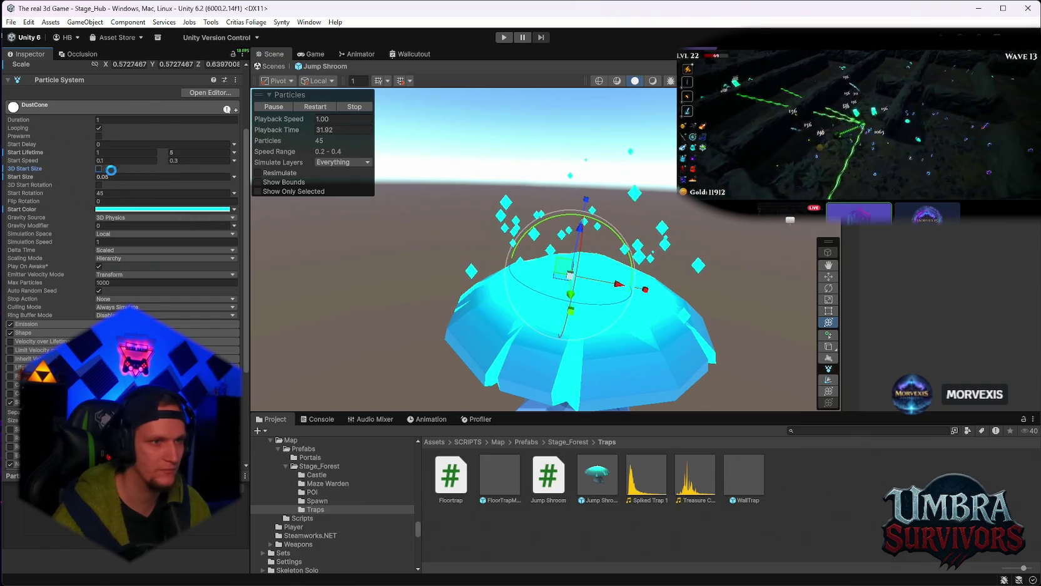
left_click(126, 177)
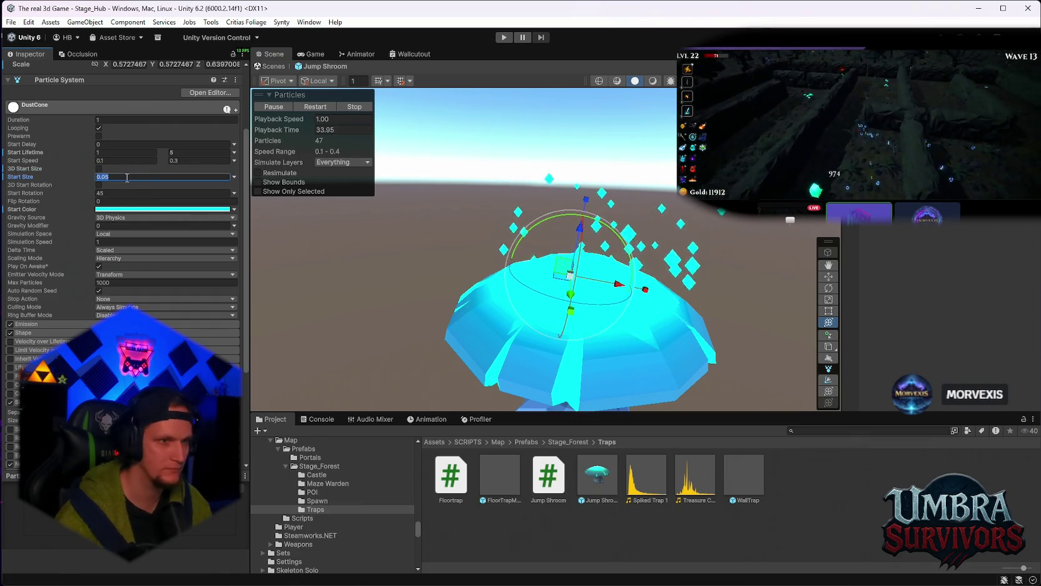
type("0.025")
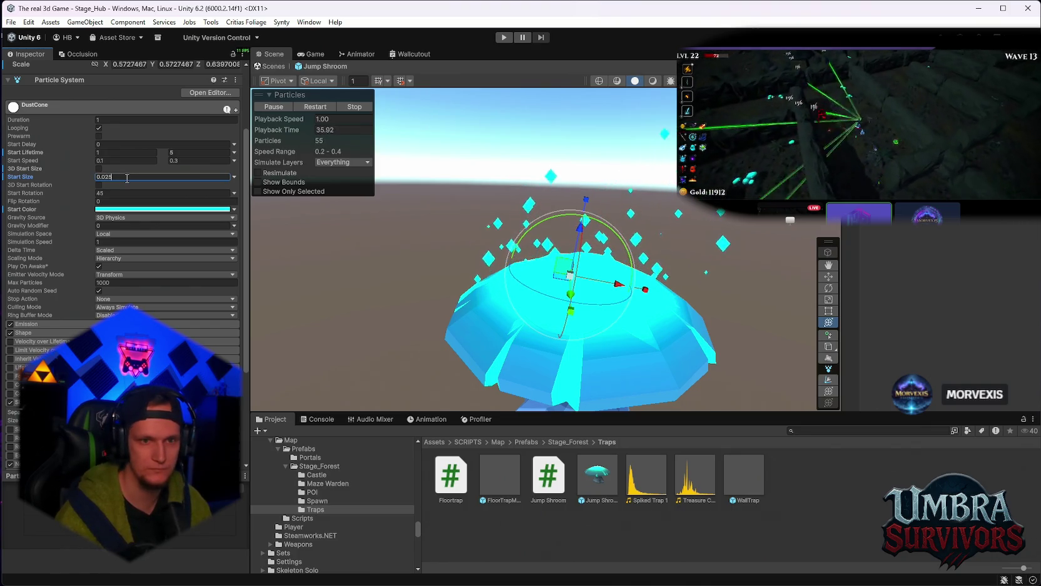
key("Return")
scroll(503, 275, "down", 2)
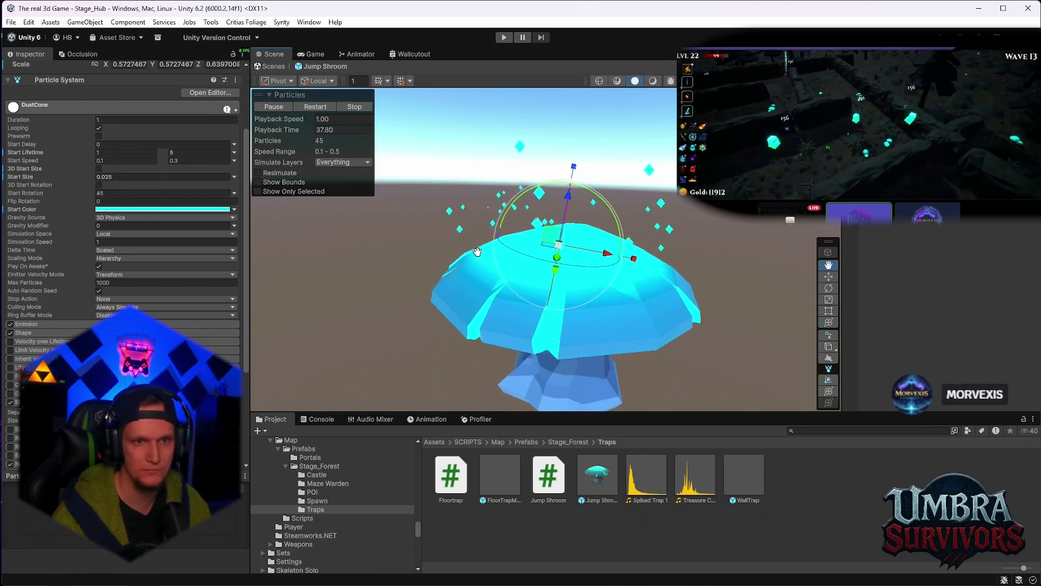
mouse_move(520, 286)
left_mouse_down()
mouse_move(488, 313)
mouse_move(501, 323)
mouse_move(357, 106)
mouse_move(295, 94)
left_mouse_up()
mouse_move(646, 204)
left_mouse_down()
mouse_move(602, 247)
mouse_move(537, 259)
mouse_move(519, 282)
mouse_move(616, 379)
mouse_move(614, 204)
mouse_move(616, 302)
mouse_move(640, 119)
mouse_move(598, 174)
left_mouse_up()
key("f")
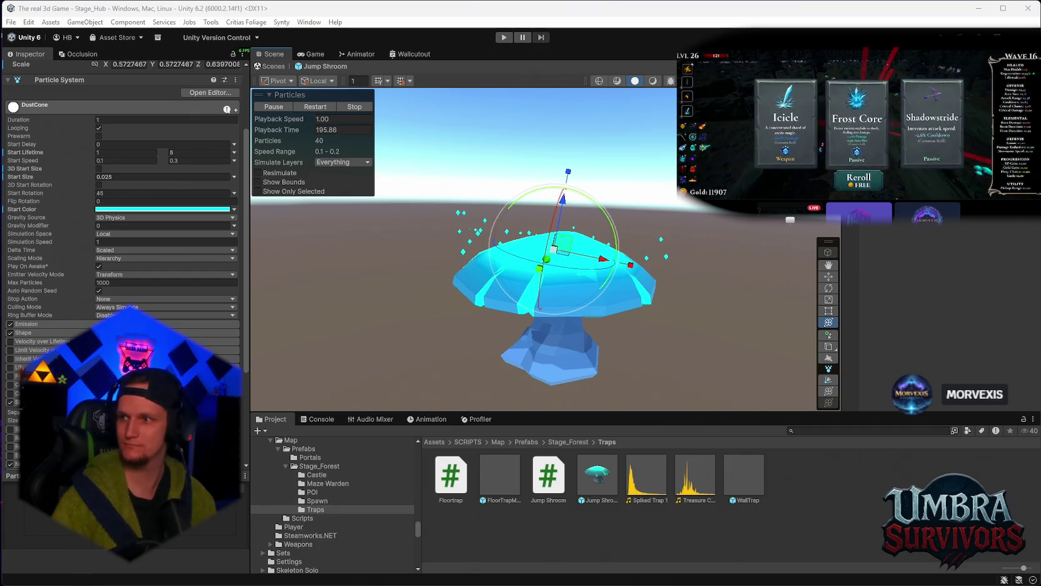
Step: Return to the Unity editor so the scripts recompile and the domain reloads
left_click(700, 536)
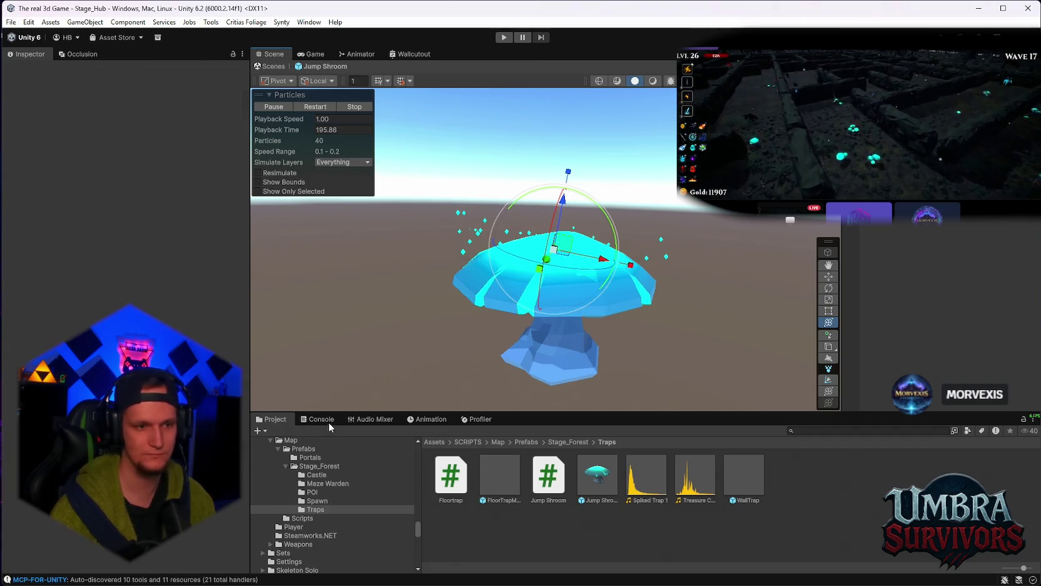
Step: Clear the console and review the Jump Shroom's Mushroom Bounce Pad settings, including Upward Boost 50
left_click(323, 422)
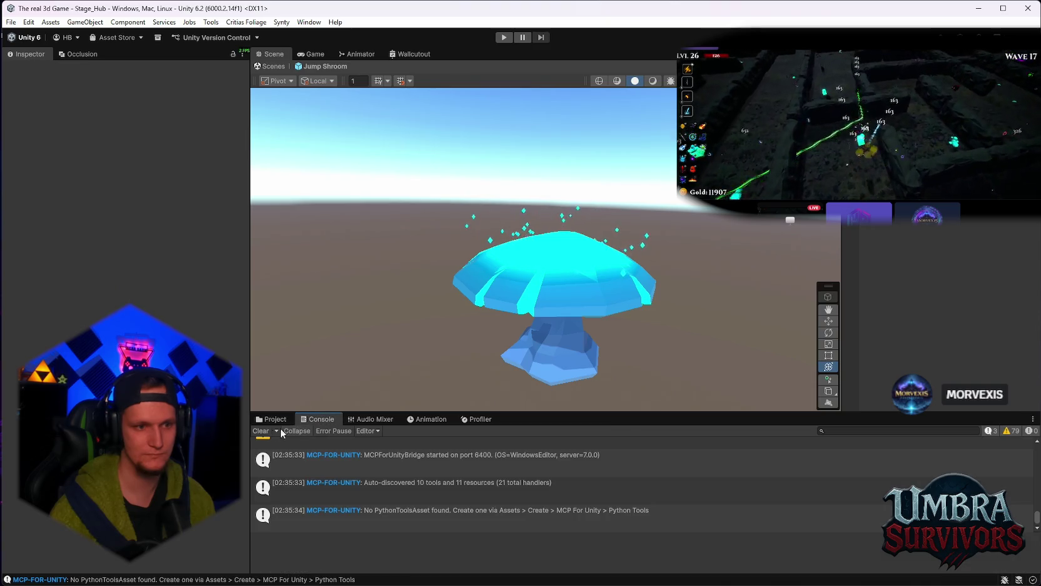
left_click(261, 430)
left_click(270, 418)
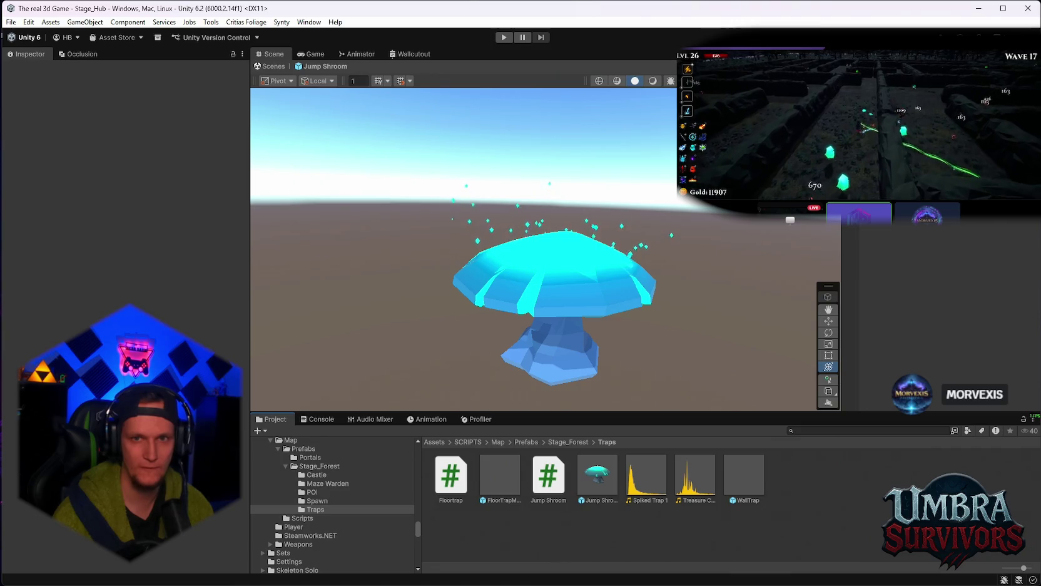
scroll(149, 294, "down", 1)
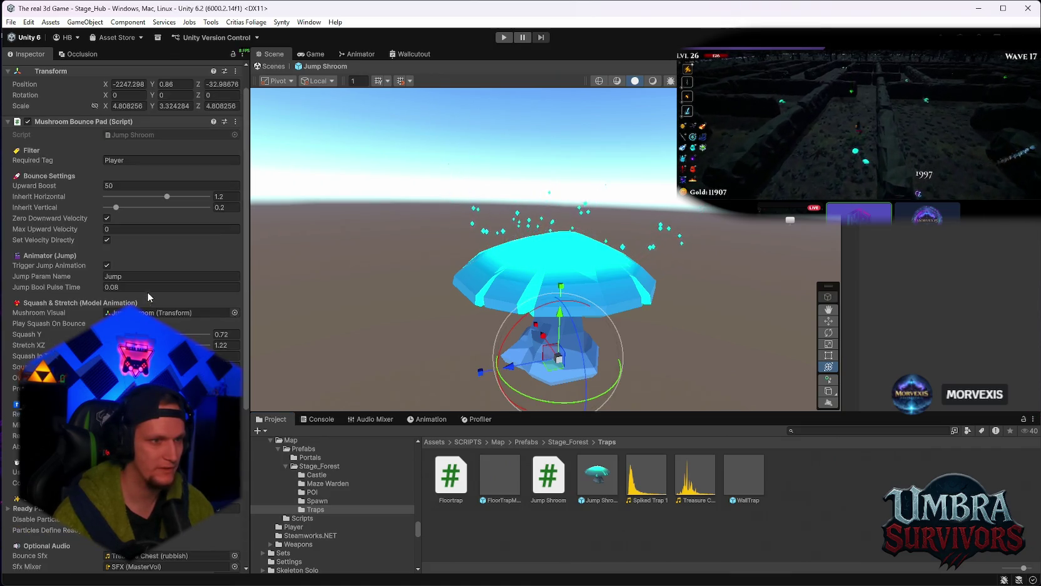
scroll(149, 294, "down", 2)
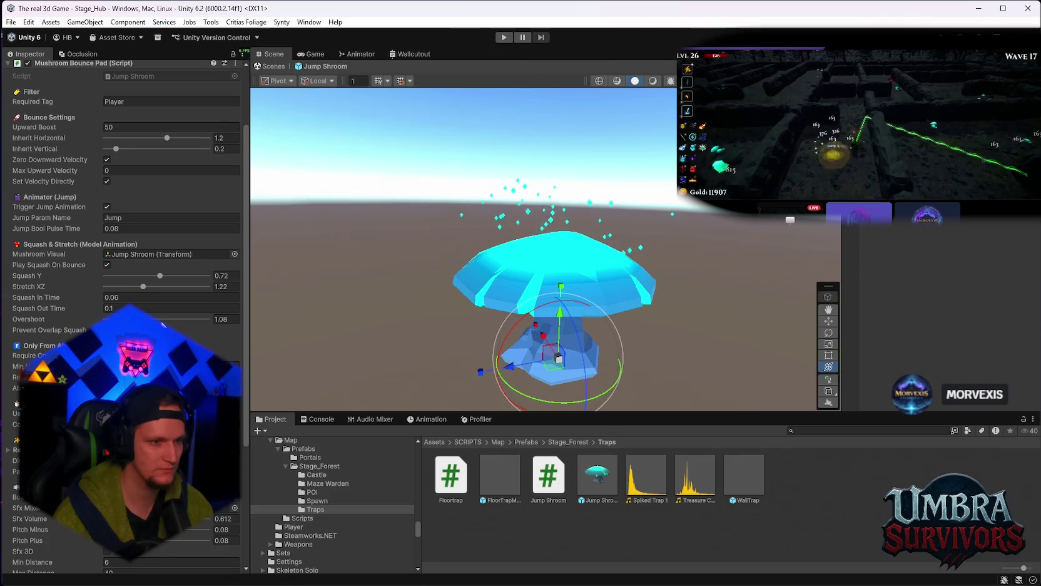
scroll(161, 323, "down", 4)
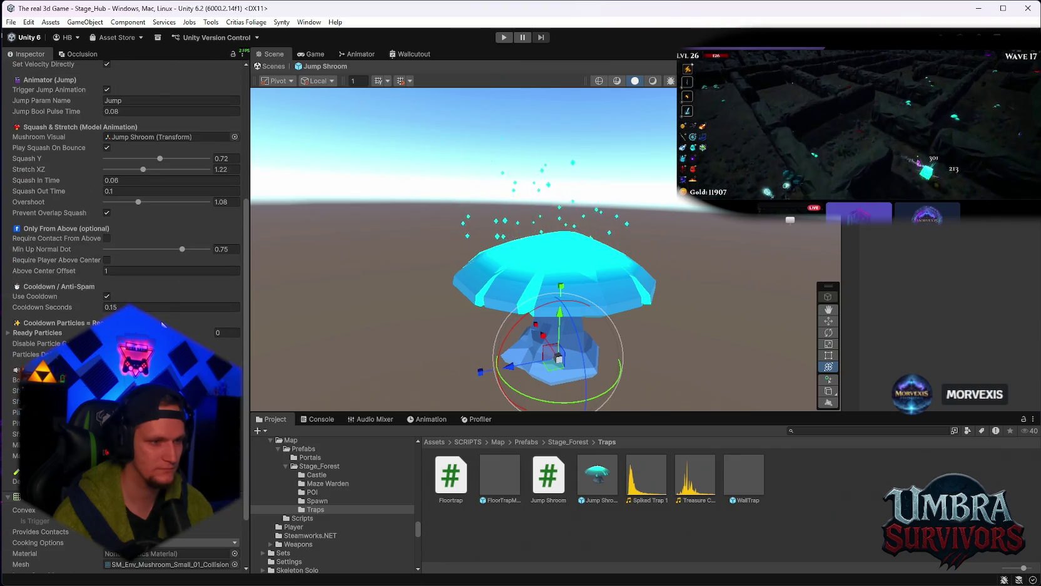
scroll(161, 323, "up", 2)
scroll(172, 329, "up", 3)
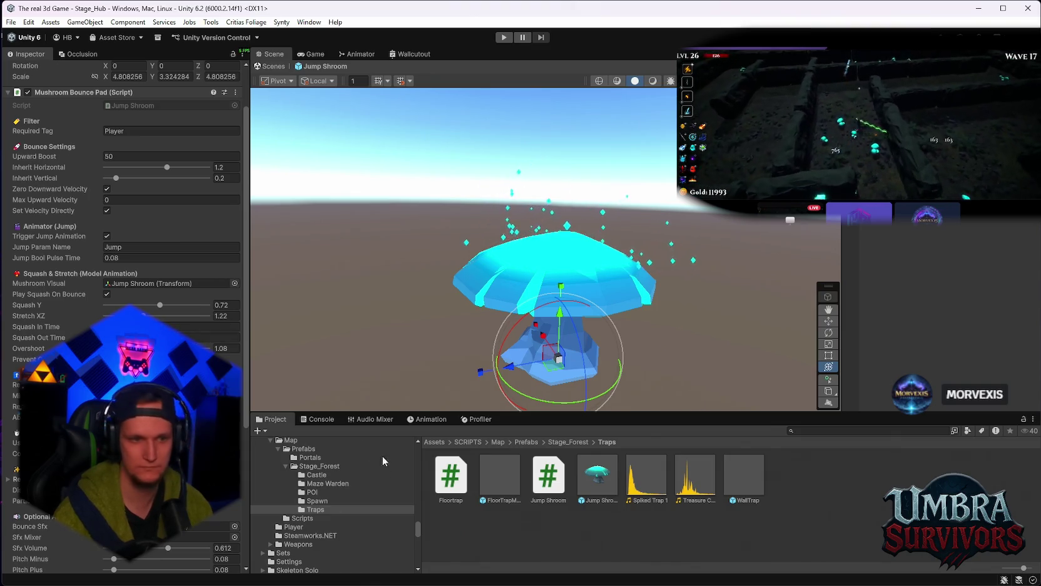
left_click(319, 418)
left_click(272, 420)
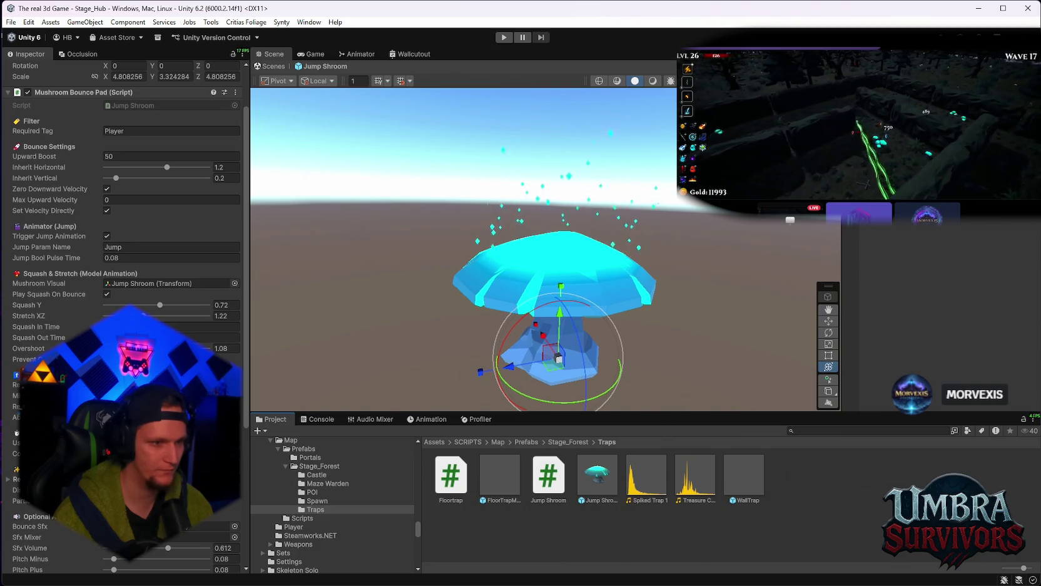
scroll(125, 188, "down", 2)
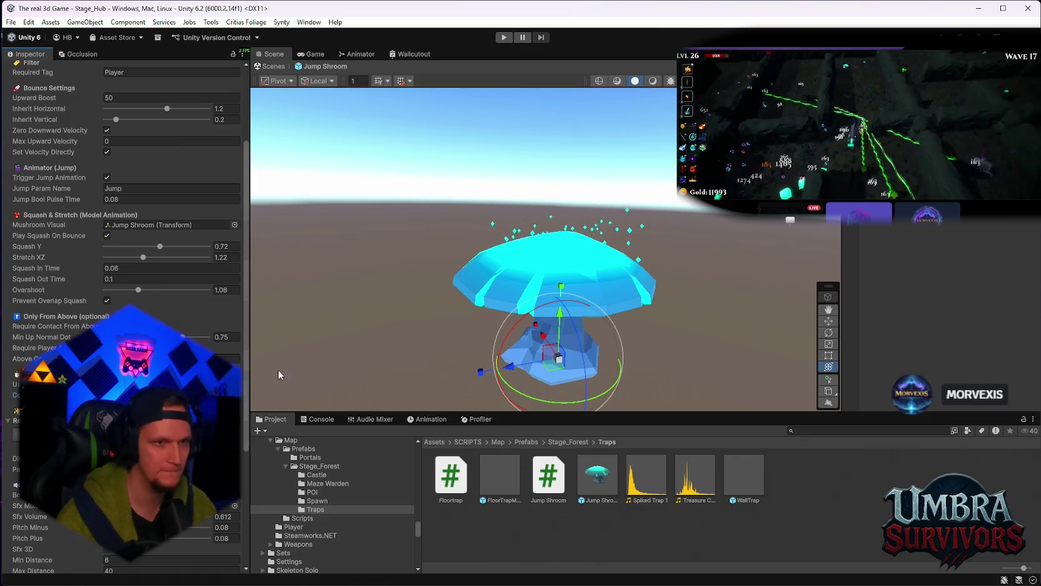
Step: Exit prefab mode, place a Jump Shroom on the grass beside the hub path, and start Play mode
left_click(312, 55)
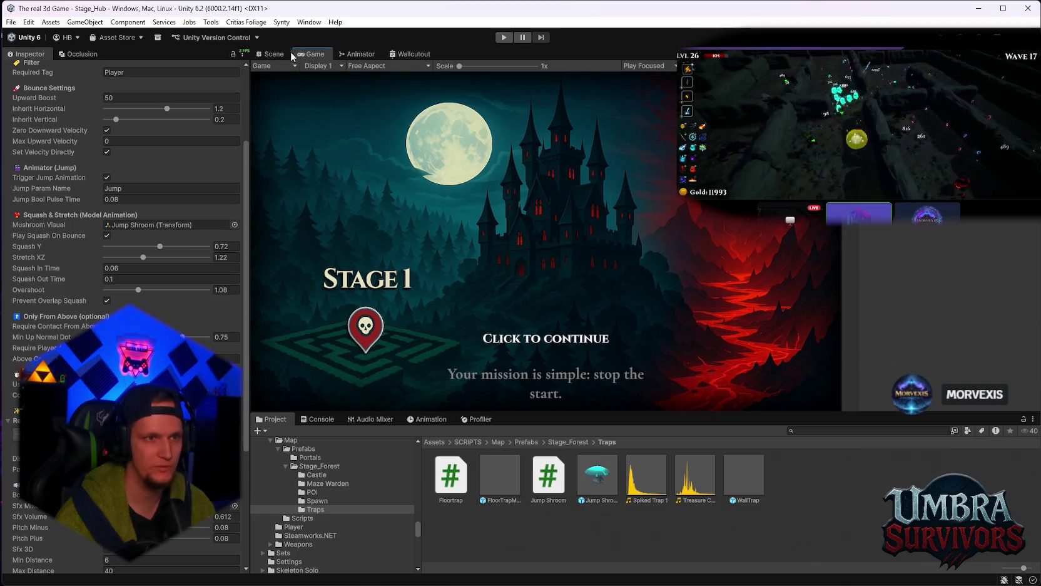
left_click(288, 55)
left_click(271, 67)
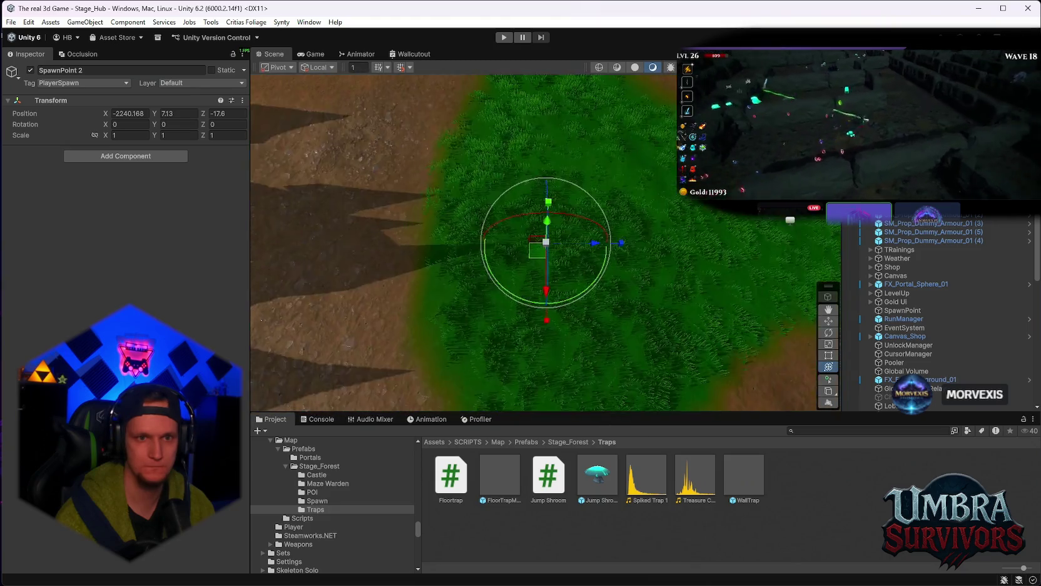
left_click_drag(617, 497, 610, 382)
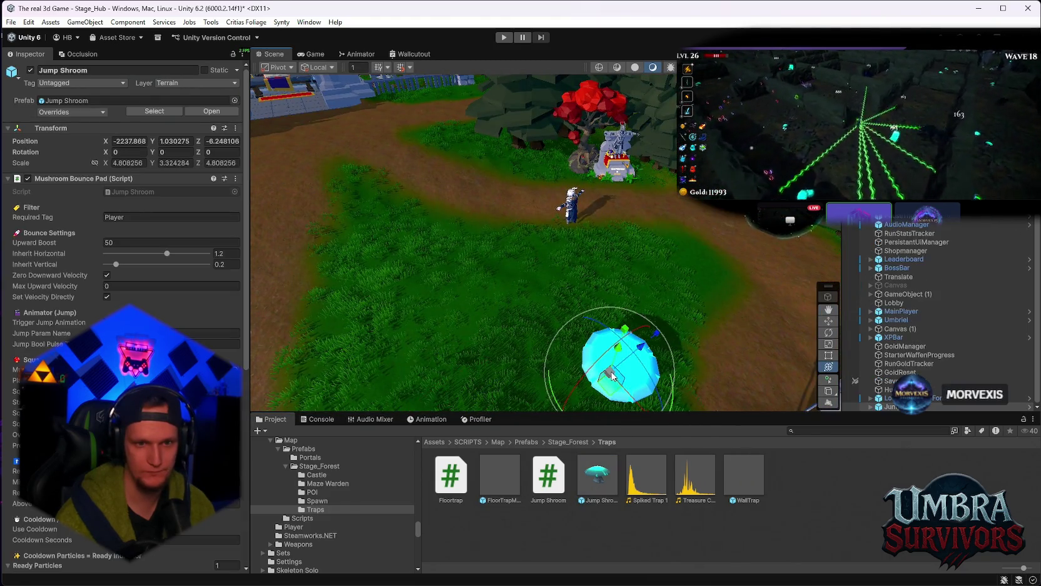
key("f")
mouse_move(585, 163)
left_mouse_down()
mouse_move(565, 164)
mouse_move(568, 220)
left_mouse_up()
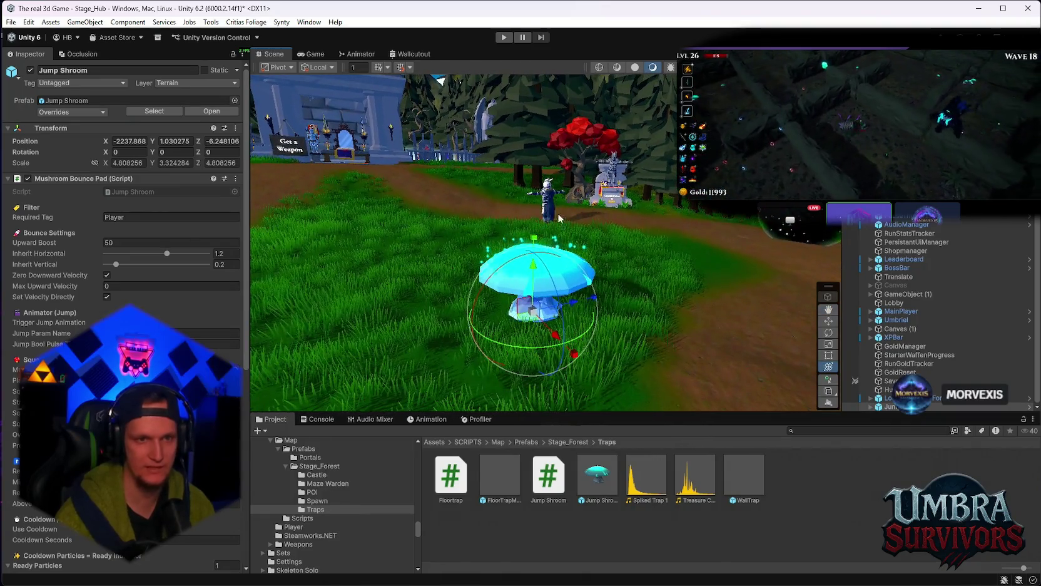
left_click(504, 37)
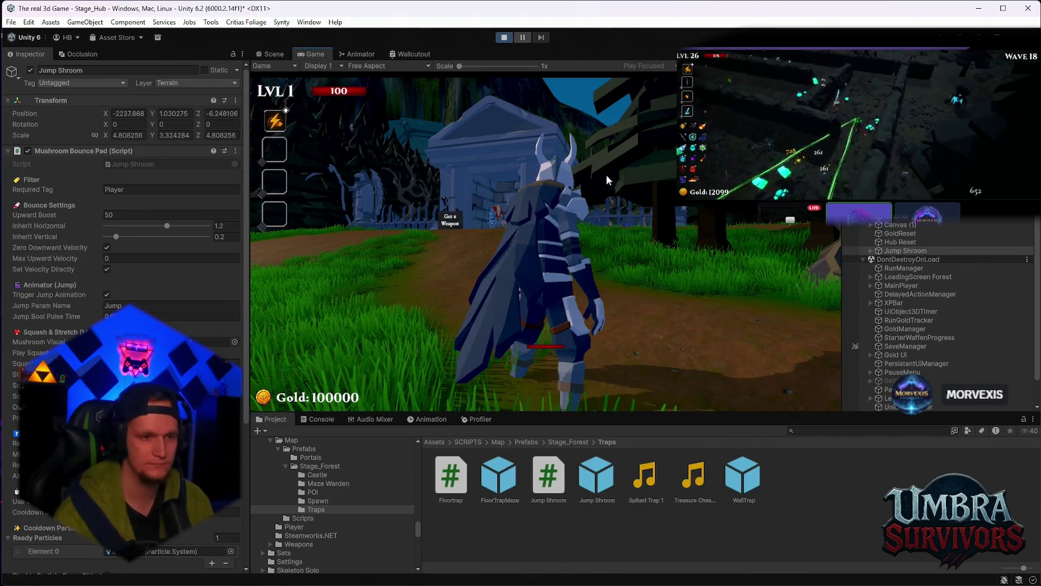
Step: Run the character onto the Jump Shroom to bounce high, then pause and stop Play mode
key("w")
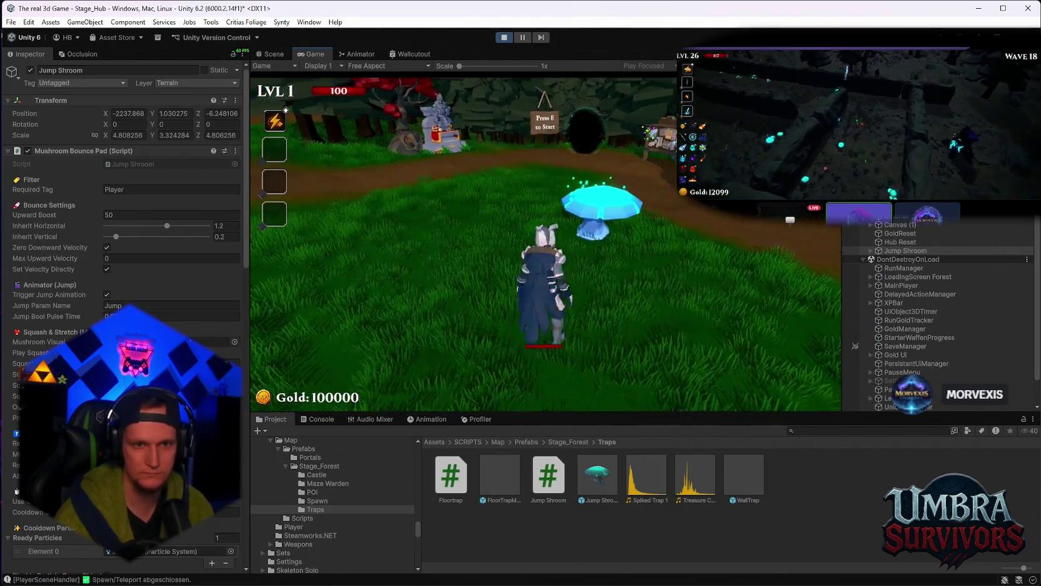
key("space")
key("w")
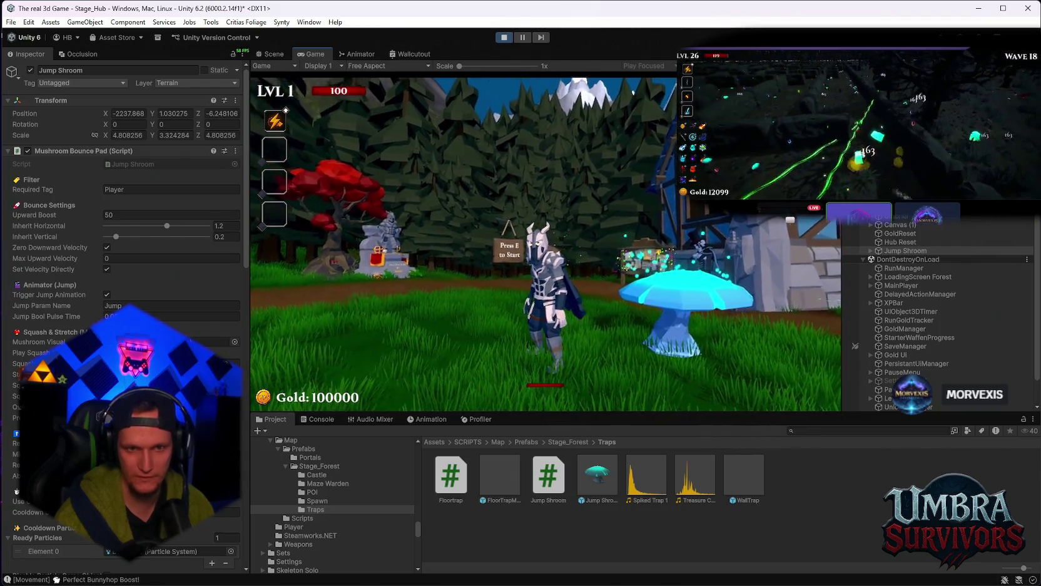
key("w")
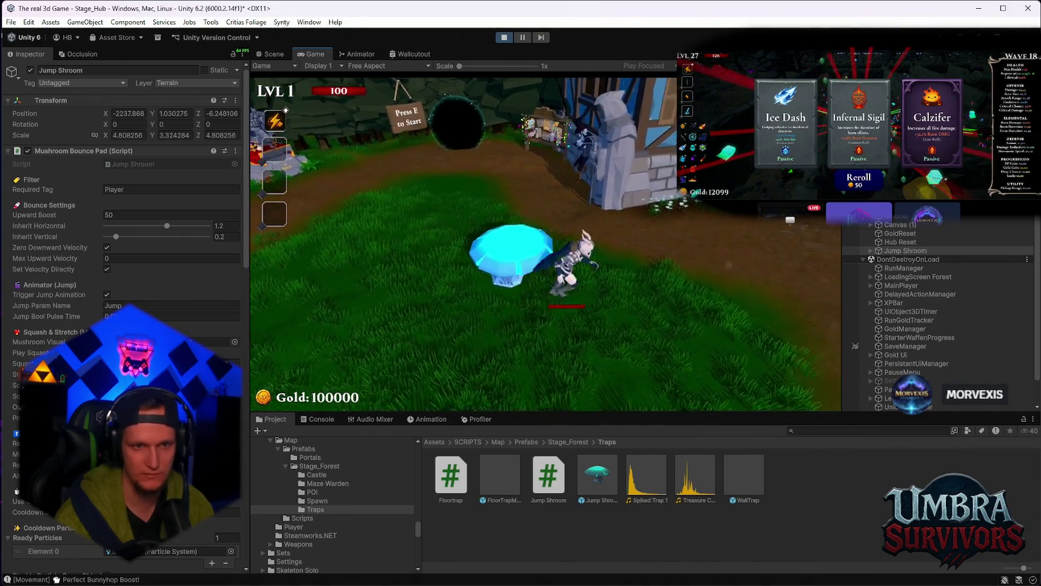
key("space")
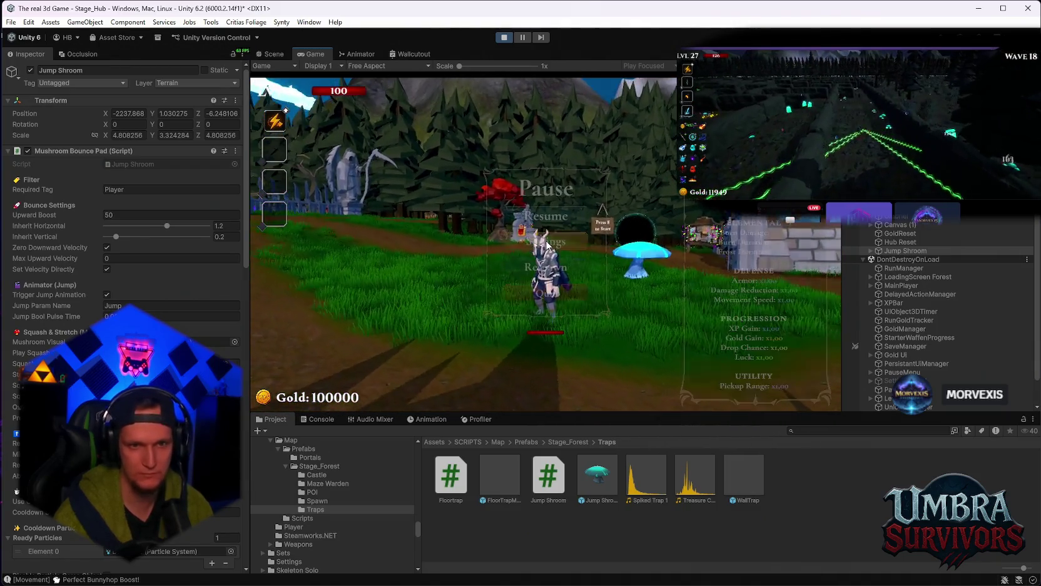
key("Escape")
left_click(504, 38)
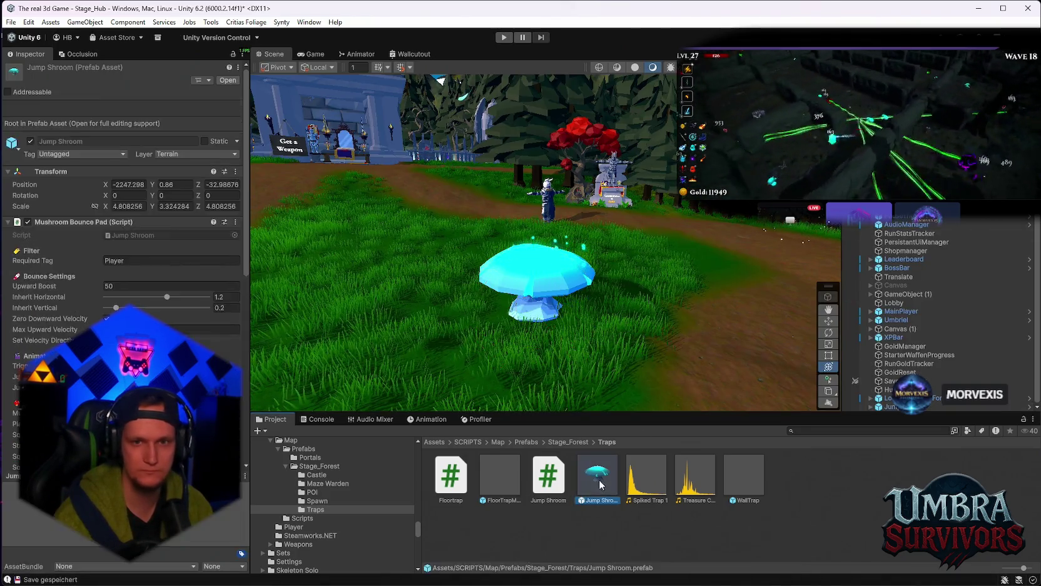
key("f")
left_click(555, 269)
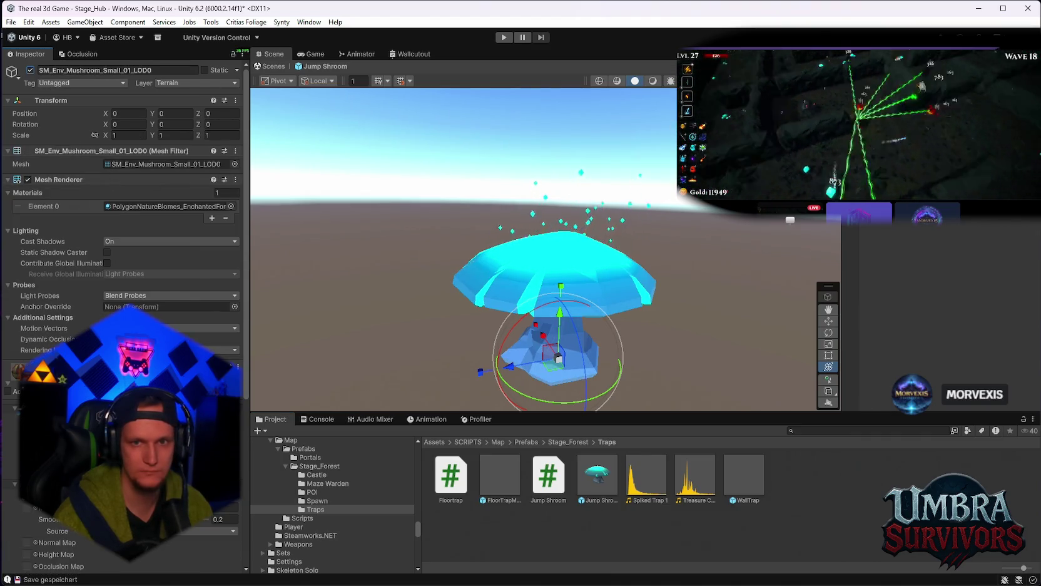
left_click(30, 69)
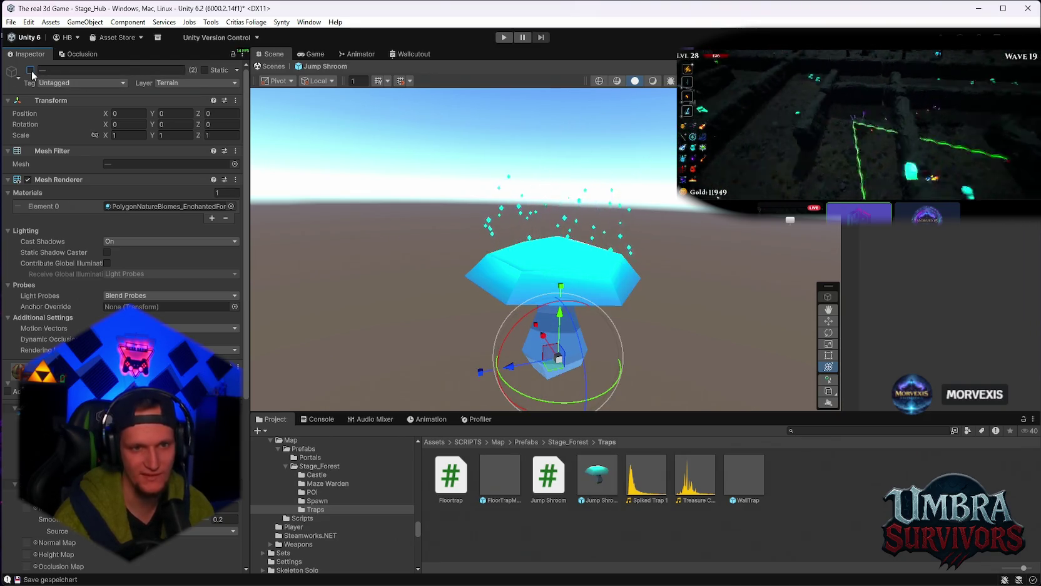
left_click(30, 70)
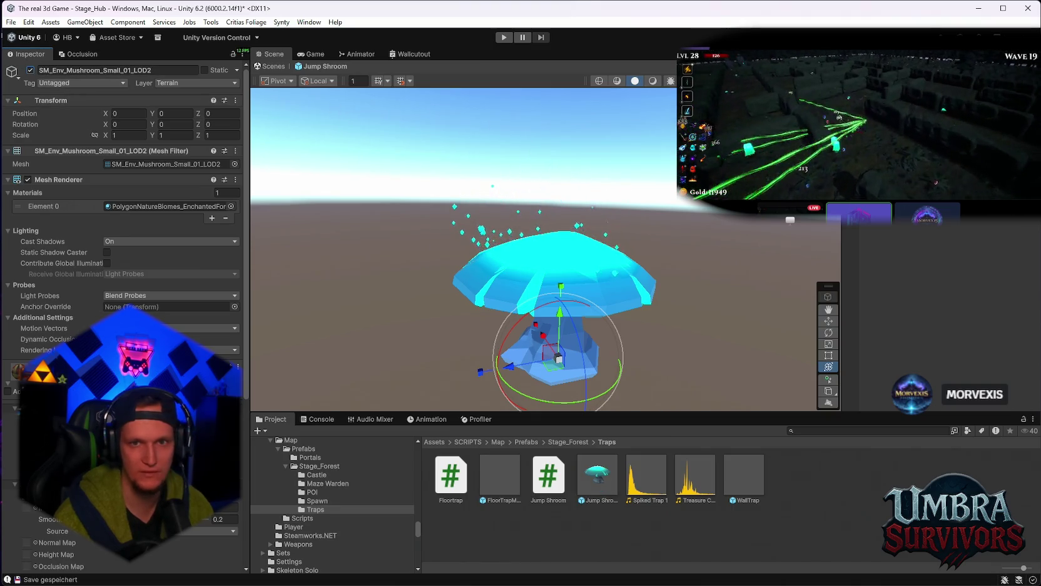
left_click(30, 70)
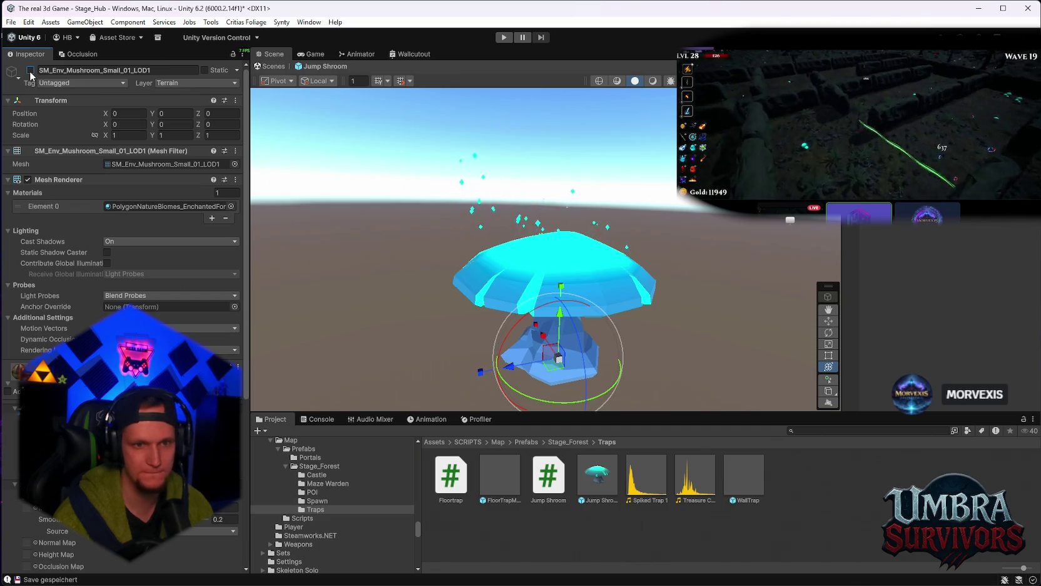
left_click(30, 69)
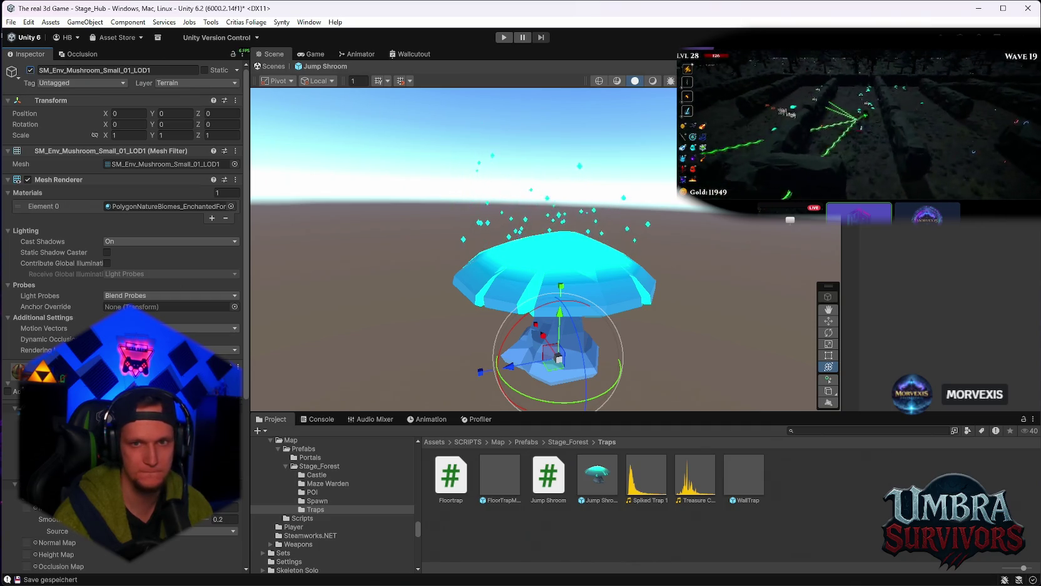
key("Up")
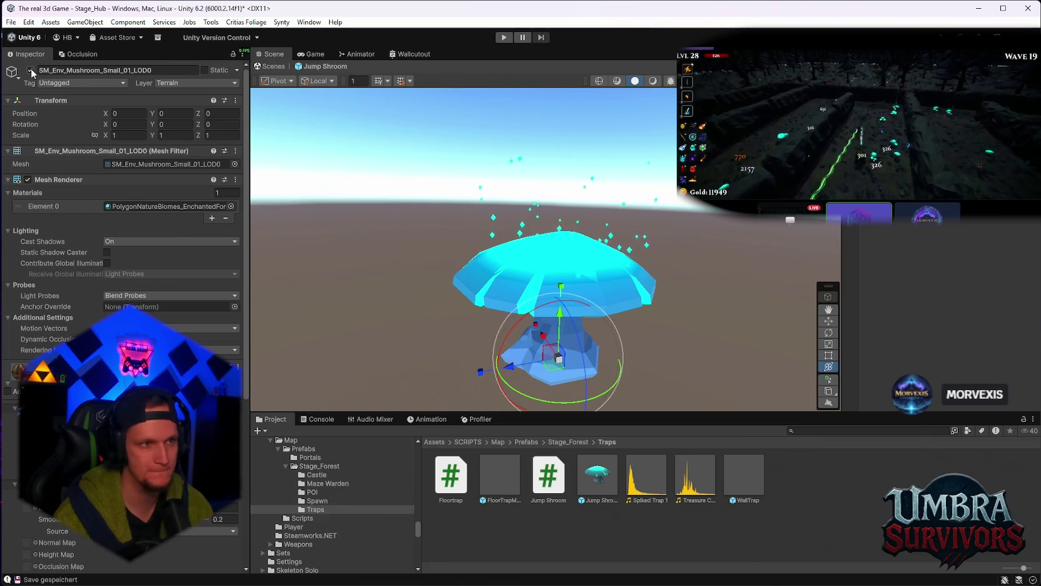
left_click(30, 70)
mouse_move(557, 350)
left_mouse_down()
mouse_move(552, 255)
mouse_move(558, 290)
mouse_move(546, 279)
mouse_move(627, 371)
left_mouse_up()
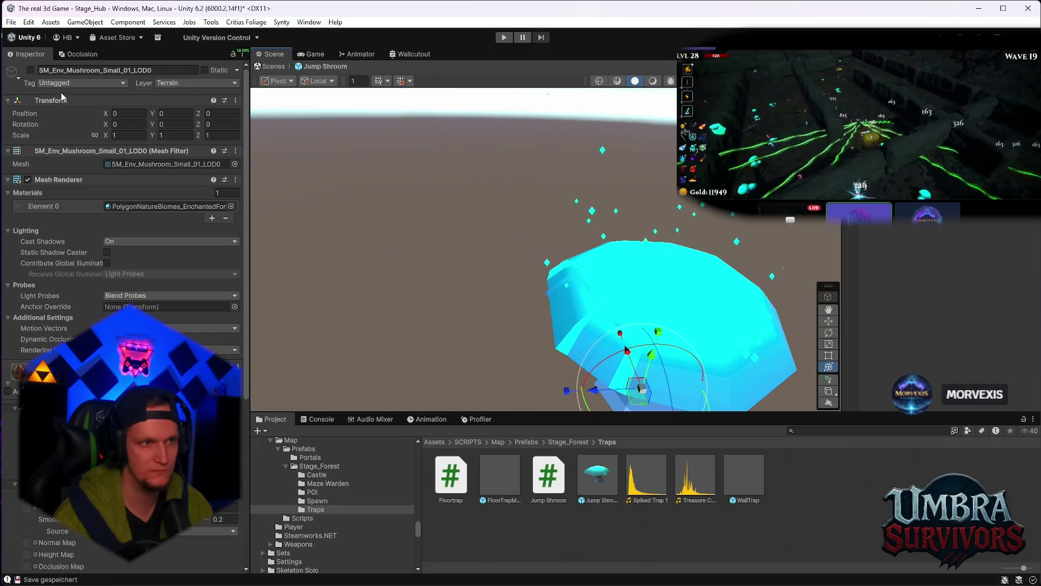
left_click(30, 70)
key("f")
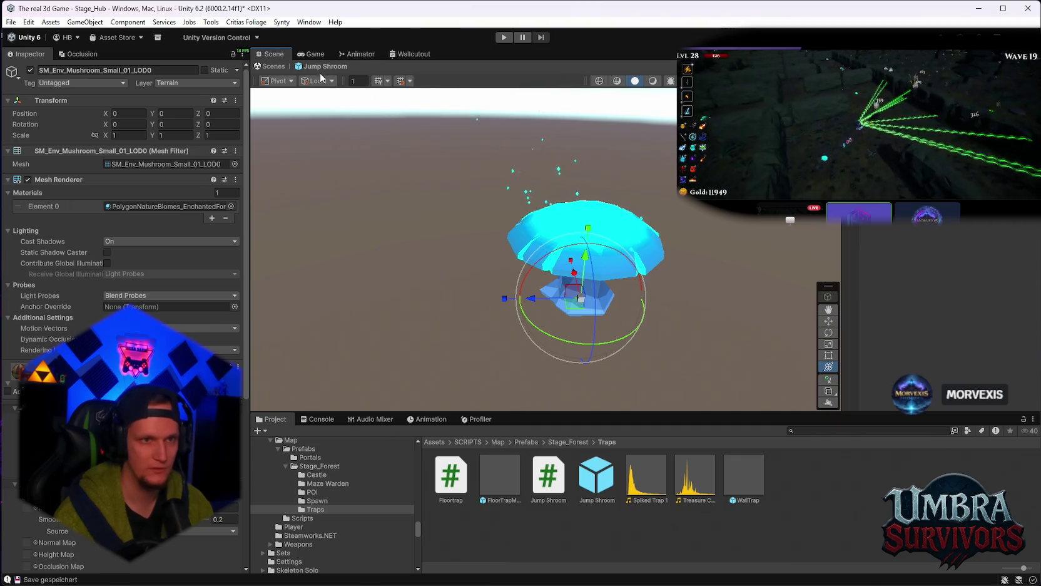
scroll(479, 290, "down", 3)
scroll(501, 193, "up", 1)
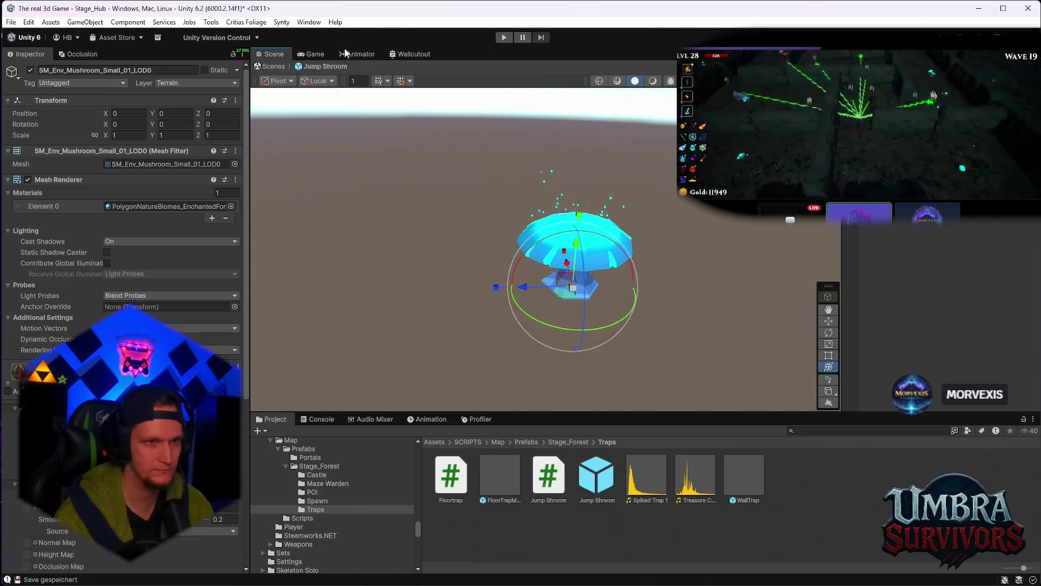
left_click(11, 22)
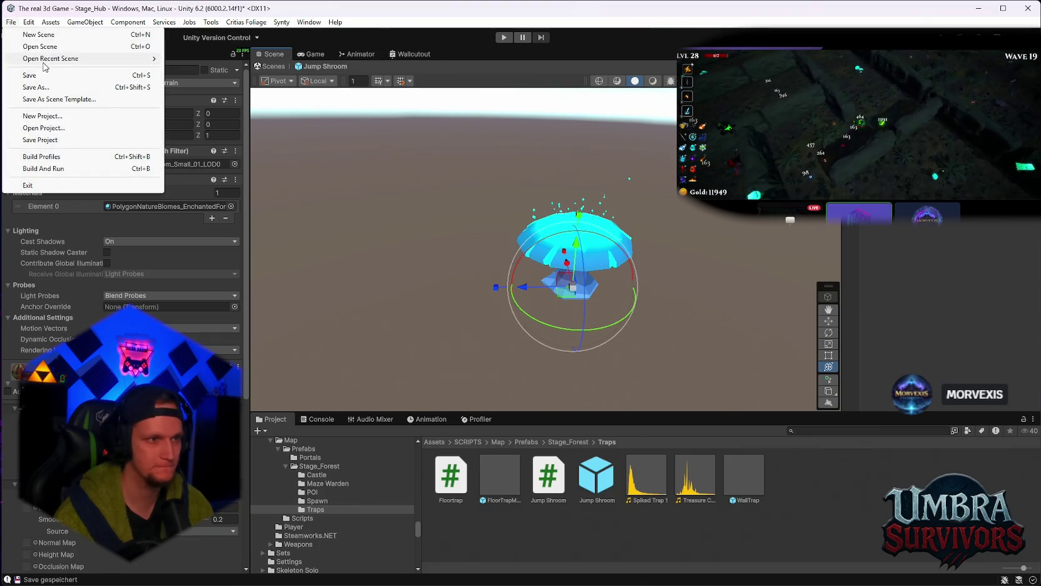
mouse_move(43, 65)
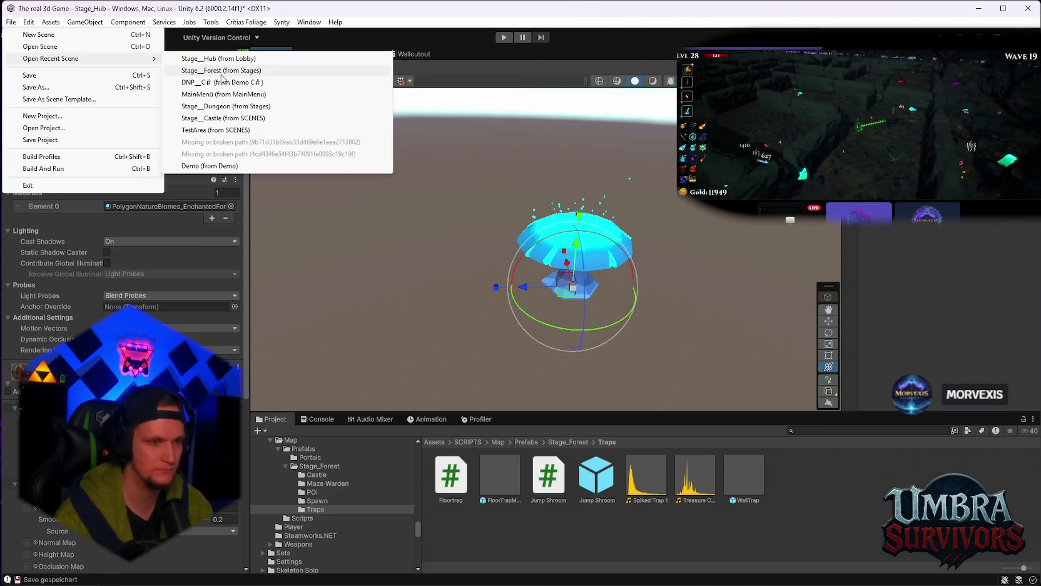
left_click(631, 536)
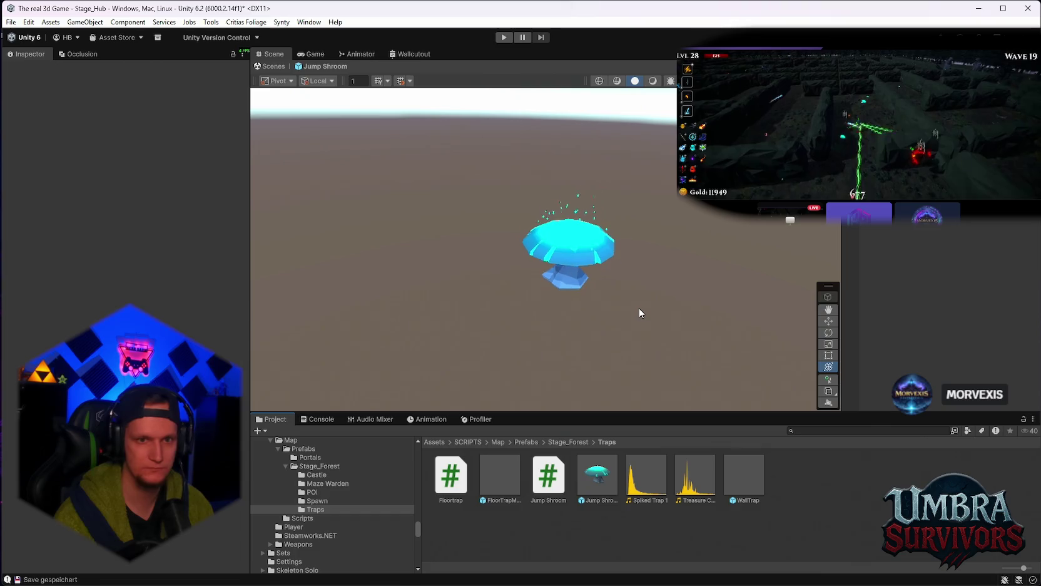
mouse_move(516, 583)
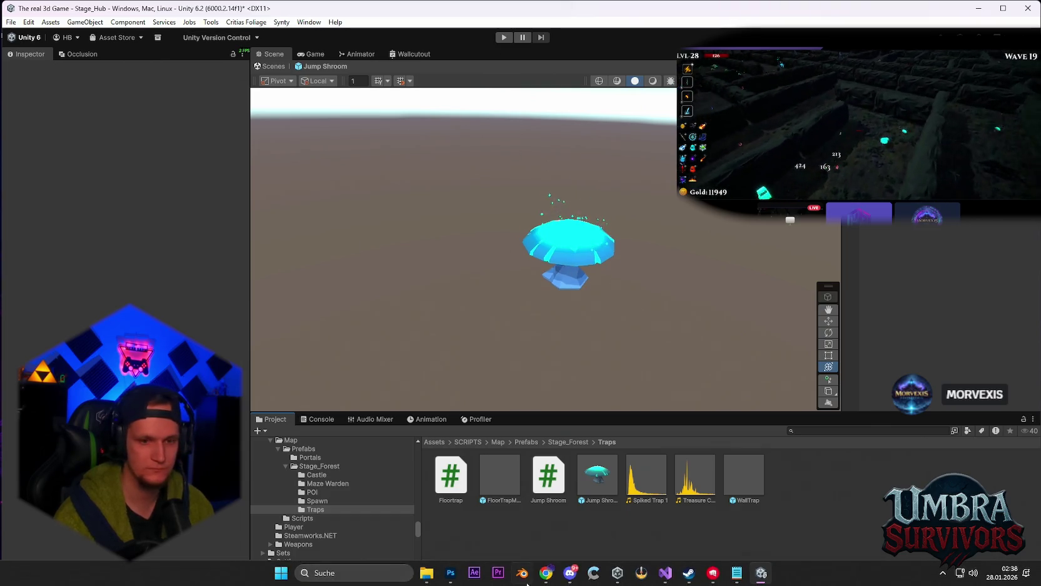
left_click(736, 573)
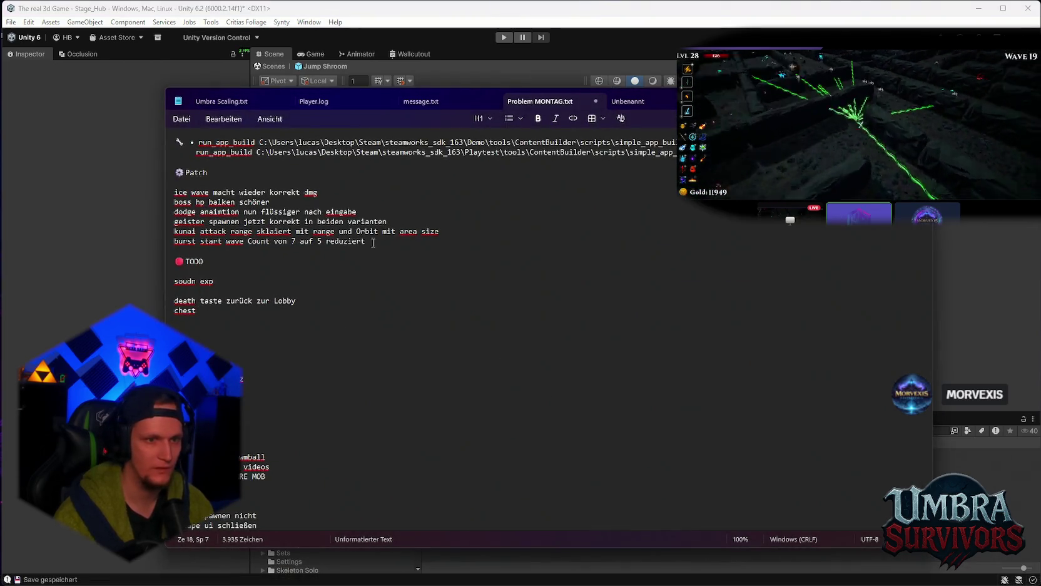
Step: Add the Maze Traps entry on a new line under Patch
left_click(373, 243)
key("Return")
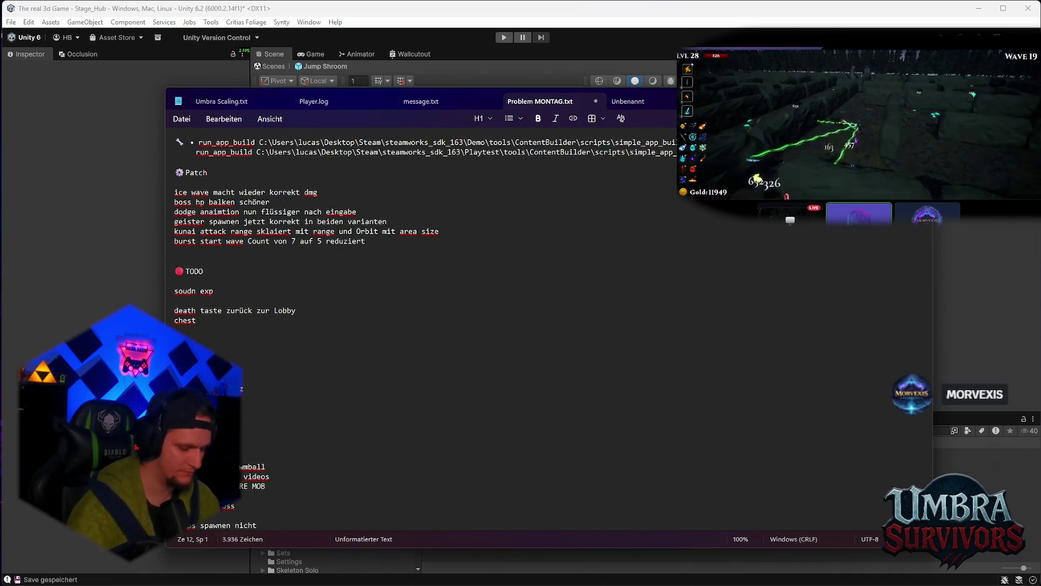
type("MazeTrap")
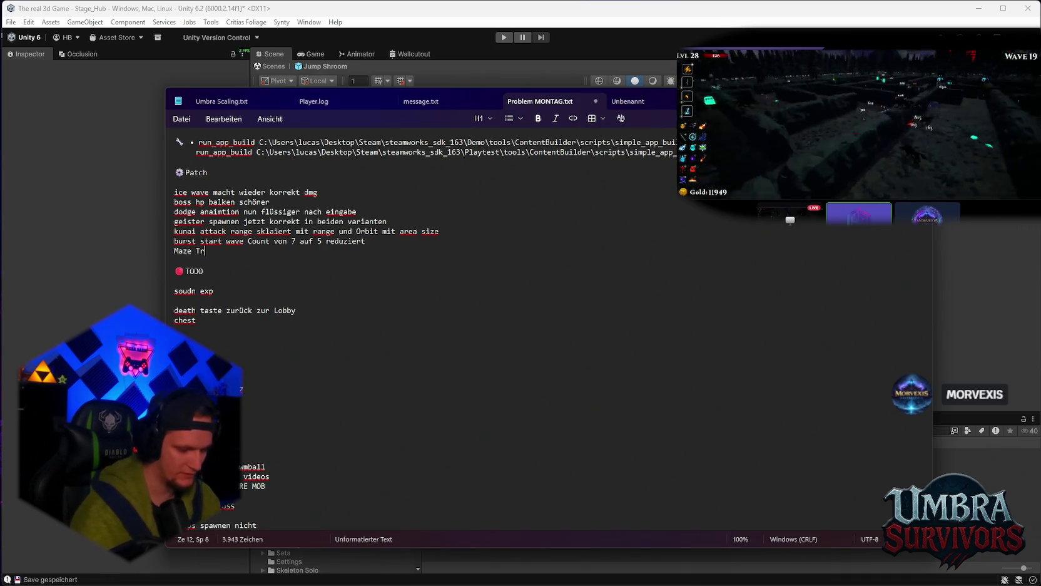
type(" hinzugefügt (")
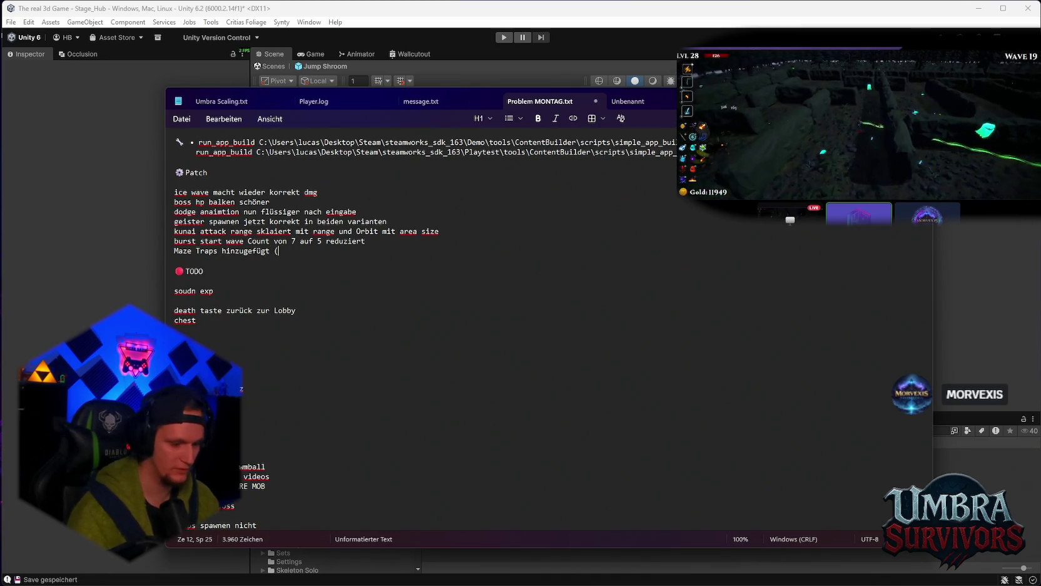
type("Floo")
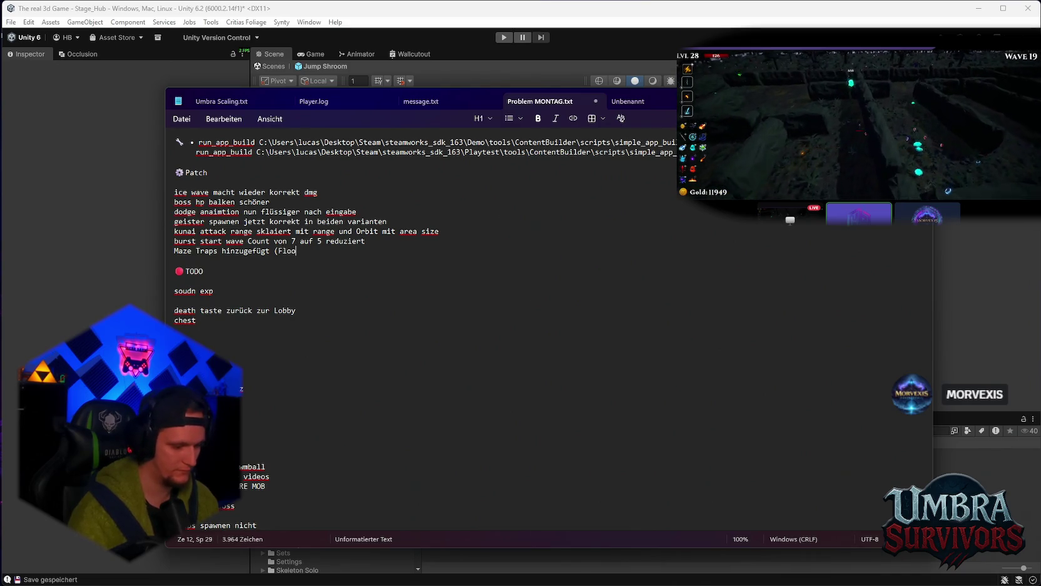
type("r Traps")
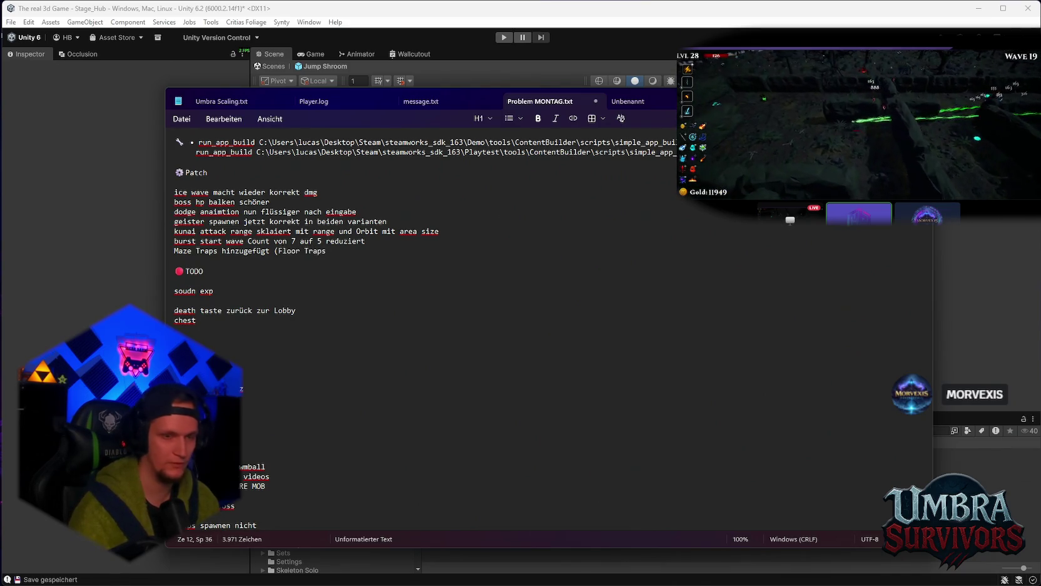
type("s")
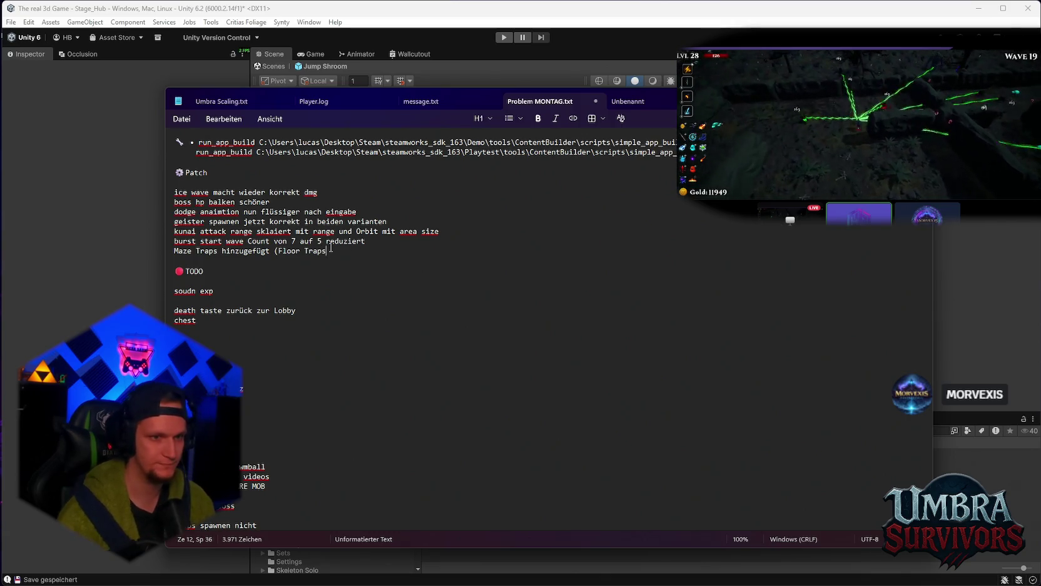
key("BackSpace")
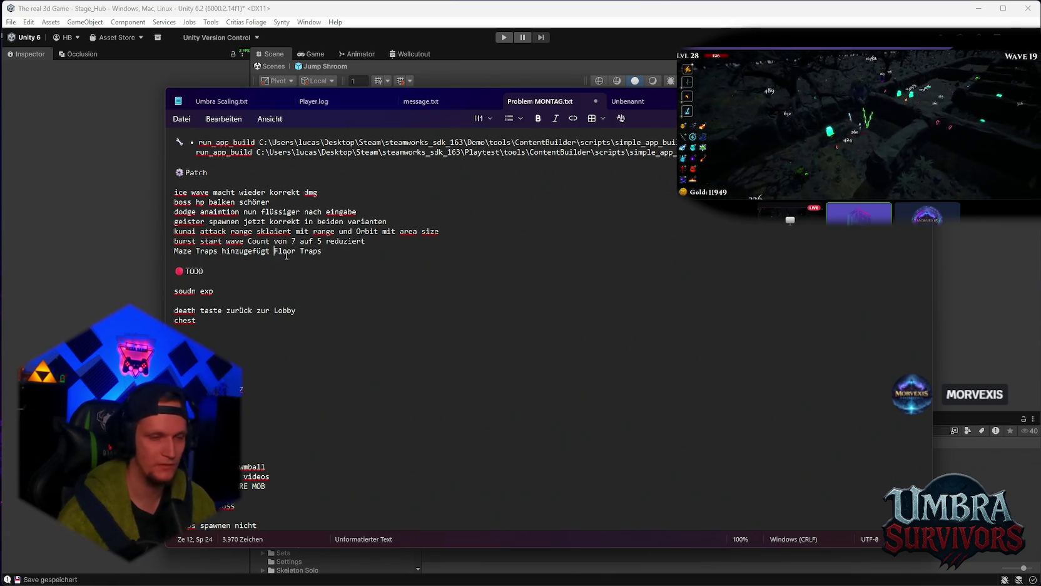
type("und ma")
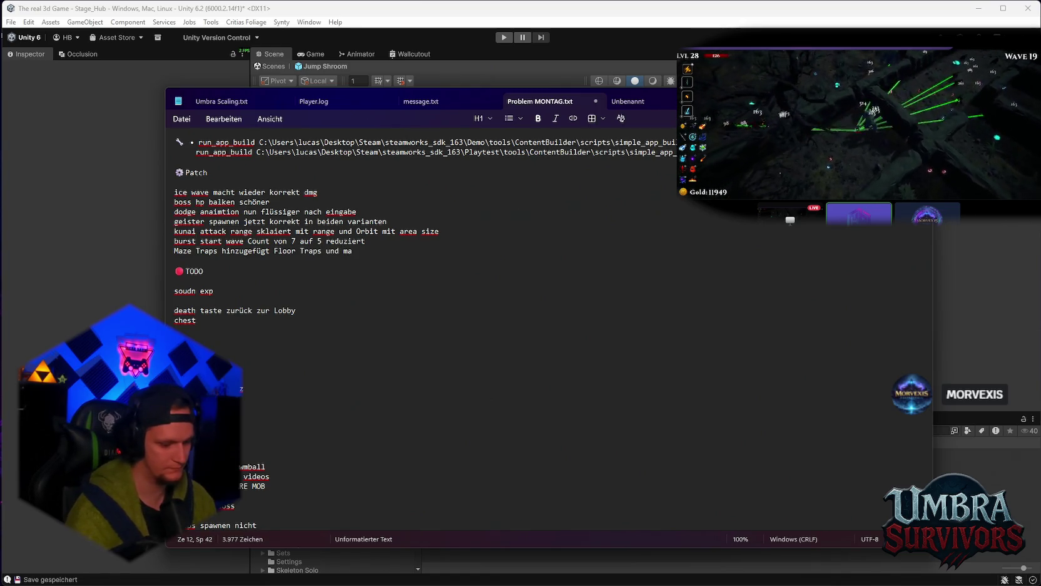
type("ze w")
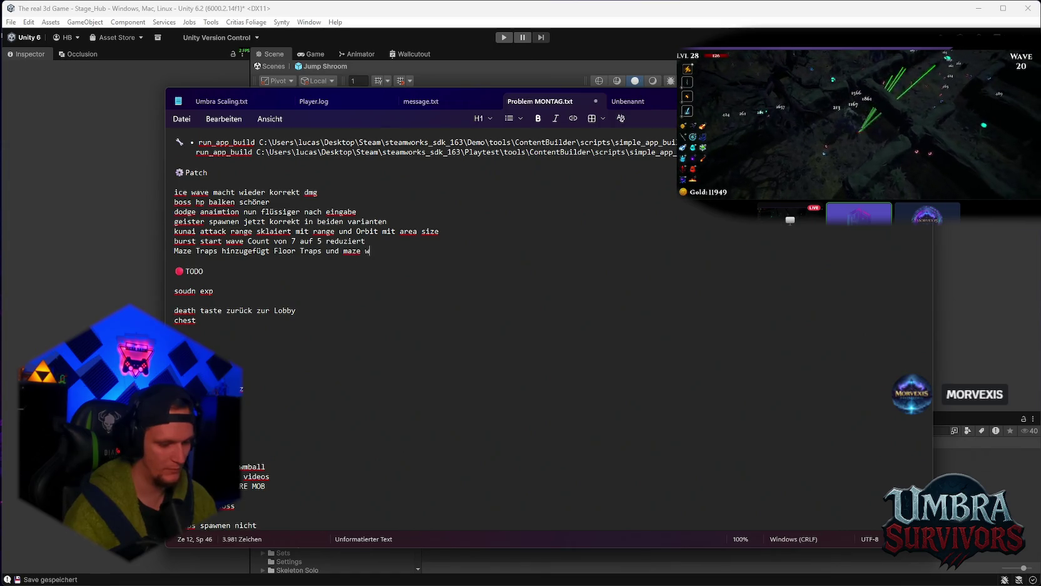
type("all  u")
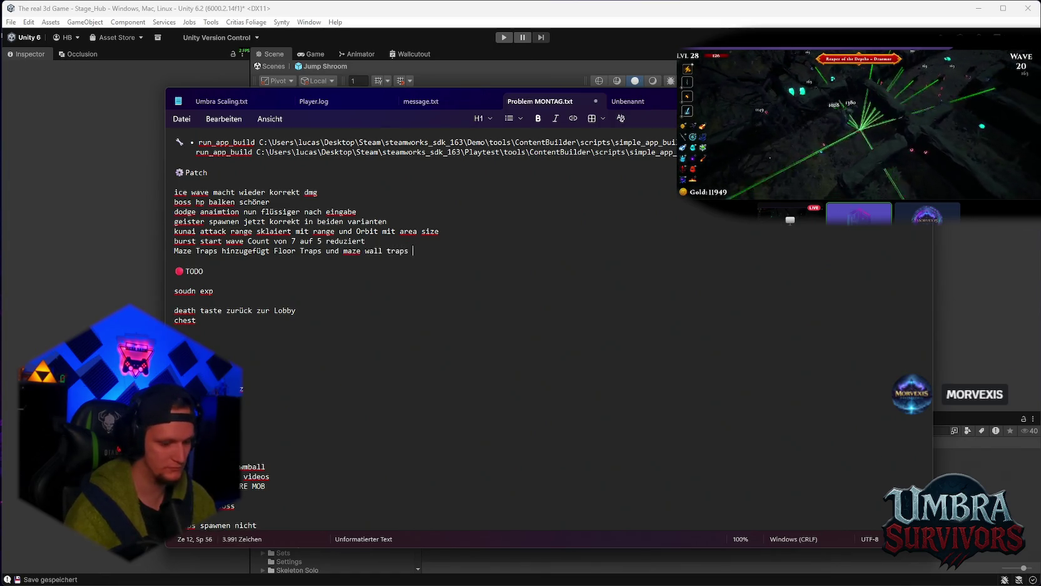
type("erhind")
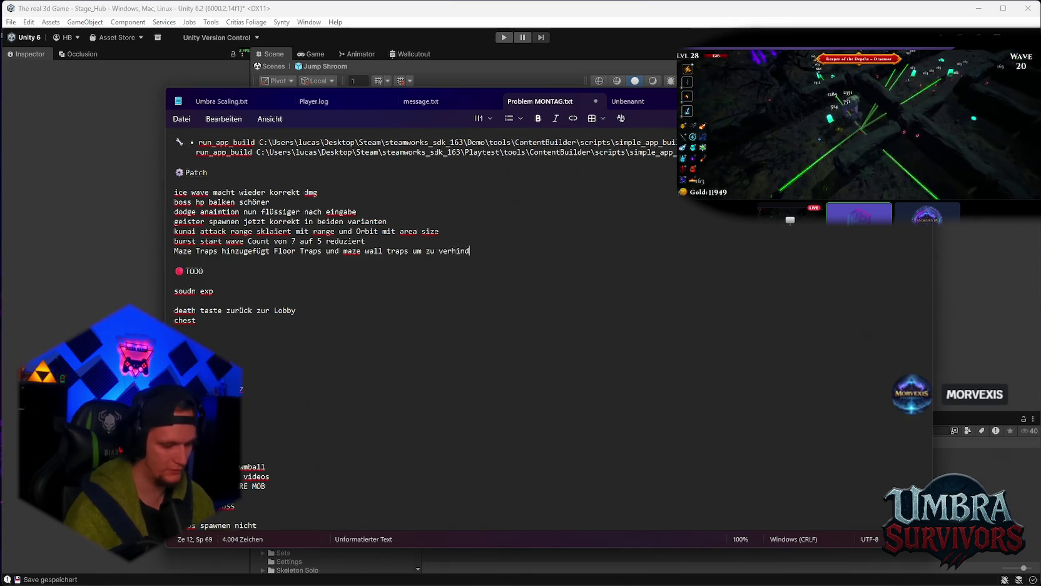
type("ern das die")
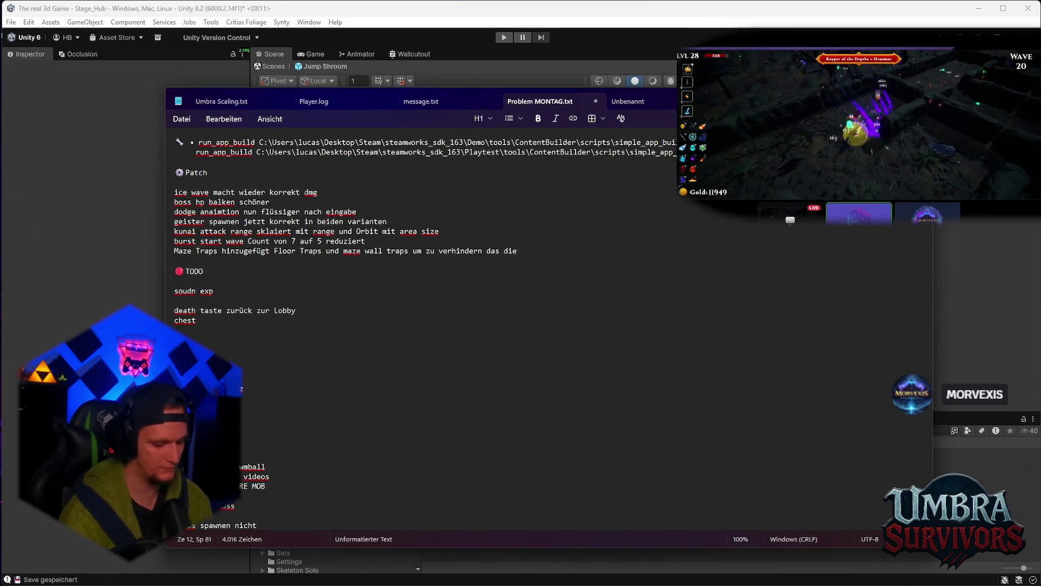
type("nd a")
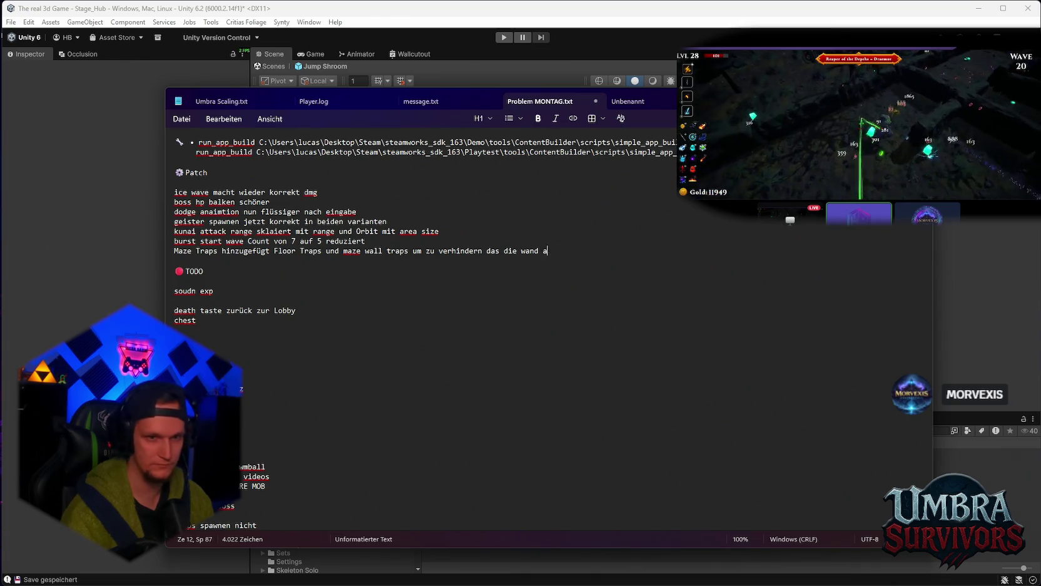
key("BackSpace")
key("BackSpace")
type("abused wird")
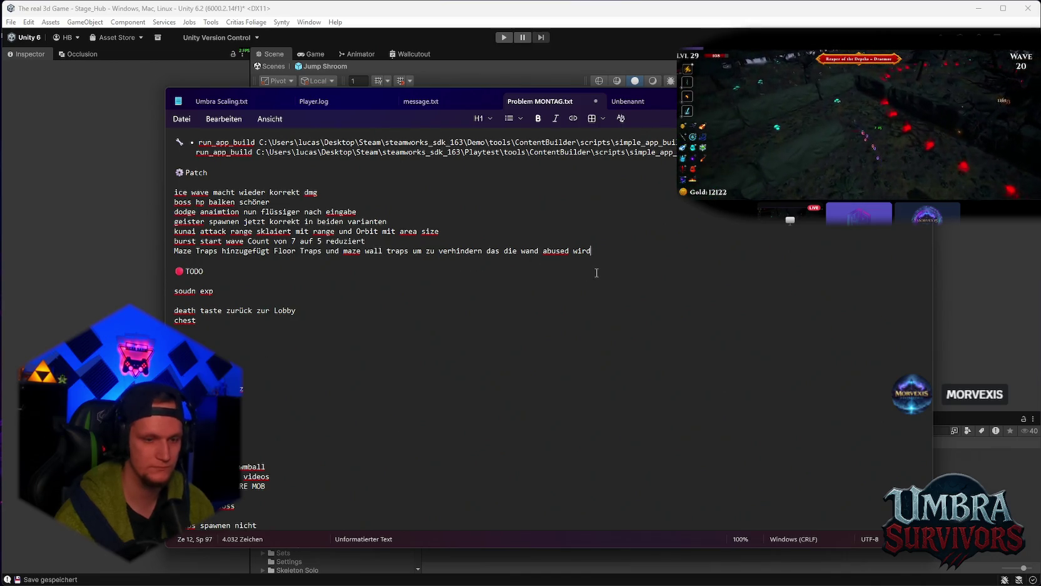
type(".")
key("Return")
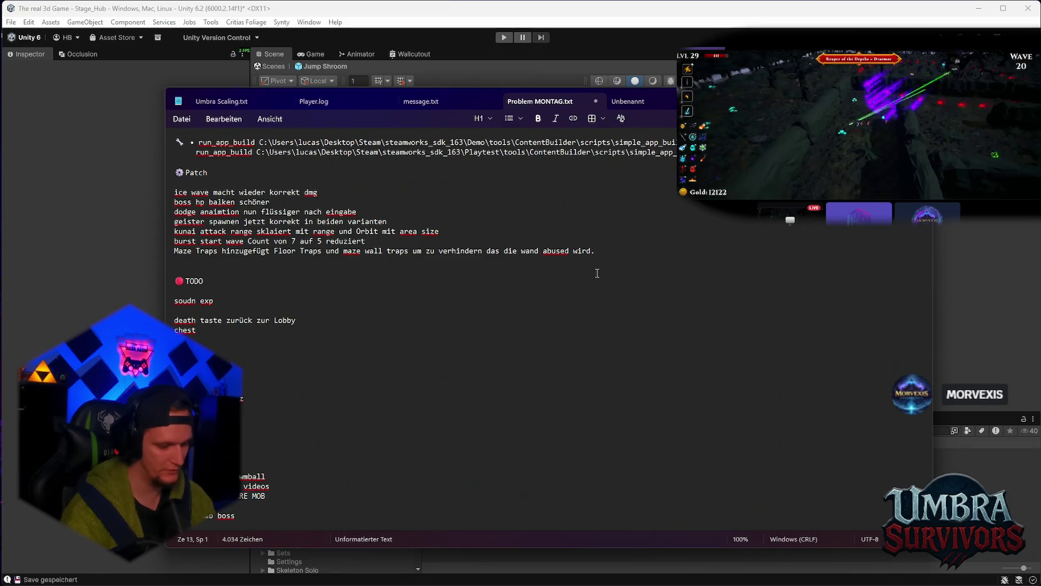
Step: Add the line 'maze Jump Shroom hinzugefügt, katapultiert euch weit nach oben', correcting 'anche' to 'nach'
type("maze Jump Sc")
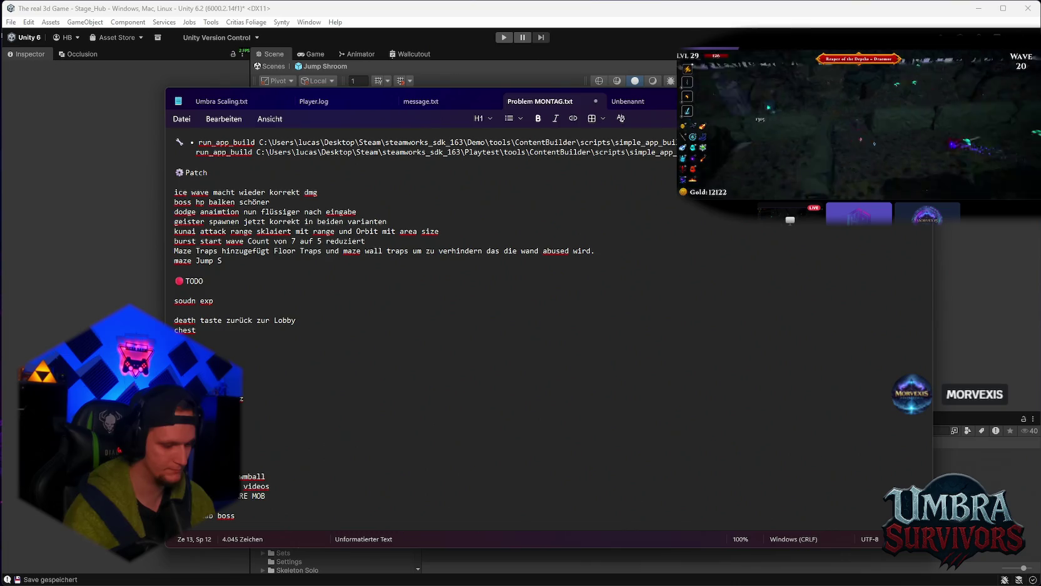
type(" hinzu")
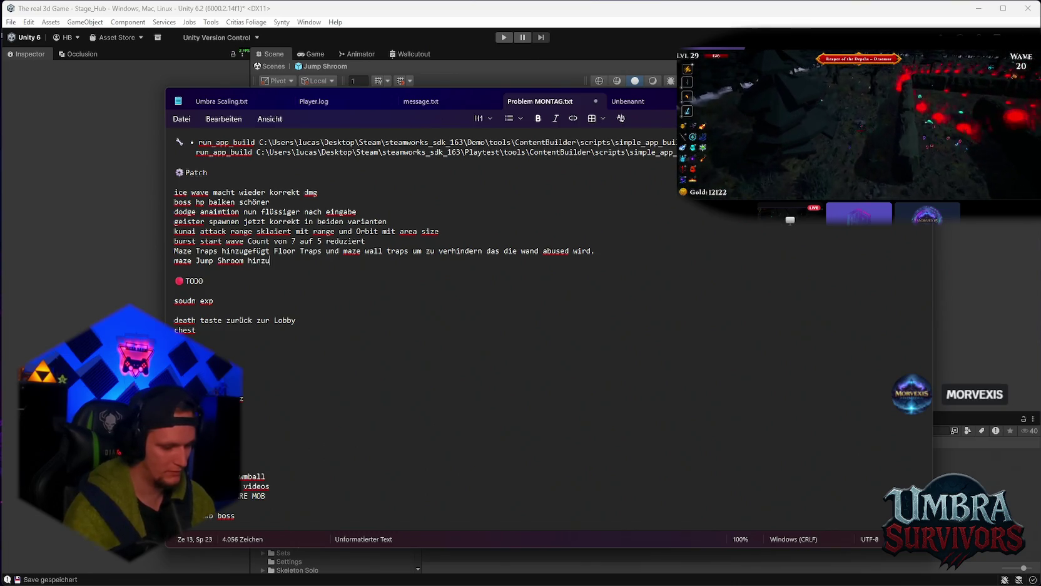
type("gefügt,katapultiert euch weit anche oben")
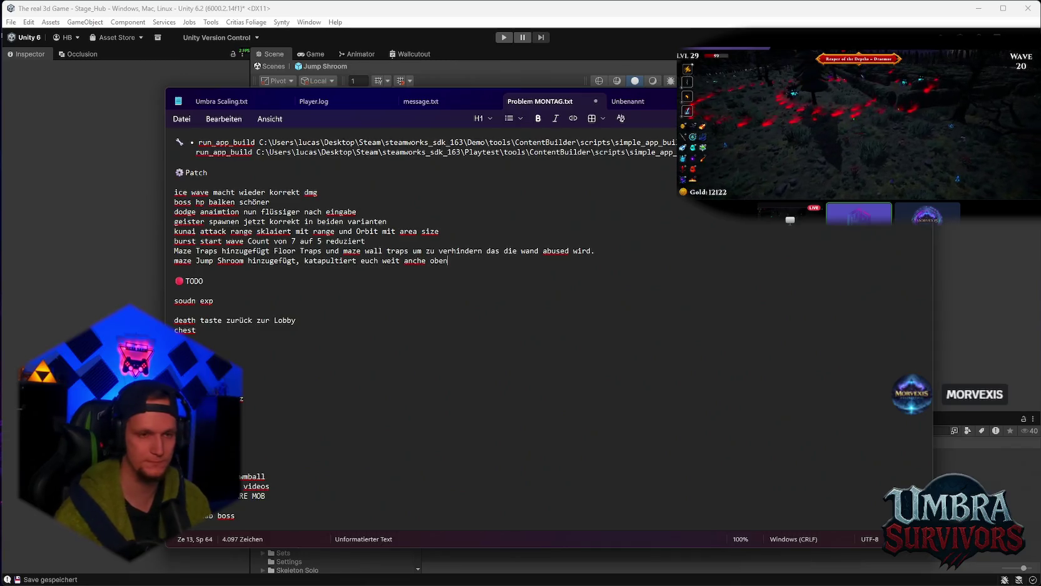
double_click(423, 260)
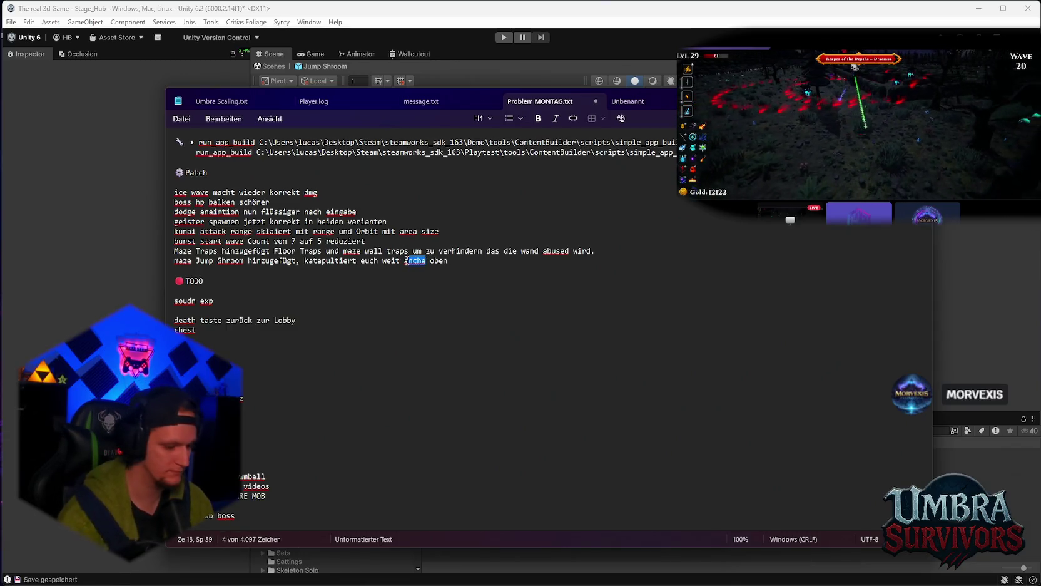
type("nach")
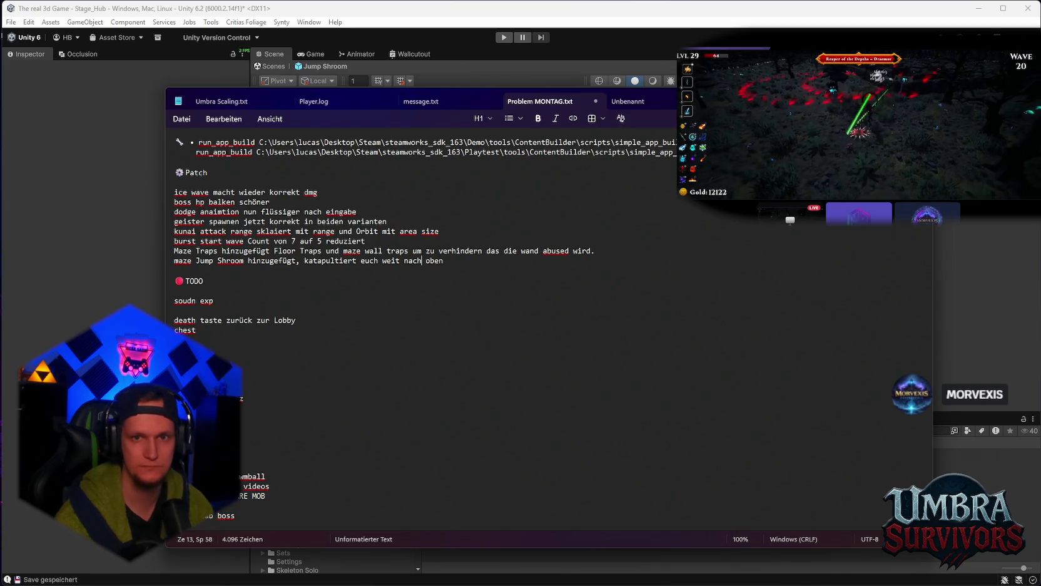
left_click(320, 86)
Step: Exit prefab mode, lower the hub Jump Shroom's Upward Boost to 40, and start Play mode
left_click(311, 54)
left_click(272, 53)
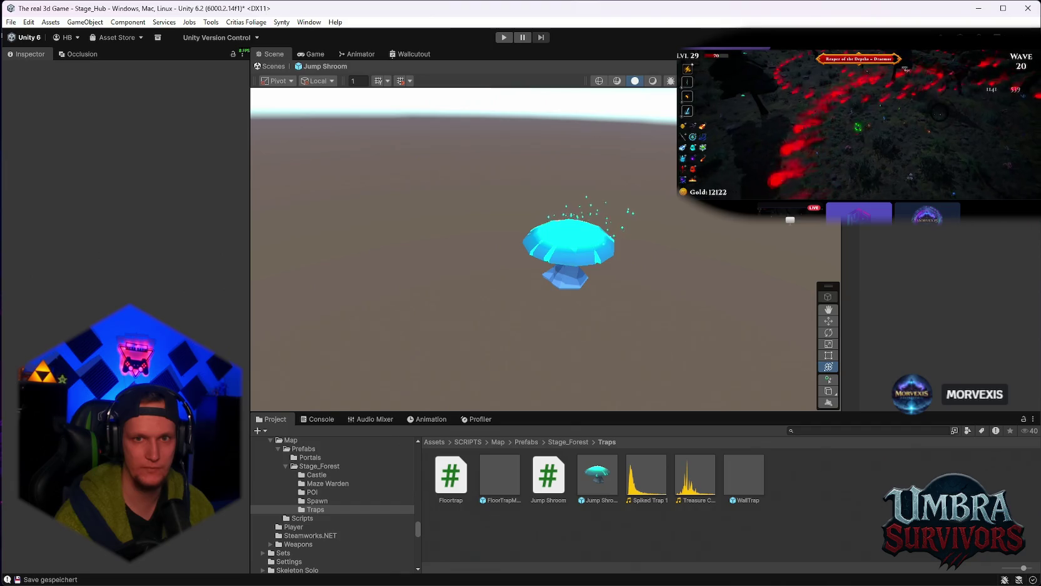
left_click(270, 66)
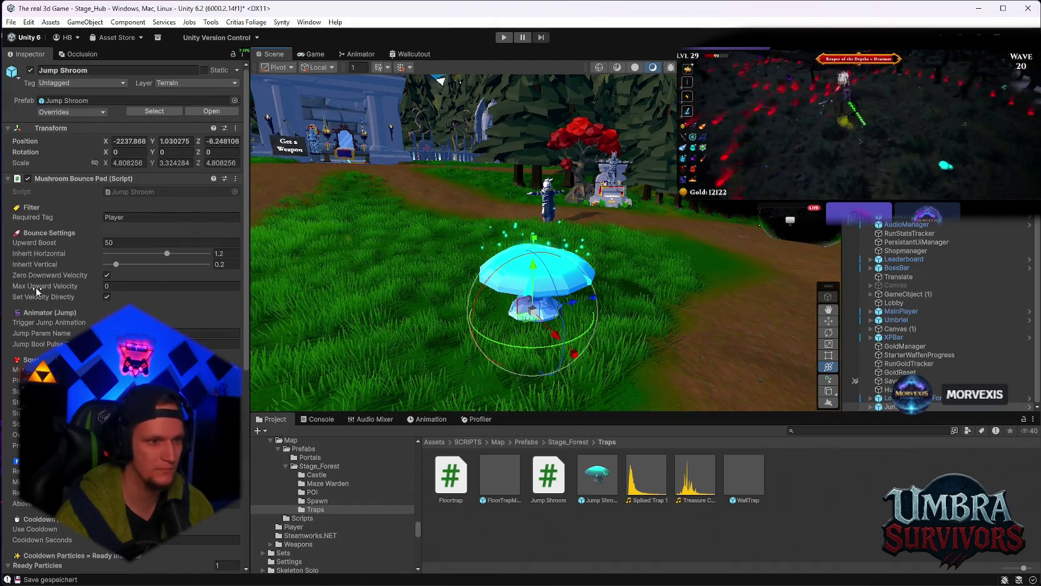
scroll(27, 289, "down", 2)
left_click(150, 214)
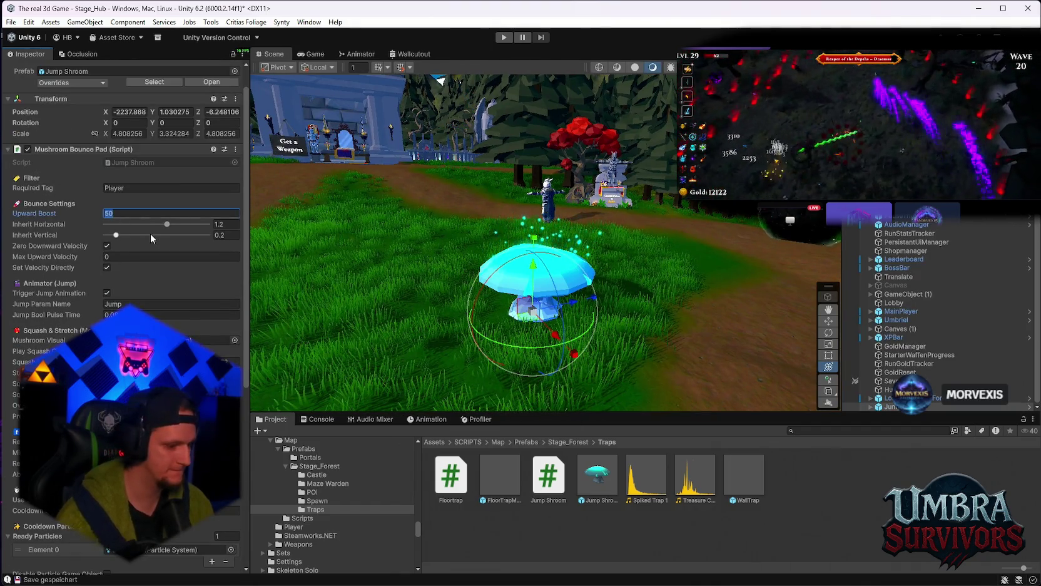
type("40")
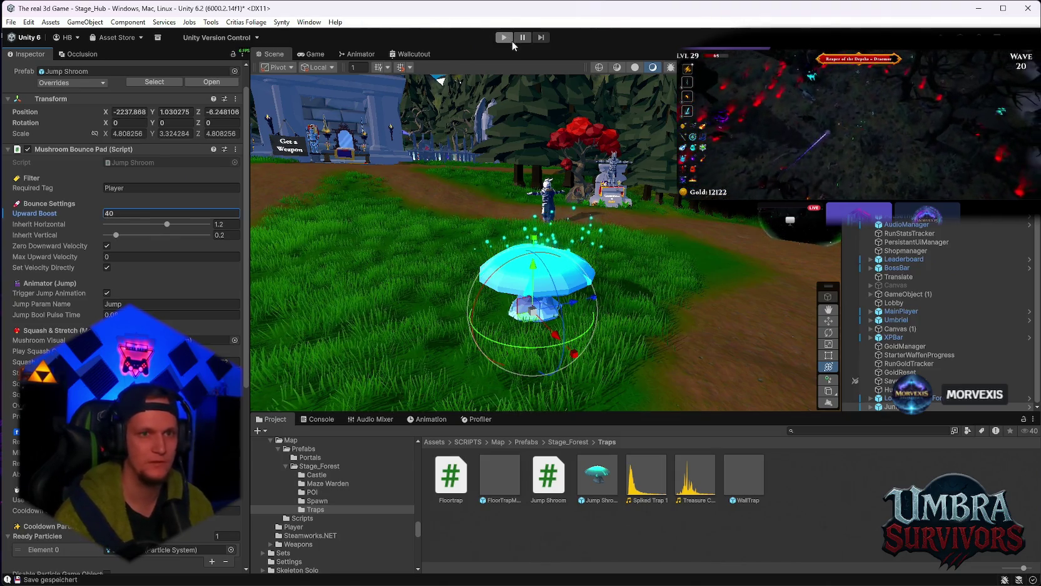
left_click(505, 38)
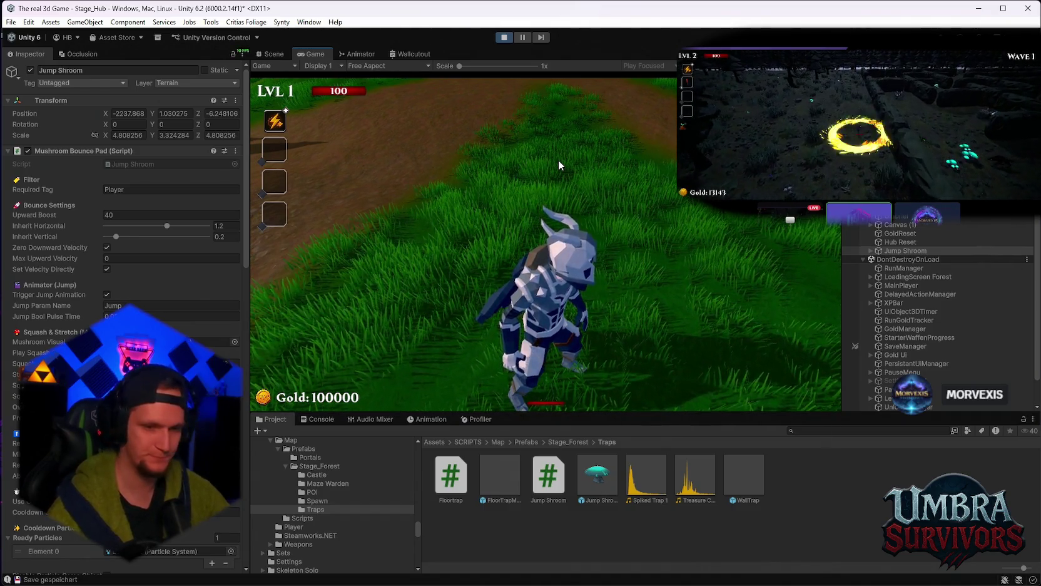
Step: Bounce the character off the boost-40 Jump Shroom, then pause and stop Play mode
left_click(558, 160)
key("w")
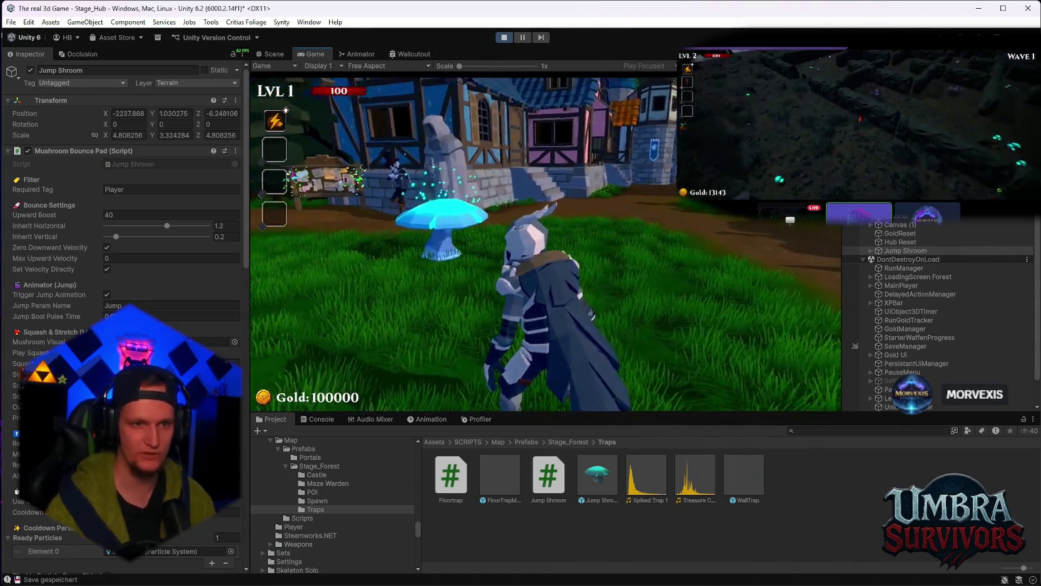
key("w")
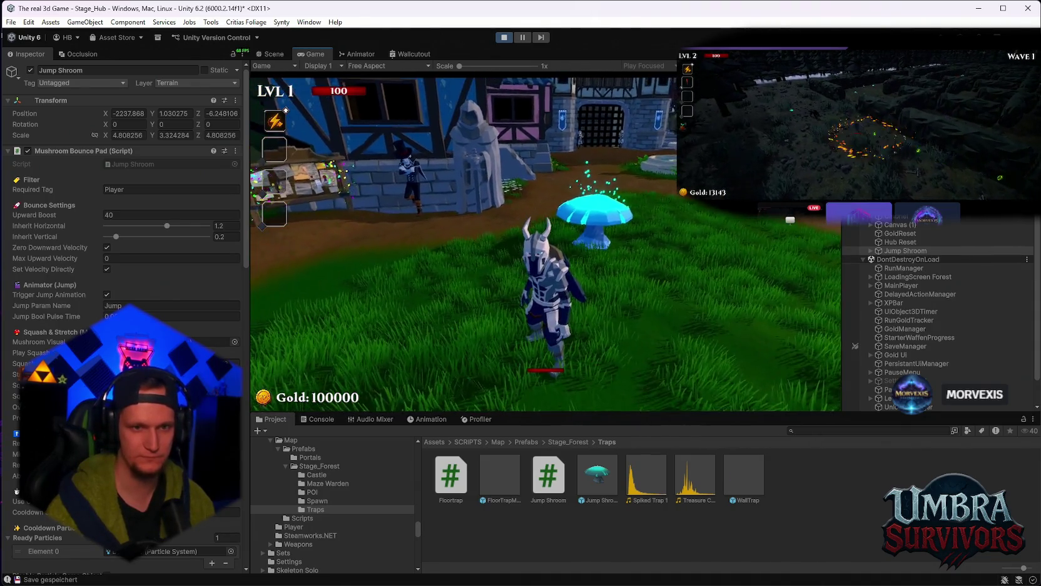
key("w")
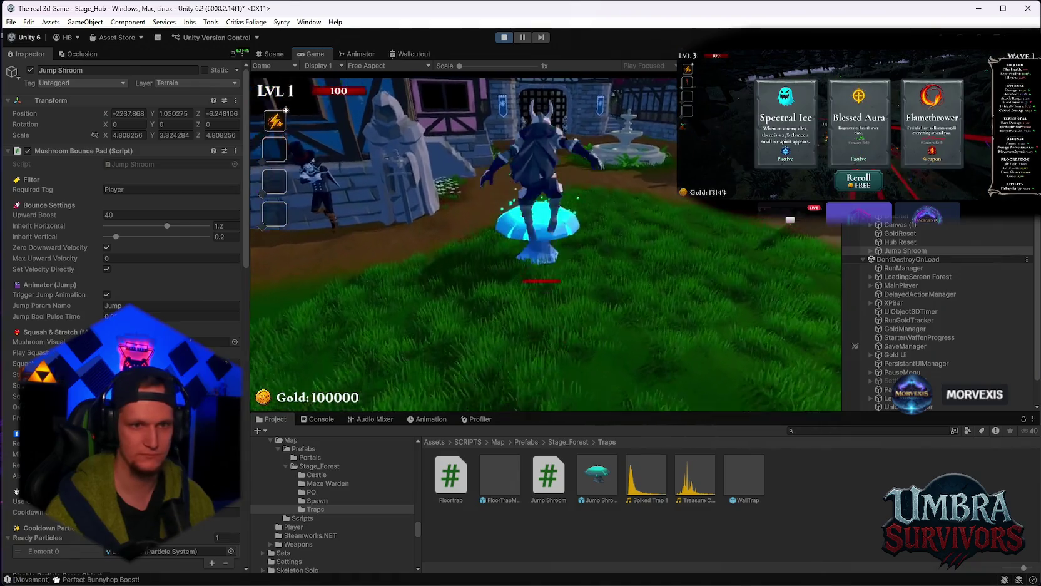
key("w")
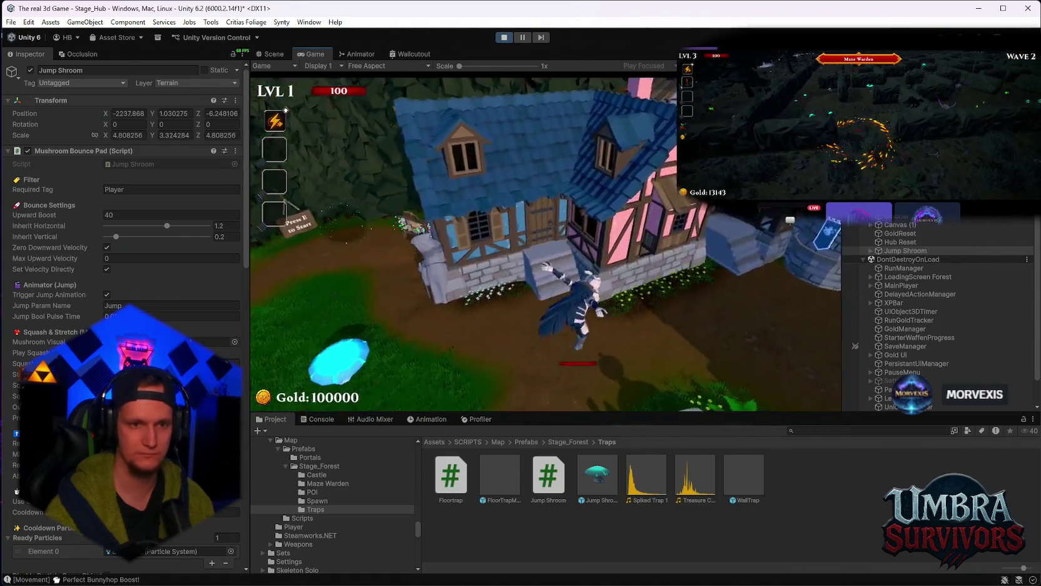
key("w")
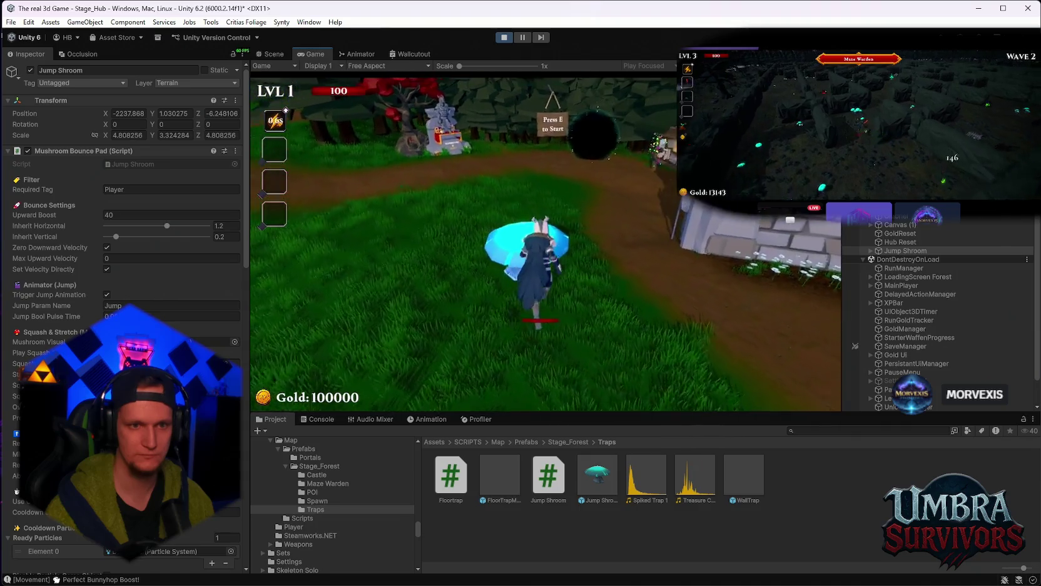
key("Escape")
left_click(504, 37)
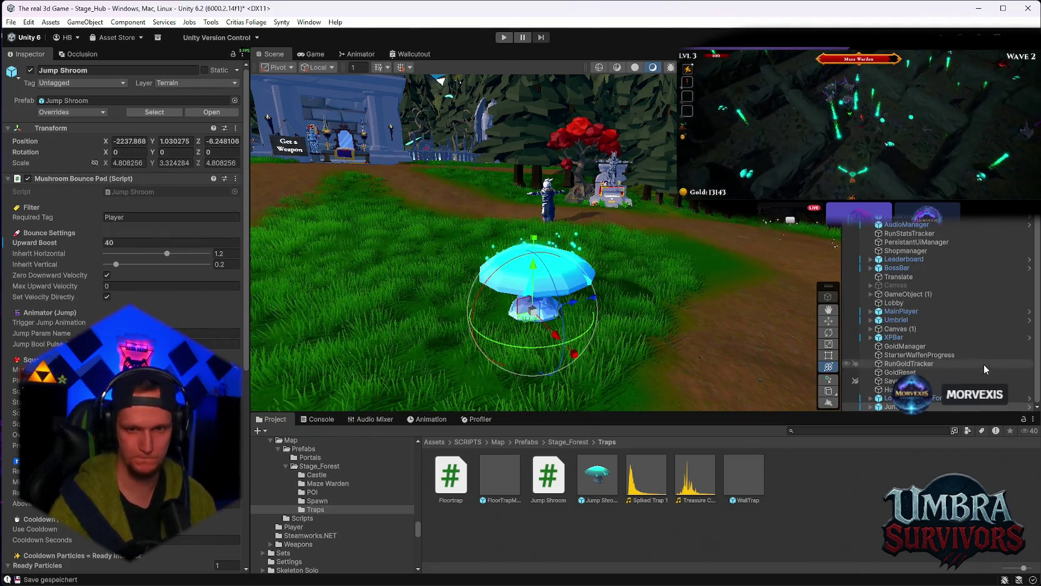
Step: Delete the Jump Shroom from the hub scene and bring the patch-notes file forward
left_click(895, 406)
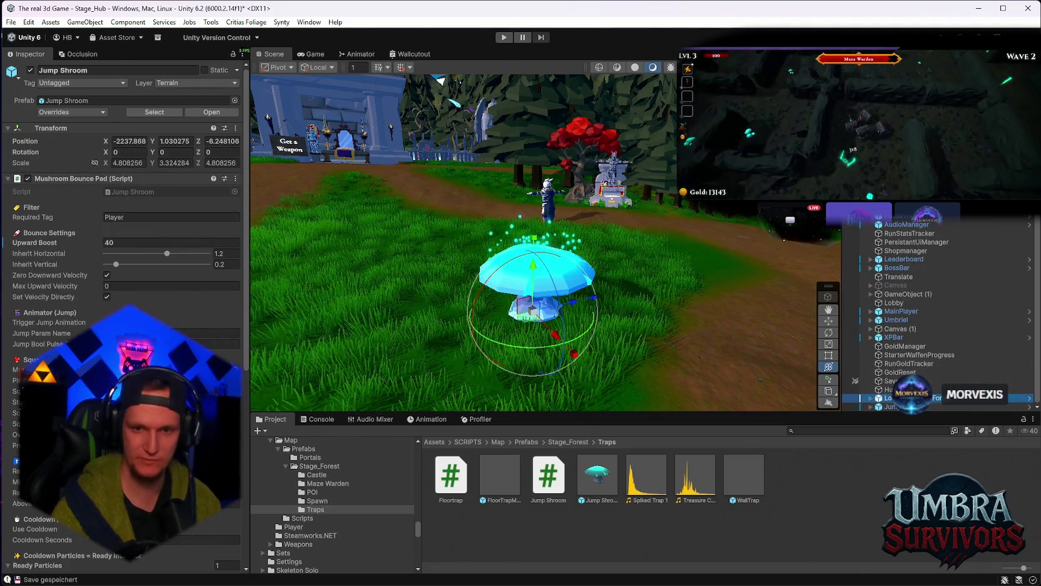
key("Delete")
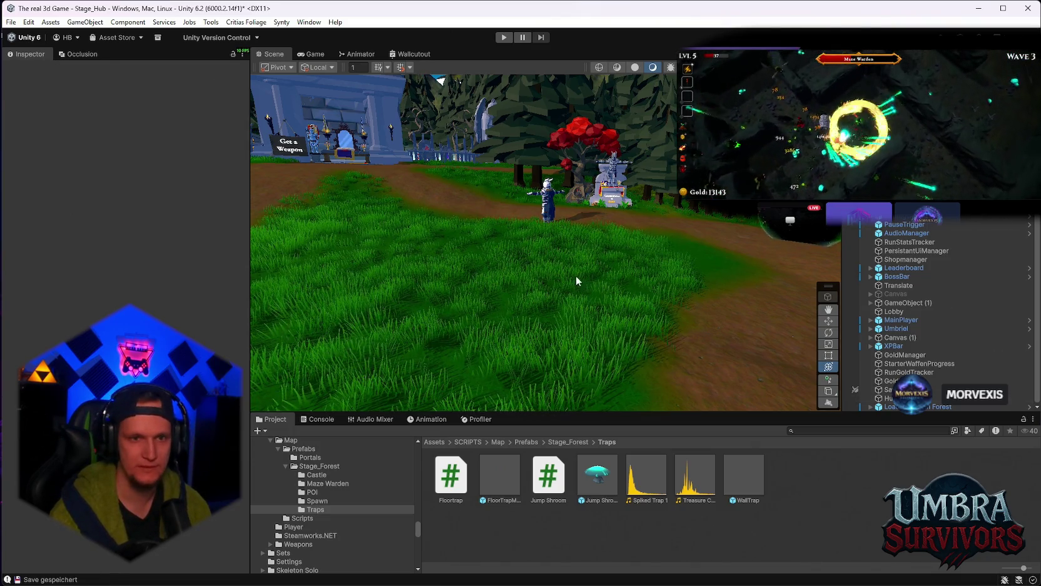
scroll(565, 283, "down", 1)
scroll(565, 282, "down", 2)
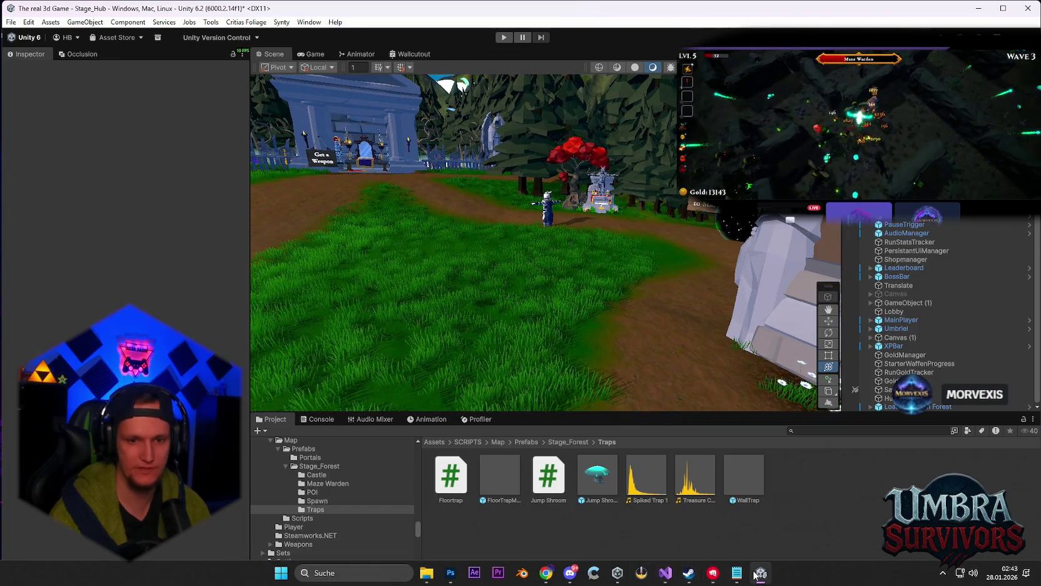
left_click(737, 573)
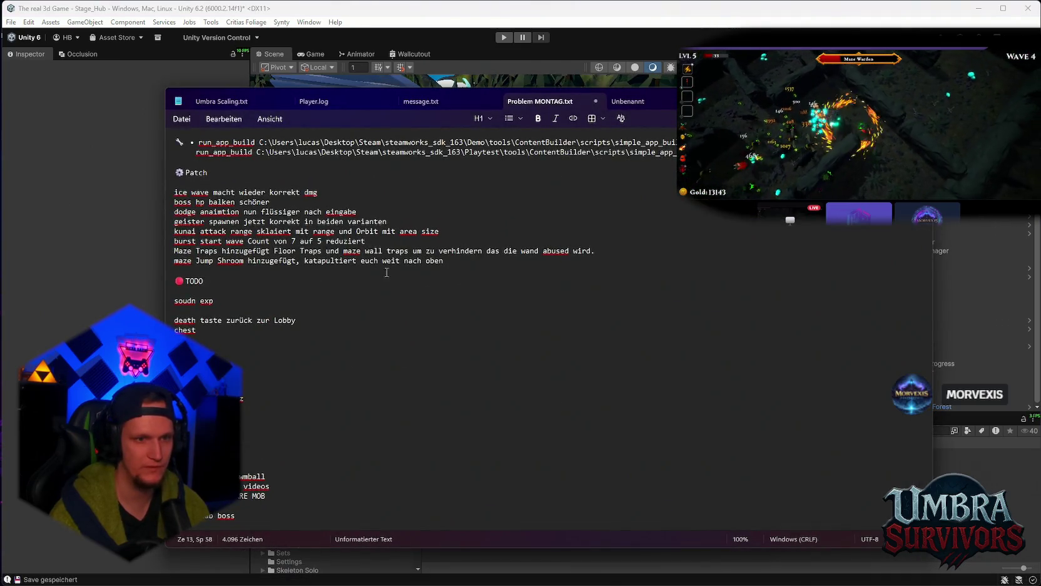
Step: Append '60 sekudenn cooldwon (visuell sichtbar)' after 'oben' on the Jump Shroom line, then start a new line
left_click(448, 261)
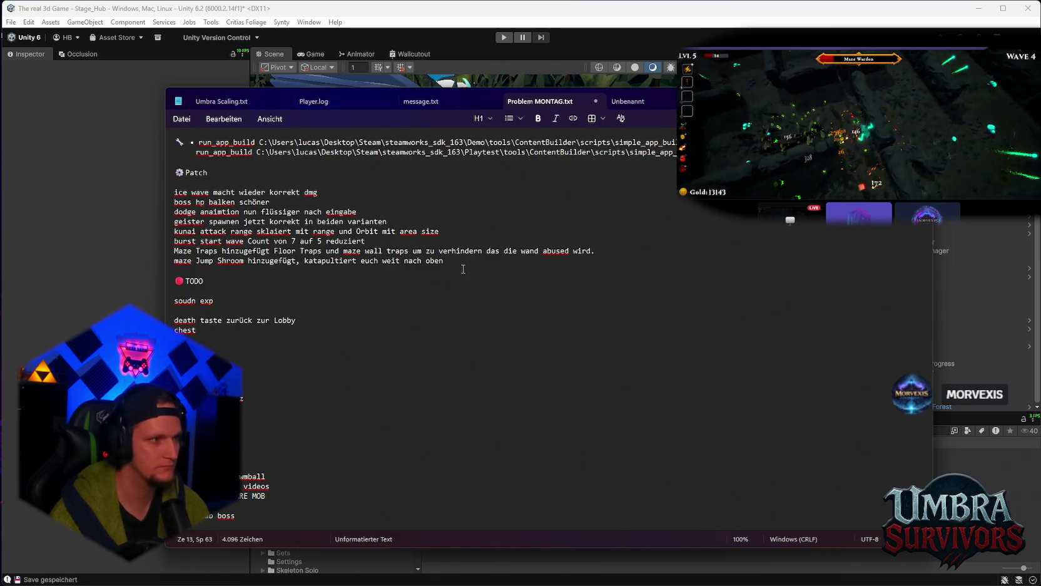
type(" 60 sekudenn cooldwon")
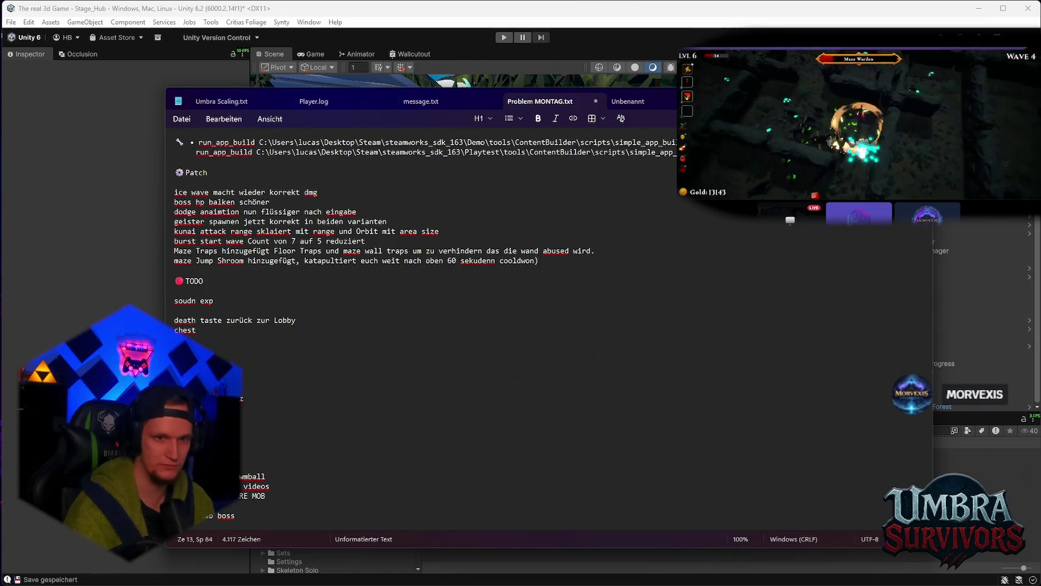
type(" (")
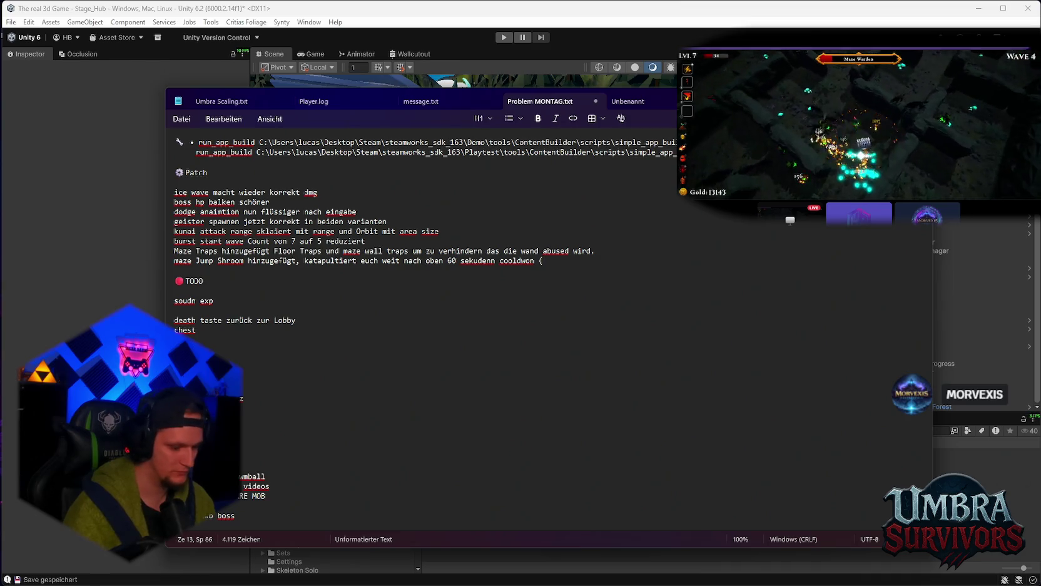
type("visuell si")
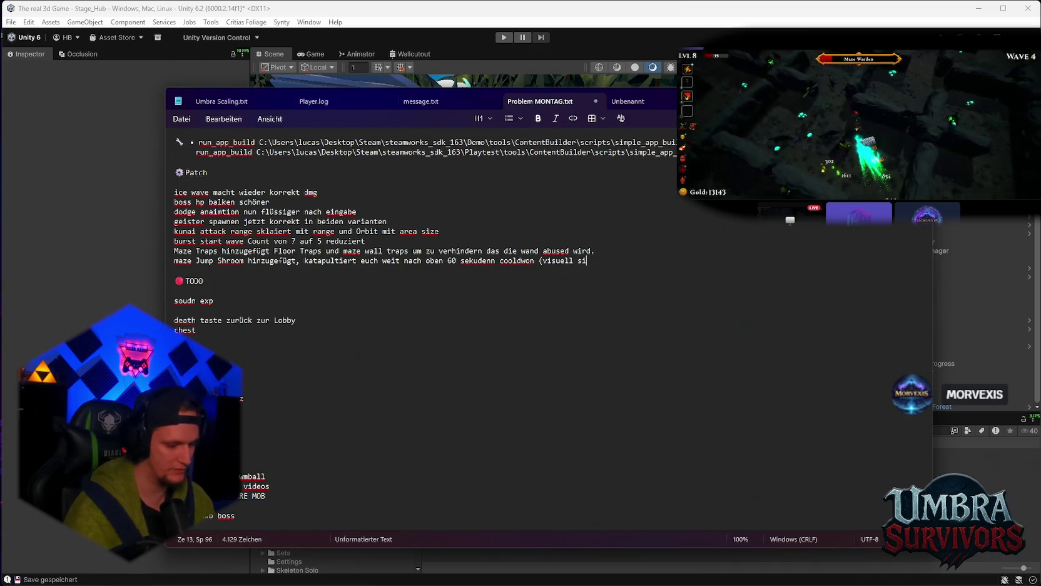
type("chtbar)")
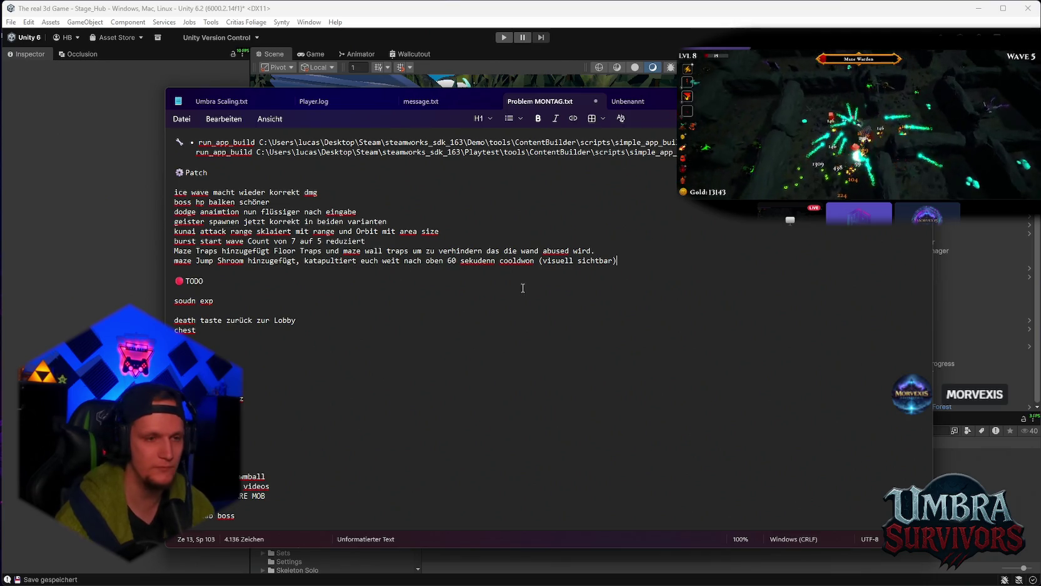
key("Return")
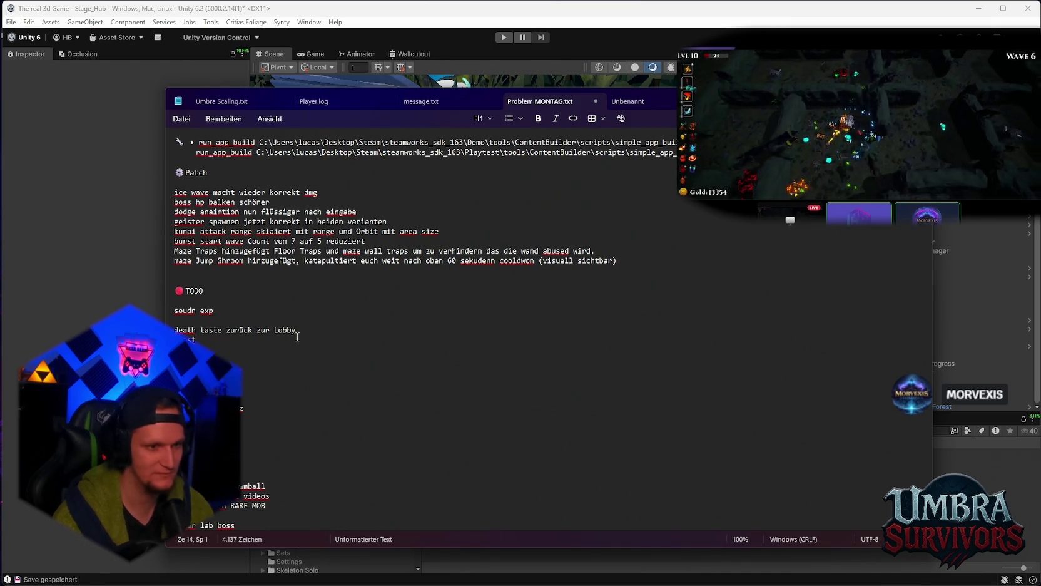
Step: Delete the 27-character entry from the lower to-do list
left_click_drag(263, 401, 244, 407)
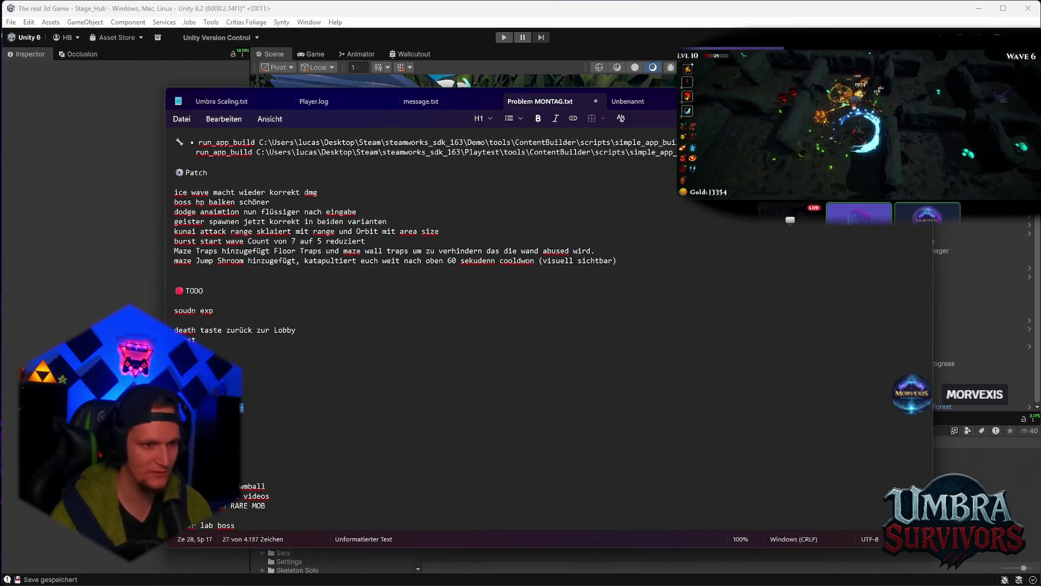
key("BackSpace")
scroll(230, 341, "down", 5)
scroll(229, 341, "up", 2)
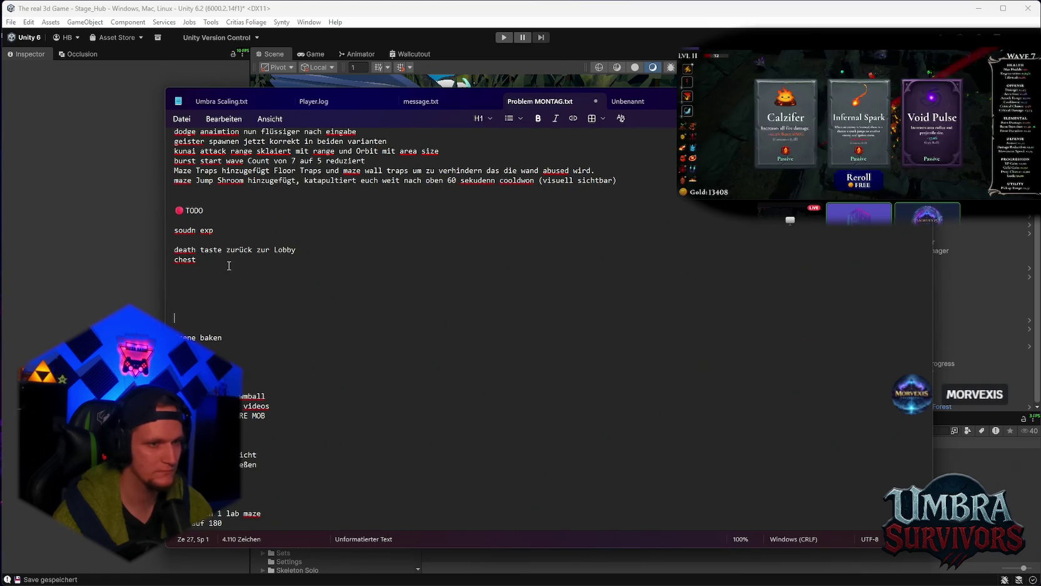
Step: Leave the 'death taste zurück zur Lobby' entry unchanged and switch back to Unity Editor
mouse_move(301, 252)
left_mouse_down()
mouse_move(186, 234)
mouse_move(174, 250)
left_mouse_up()
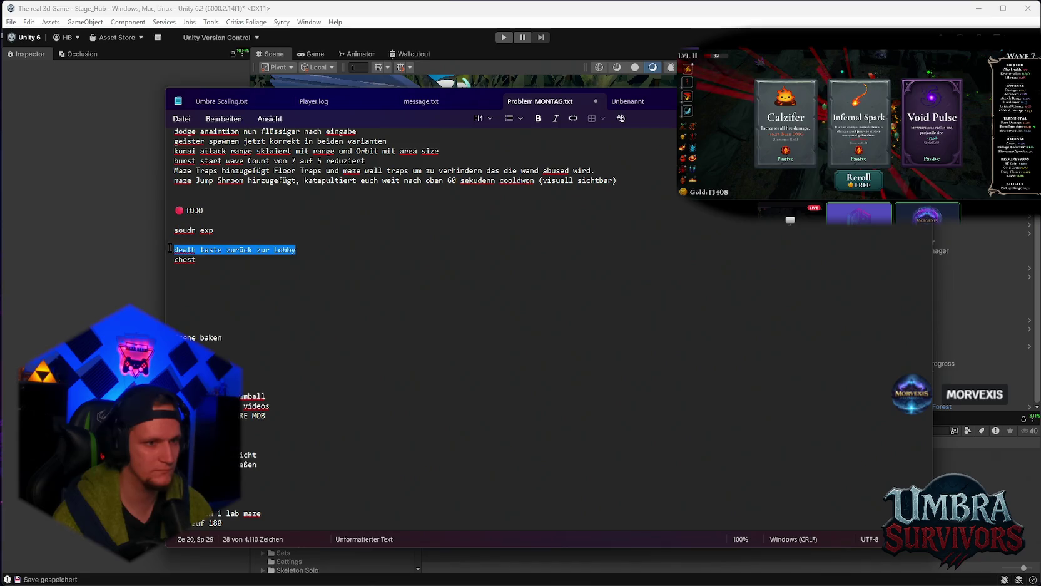
left_click(295, 257)
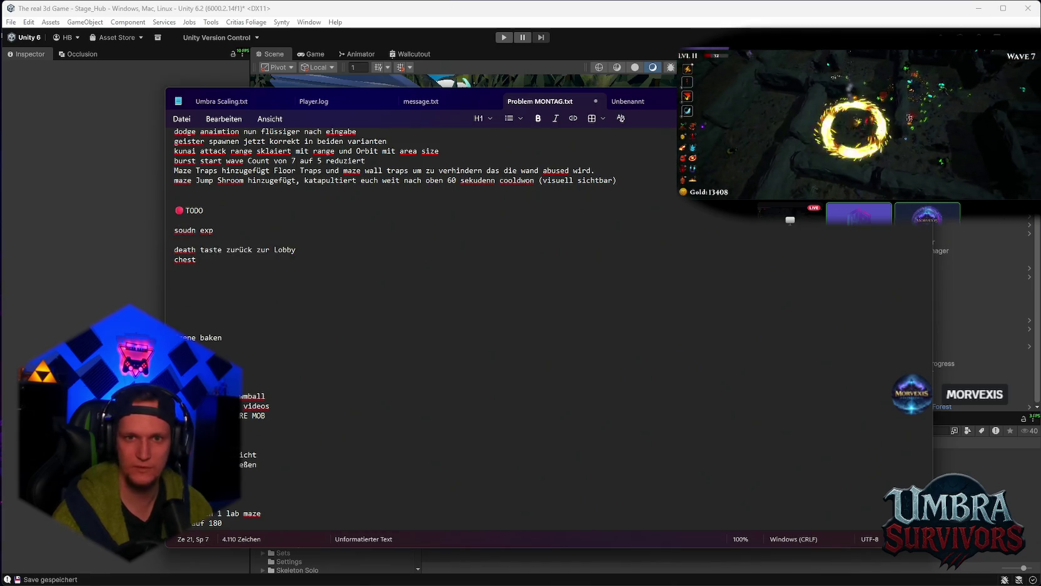
key("alt+Tab")
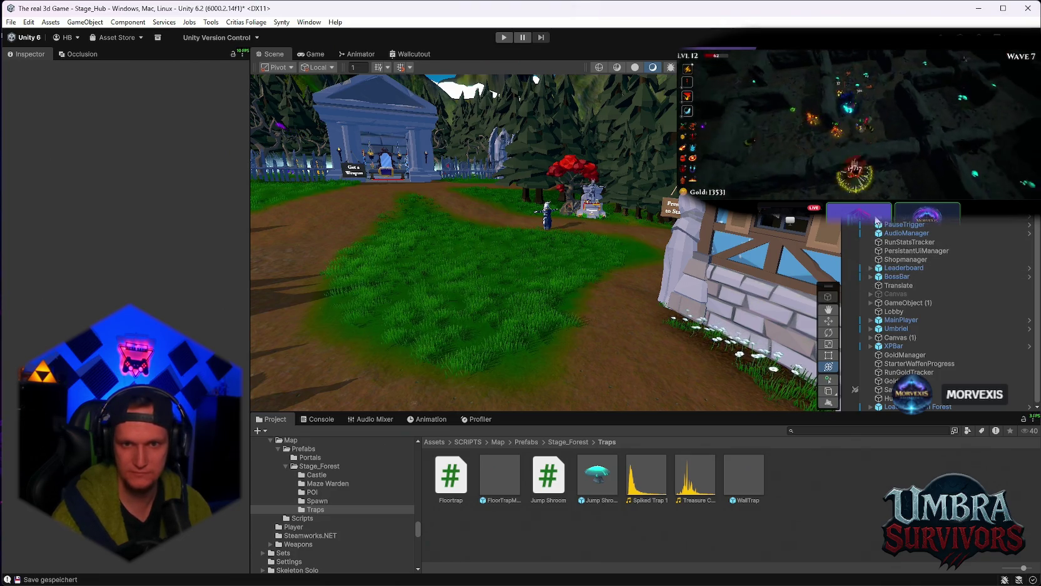
Step: Select PauseTrigger to review its Pause Menu Manager: 0.25 Fade Duration and four button bindings
left_click(878, 223)
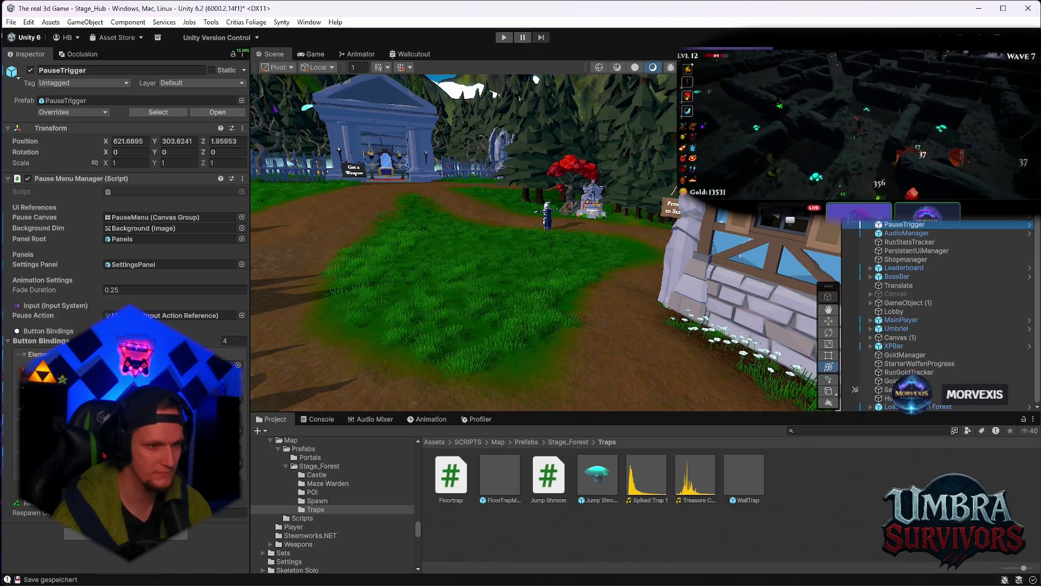
left_click(18, 432)
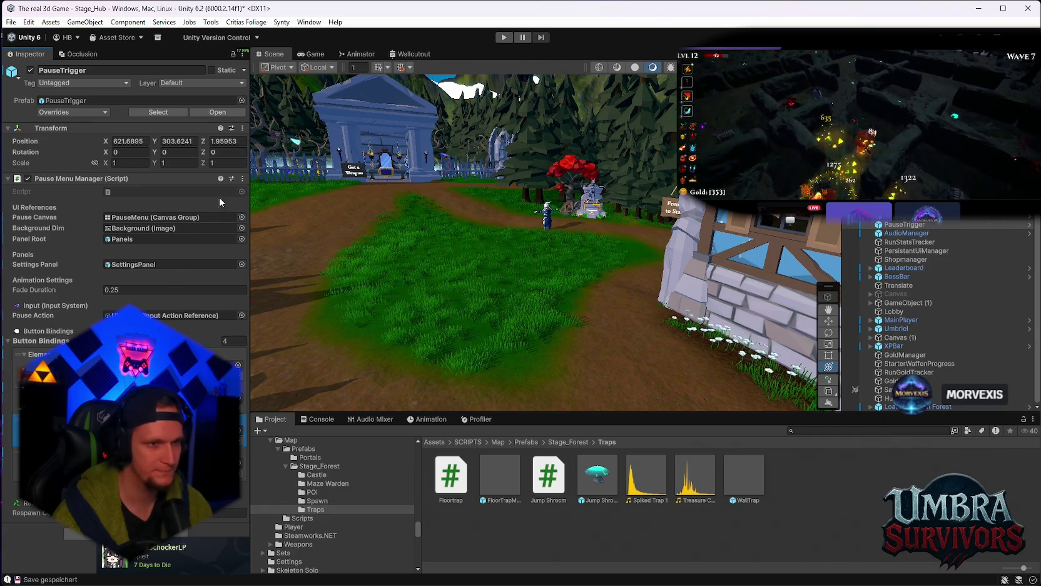
left_click(242, 178)
key("Escape")
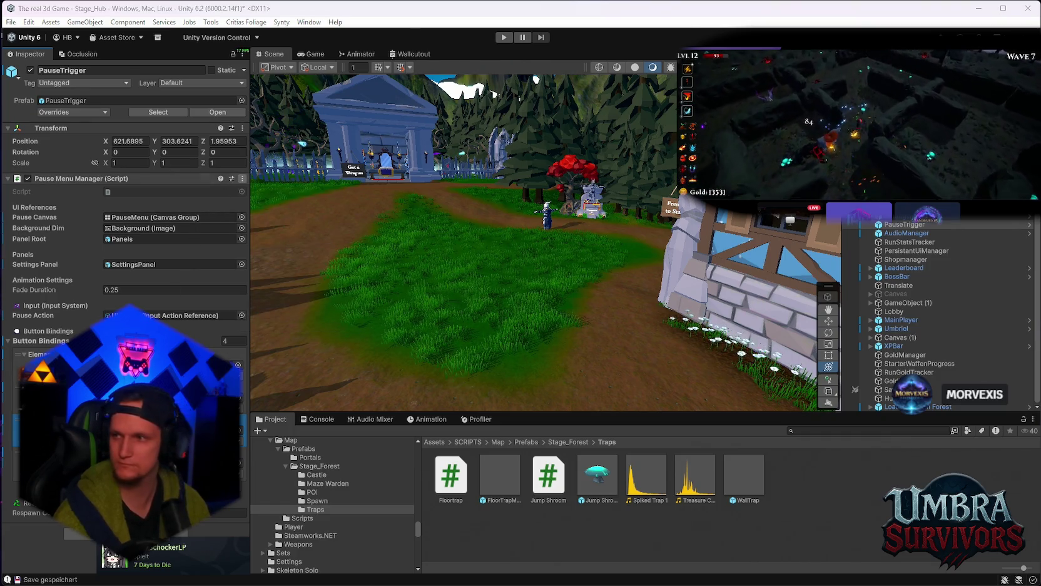
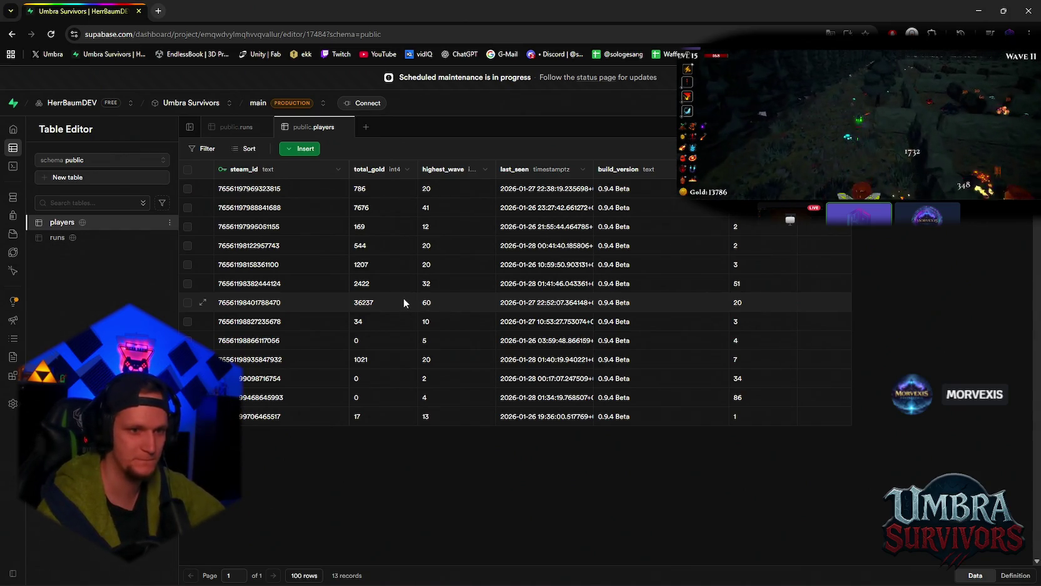
Step: Open the runs table in Supabase and scroll through its rows
left_click(57, 237)
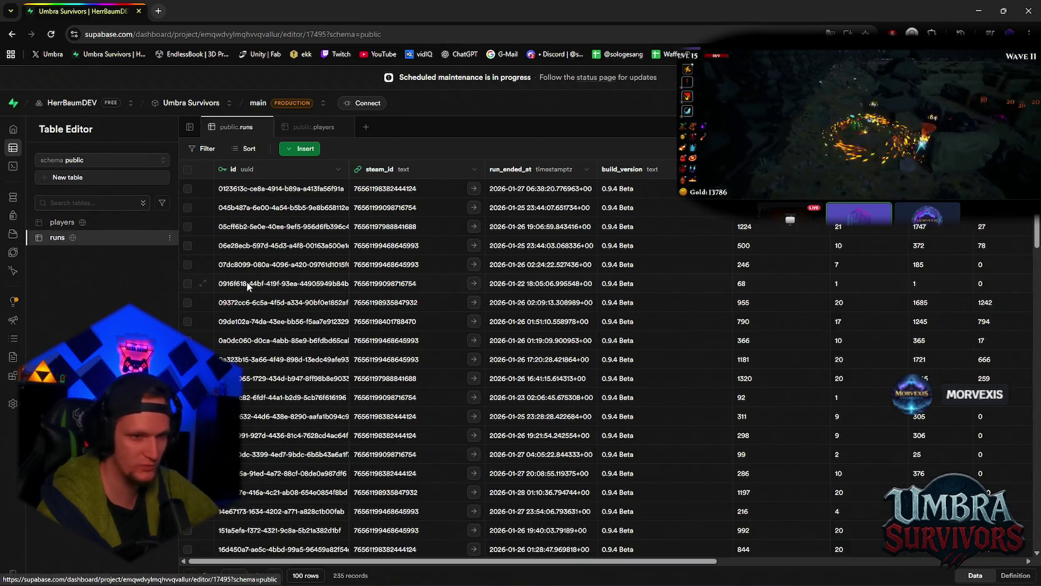
scroll(408, 344, "down", 20)
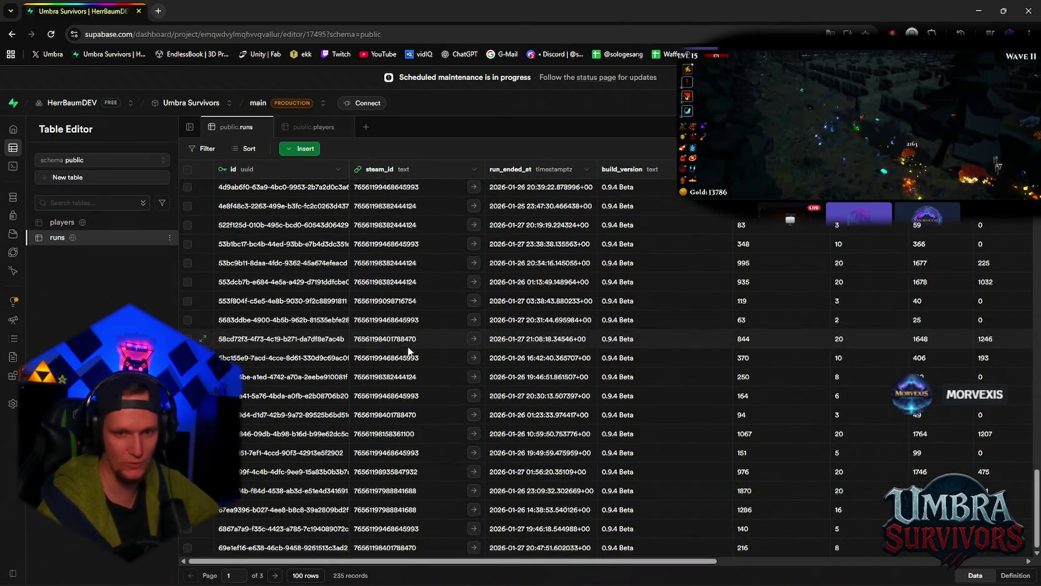
scroll(408, 344, "up", 20)
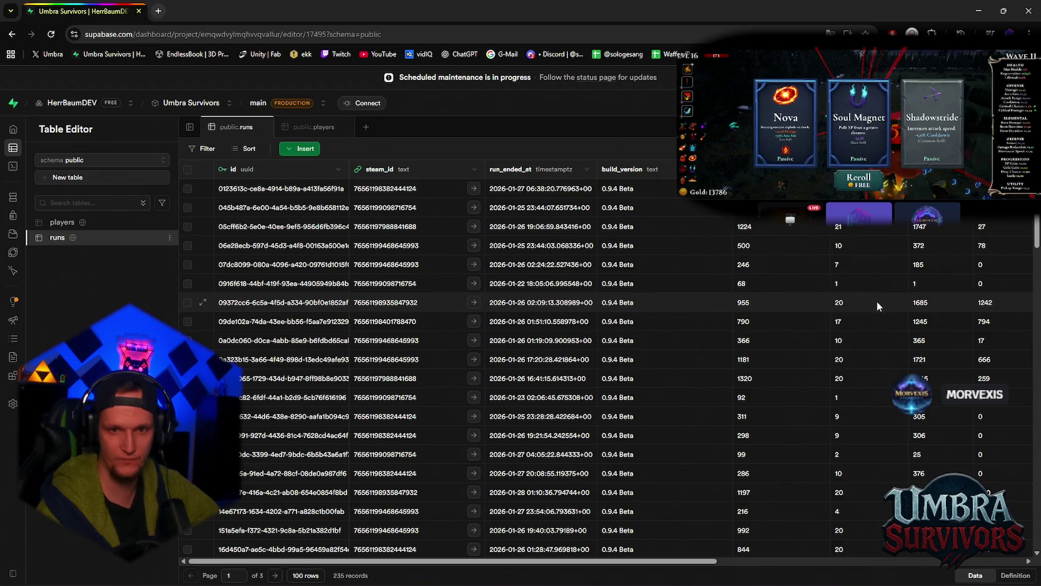
scroll(848, 317, "down", 5)
scroll(847, 316, "down", 6)
scroll(870, 305, "down", 6)
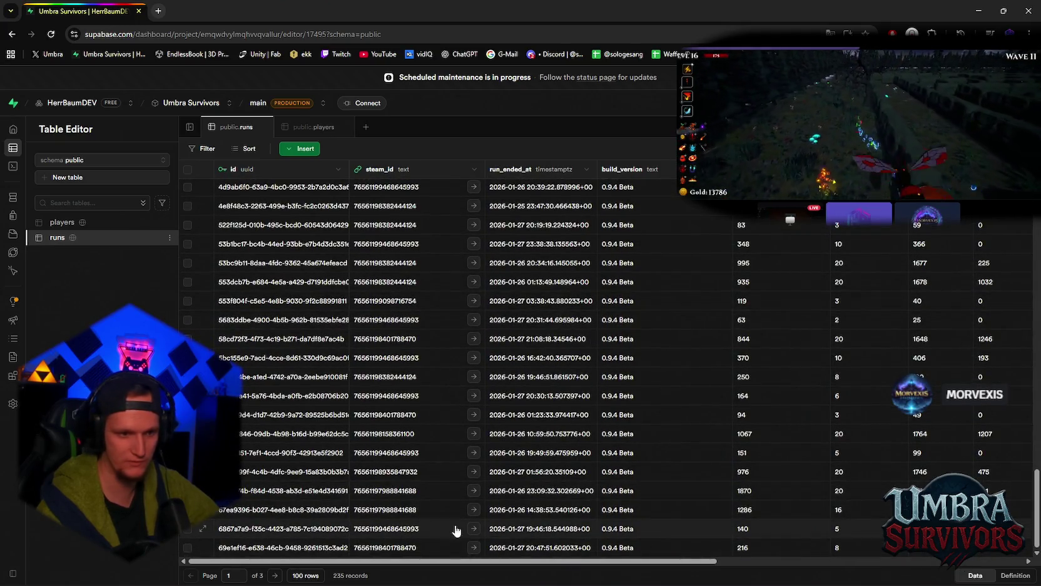
Step: Go to page 2 of runs and preview the players record linked to the wave-55 run's steam_id
left_click(275, 575)
scroll(535, 379, "down", 5)
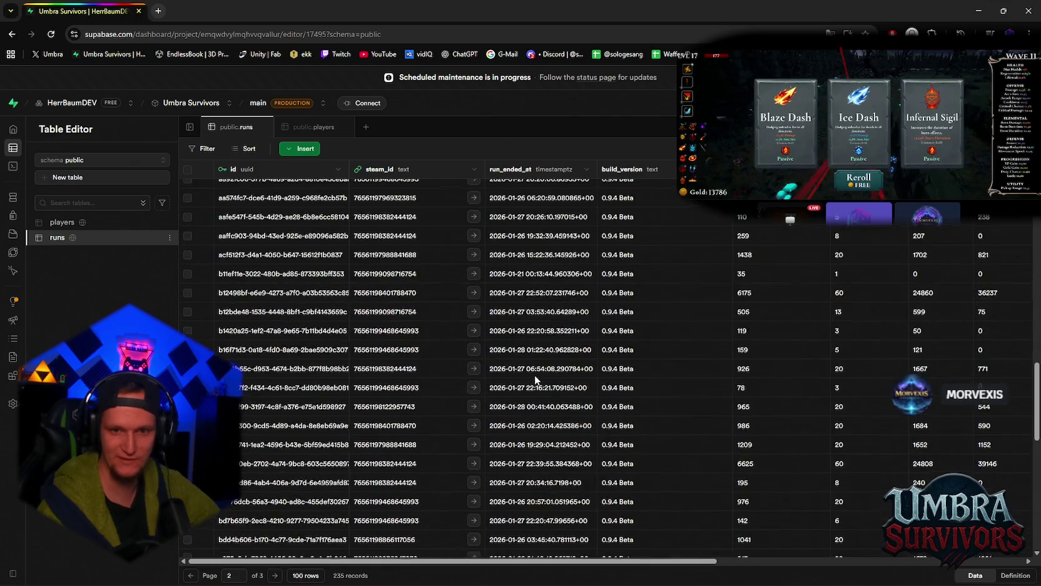
scroll(551, 356, "up", 10)
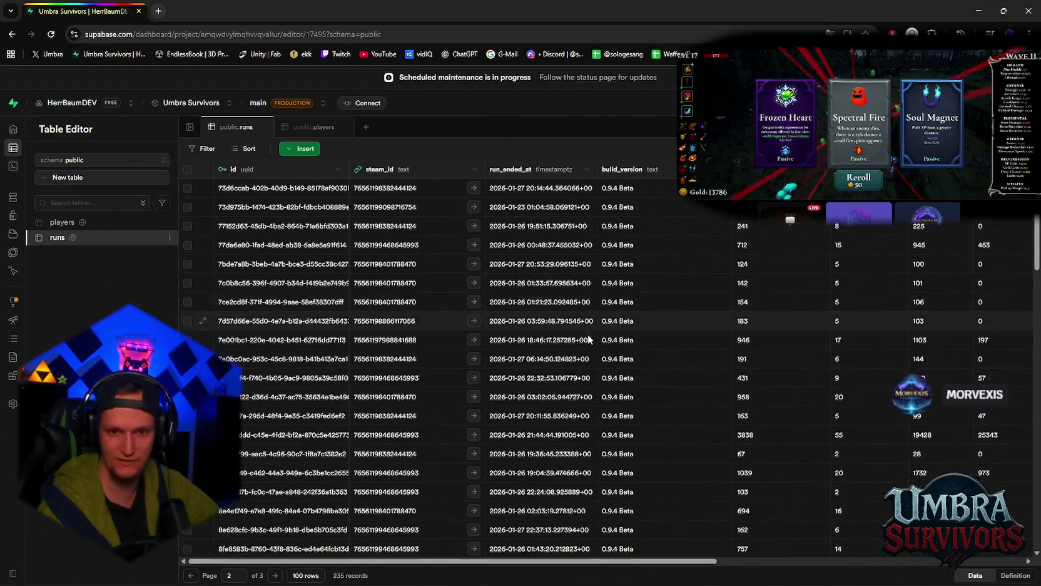
scroll(588, 338, "down", 2)
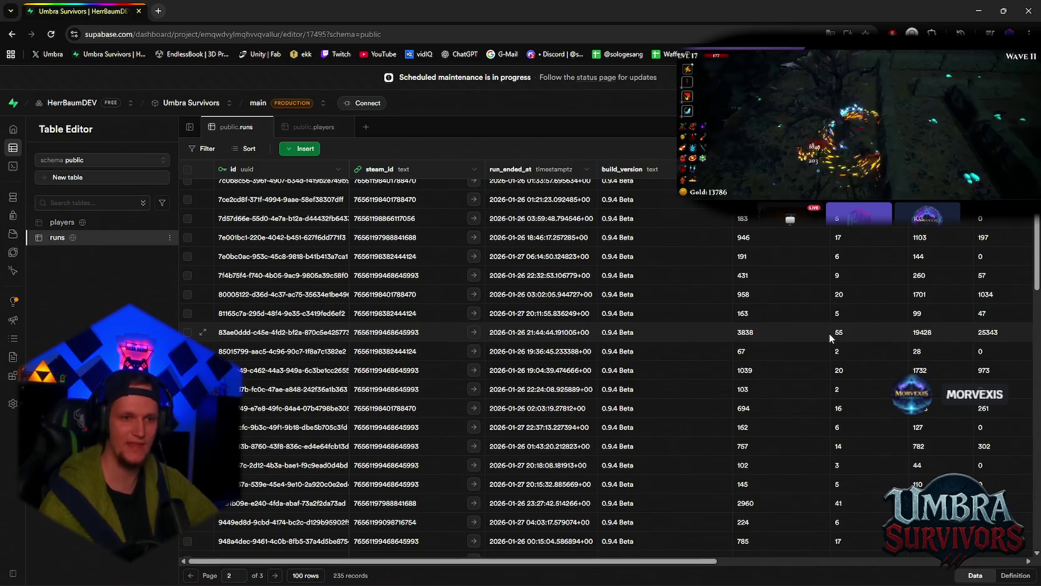
mouse_move(360, 563)
left_mouse_down()
mouse_move(472, 563)
mouse_move(514, 545)
mouse_move(631, 533)
left_mouse_up()
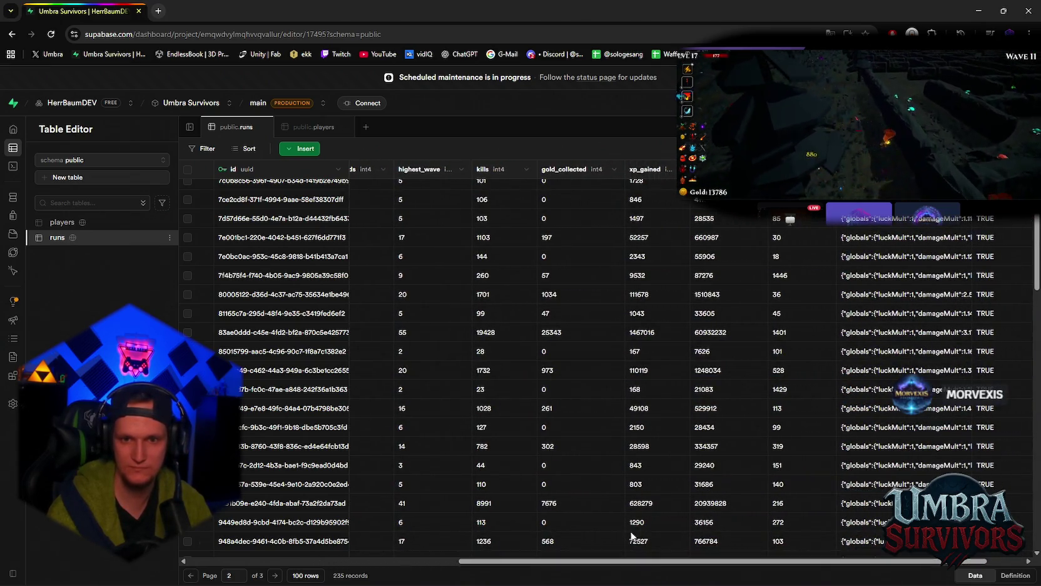
mouse_move(623, 563)
left_mouse_down()
mouse_move(346, 543)
mouse_move(602, 528)
mouse_move(433, 541)
left_mouse_up()
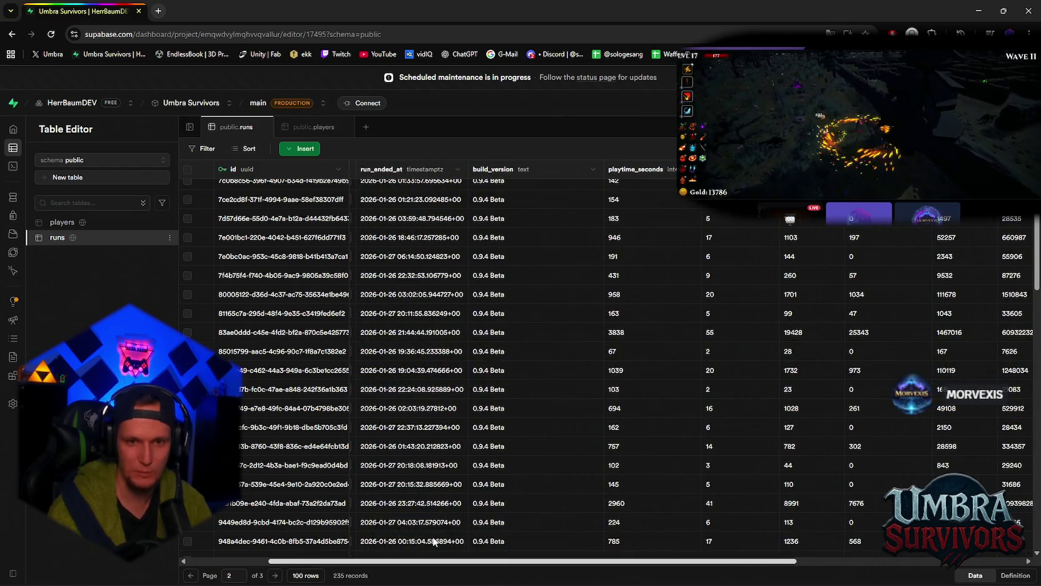
scroll(434, 542, "left", 4)
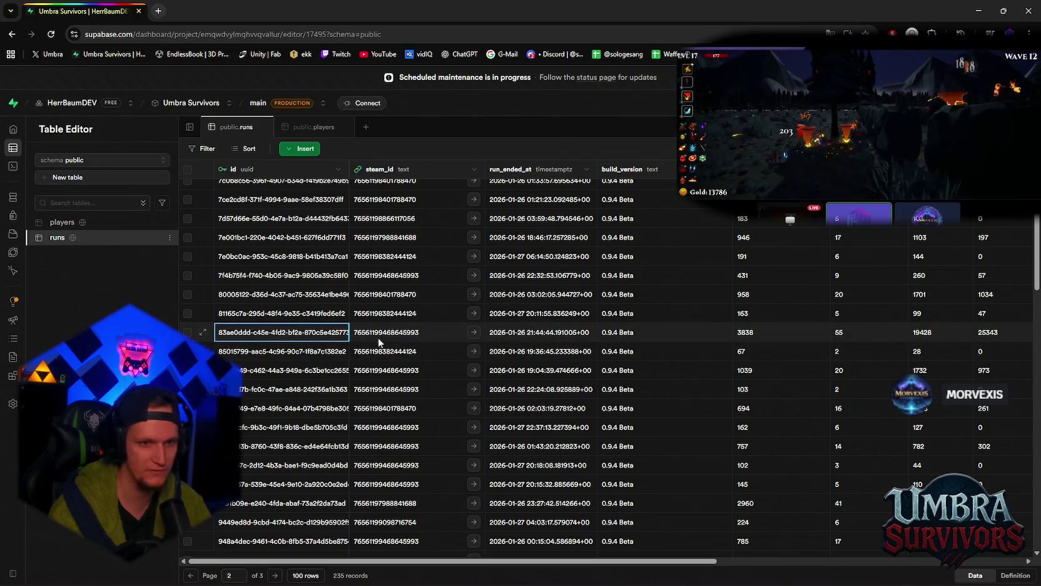
left_click(474, 333)
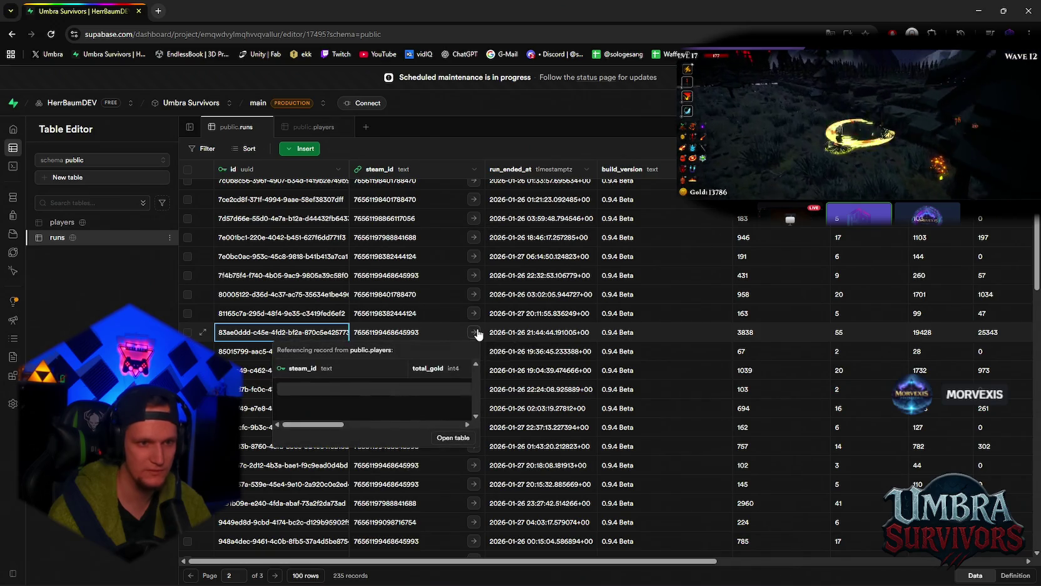
Step: Close the player preview, scroll to the later stat columns, and select the wave-55 run's JSON build data
key("Escape")
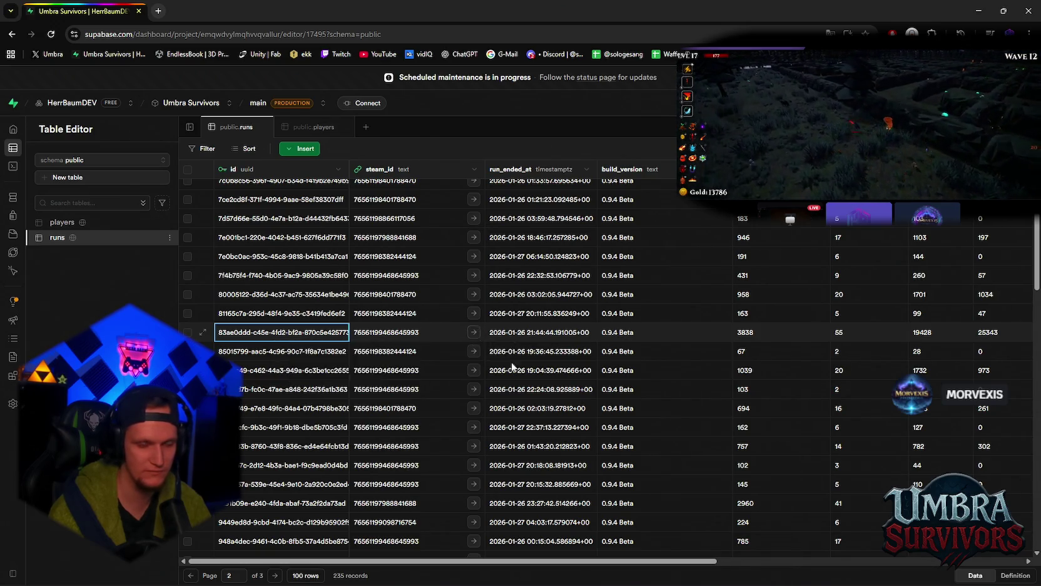
left_click_drag(443, 562, 707, 570)
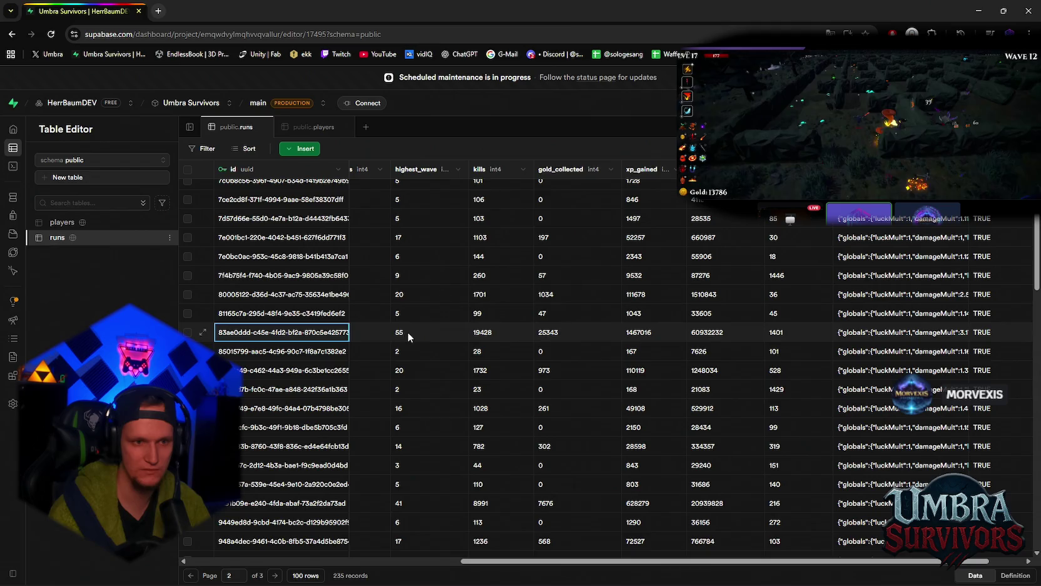
mouse_move(553, 561)
left_mouse_down()
mouse_move(485, 554)
mouse_move(533, 540)
mouse_move(628, 552)
mouse_move(522, 547)
left_mouse_up()
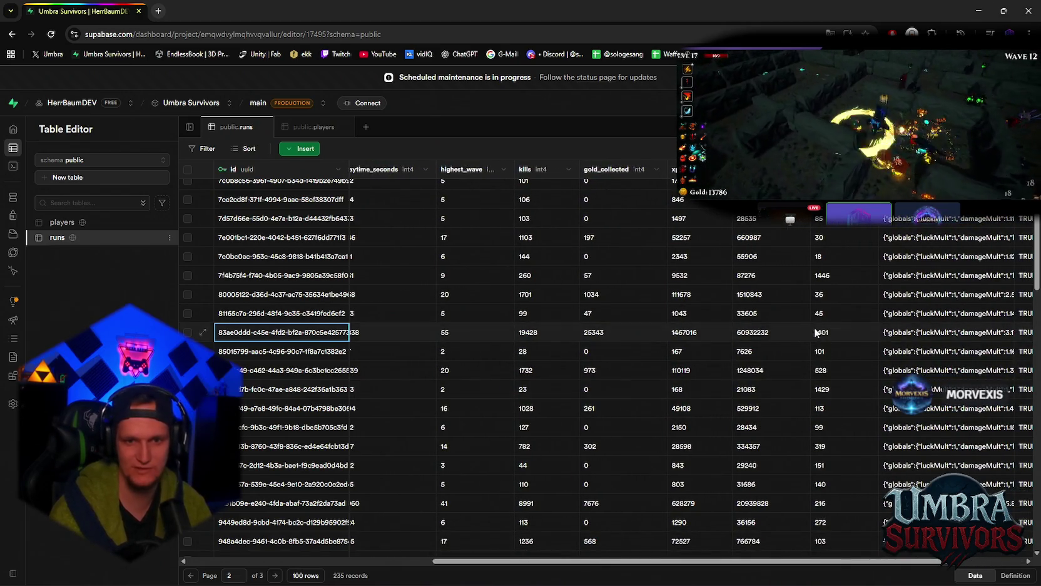
left_click(901, 335)
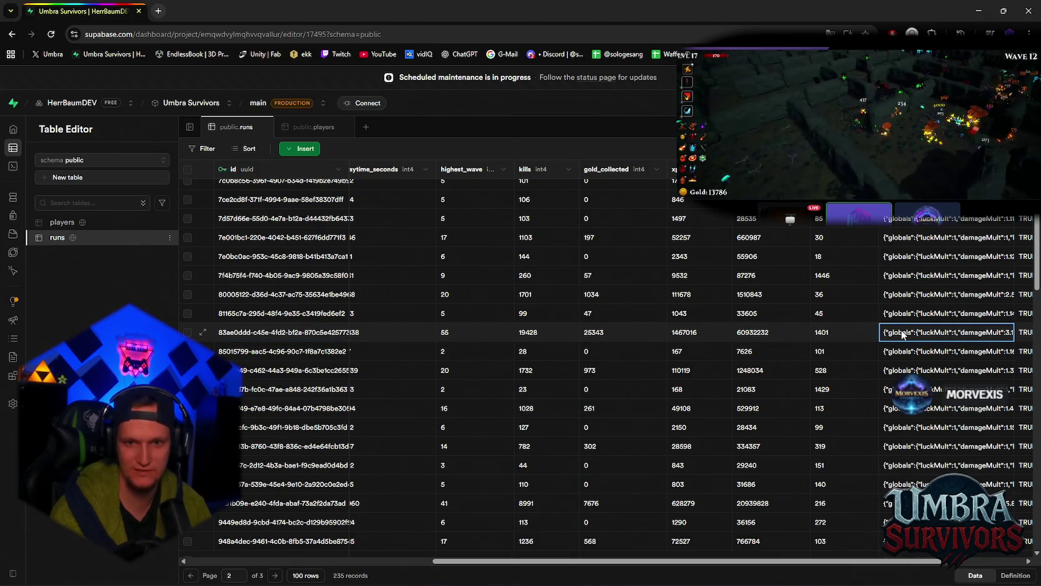
double_click(901, 329)
scroll(945, 376, "down", 2)
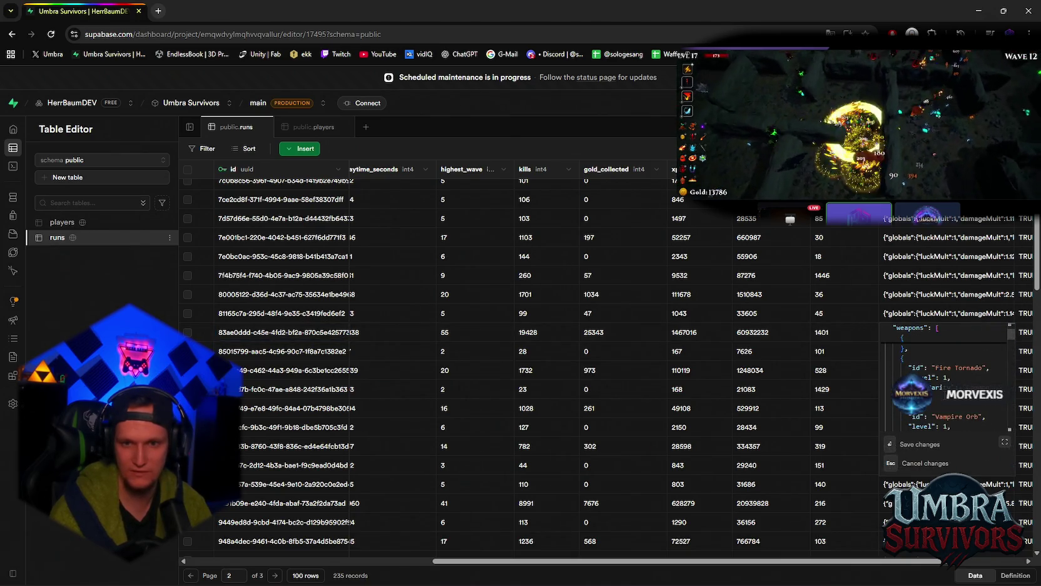
scroll(956, 379, "down", 1)
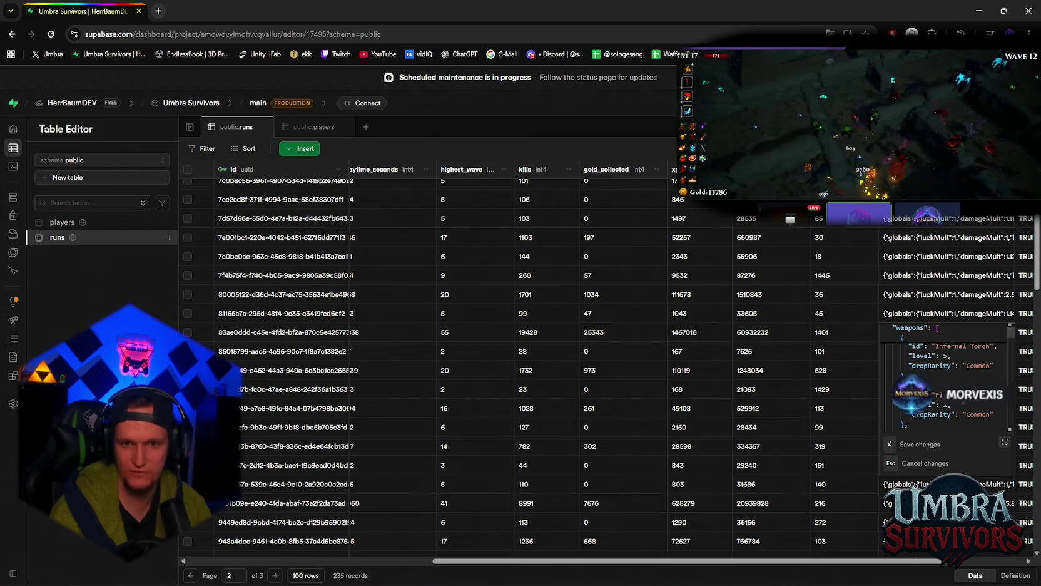
left_click(1003, 443)
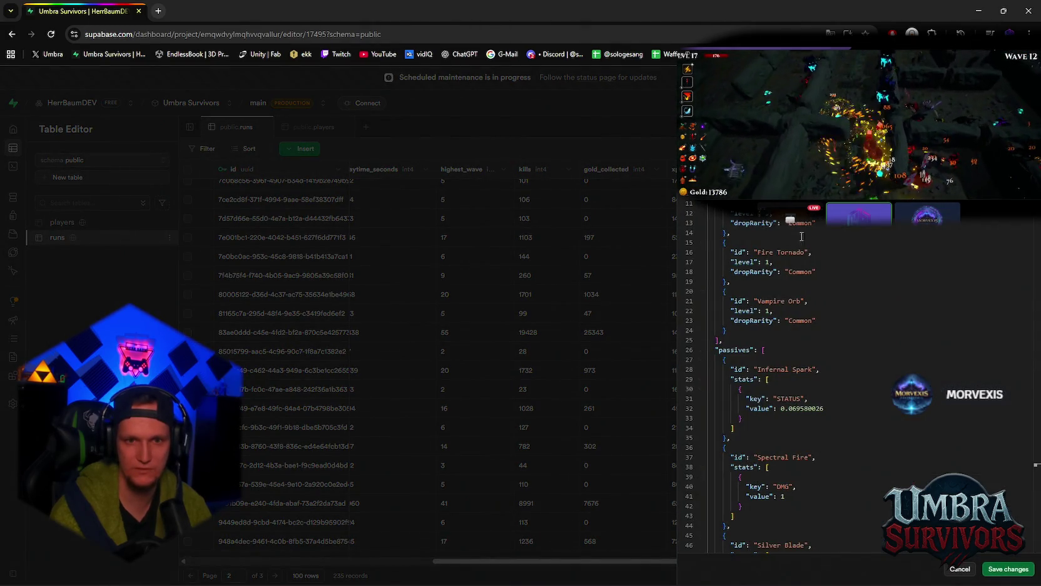
scroll(778, 305, "down", 2)
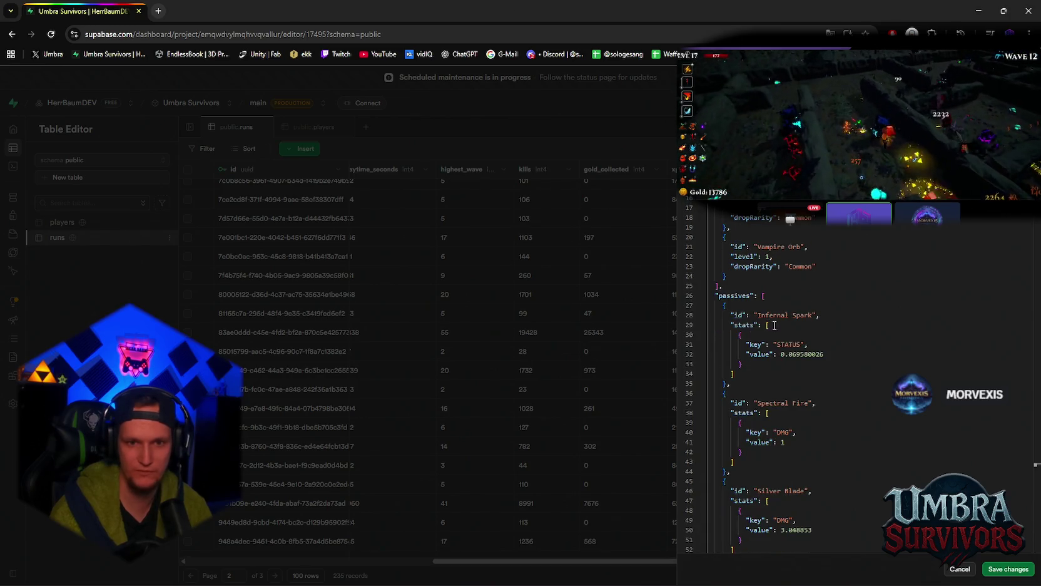
scroll(786, 314, "down", 2)
scroll(791, 301, "down", 3)
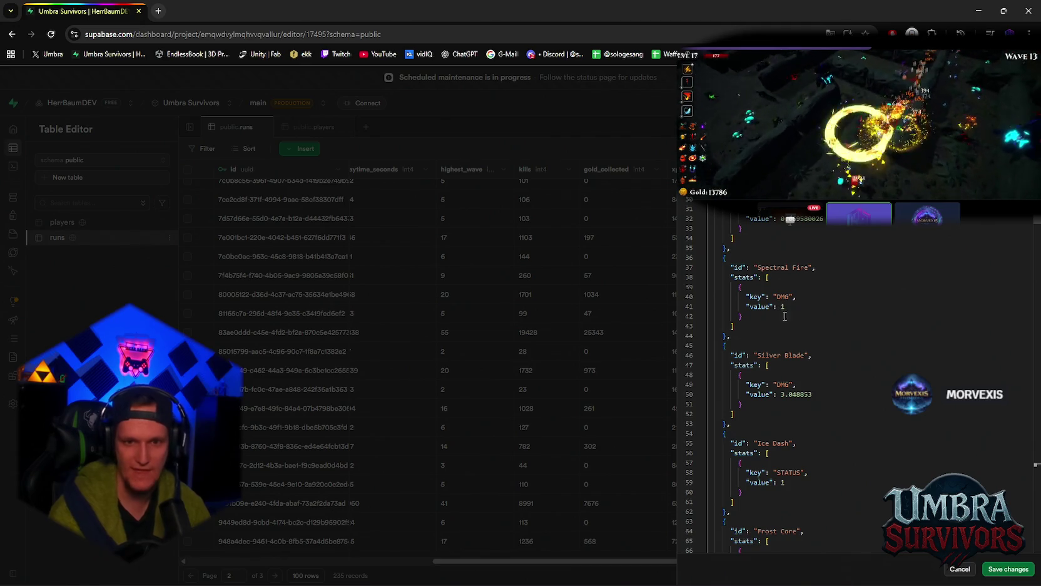
scroll(785, 338, "down", 4)
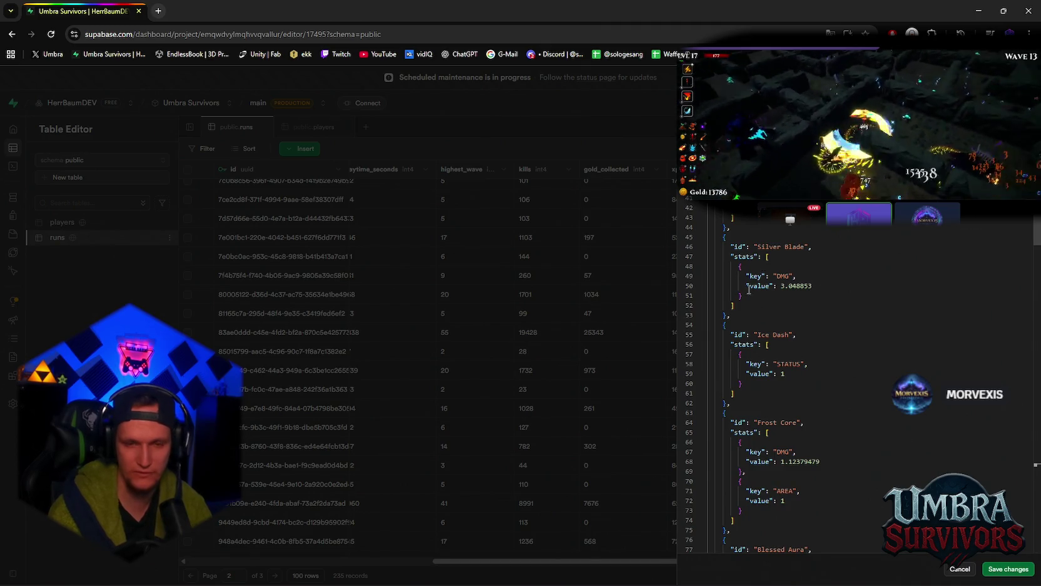
scroll(798, 313, "down", 15)
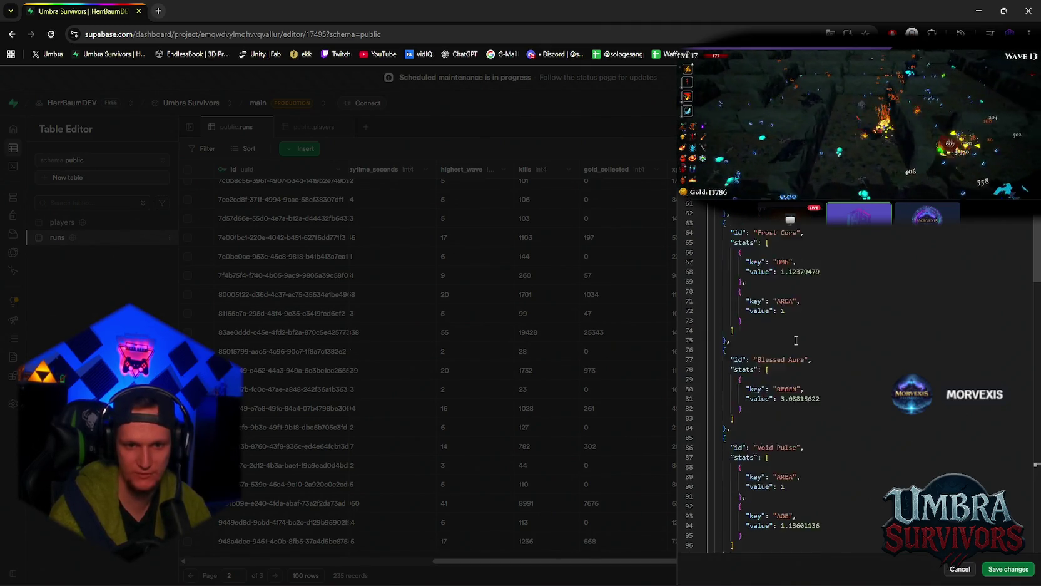
scroll(813, 329, "down", 20)
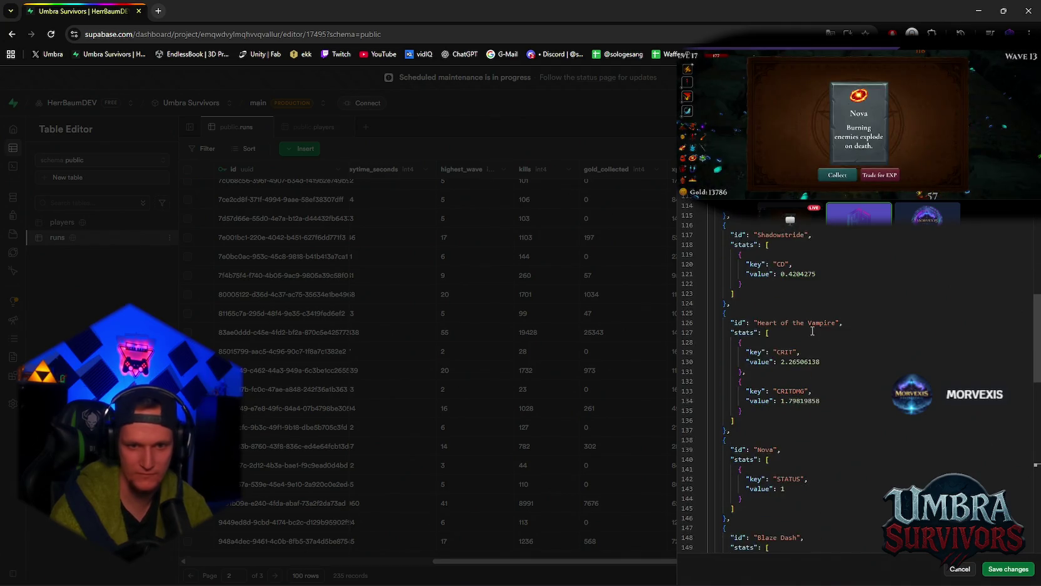
scroll(813, 338, "down", 7)
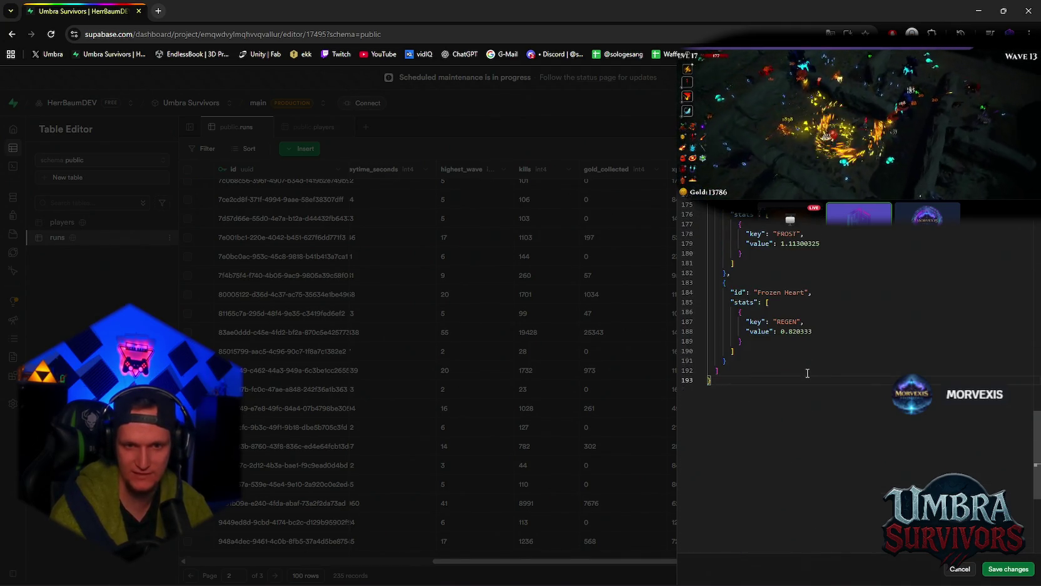
scroll(751, 369, "up", 3)
left_click(674, 360)
scroll(695, 350, "up", 4)
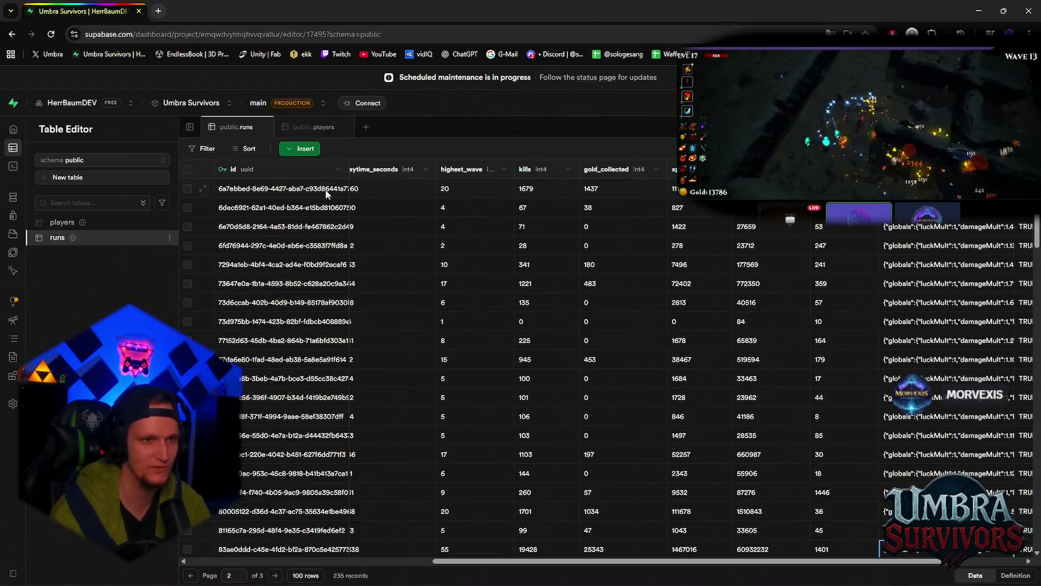
Step: Switch to the players table and open the edit form for the 36237-gold, wave-60 player
left_click(313, 127)
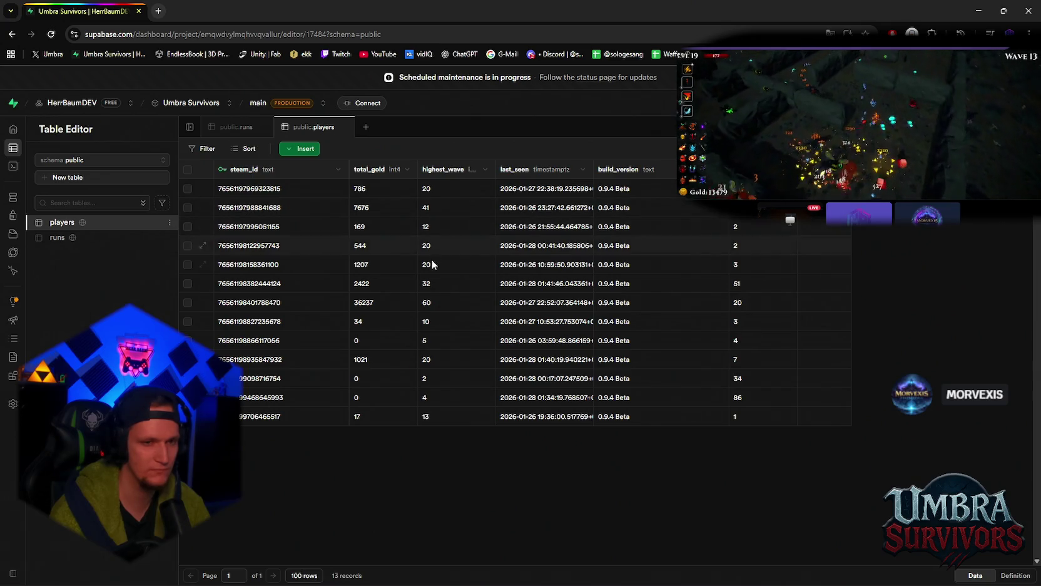
left_click(435, 306)
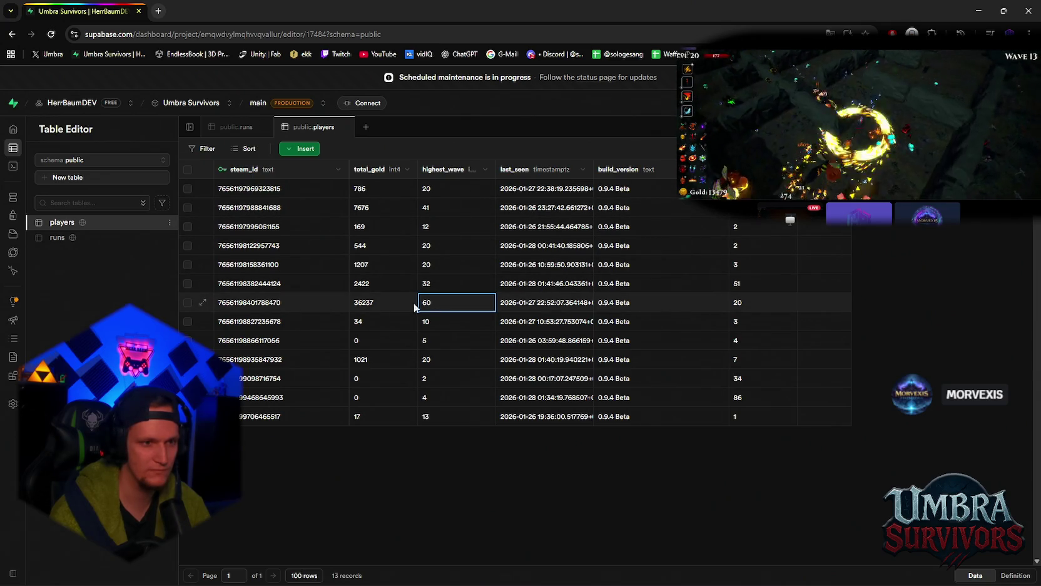
left_click(204, 303)
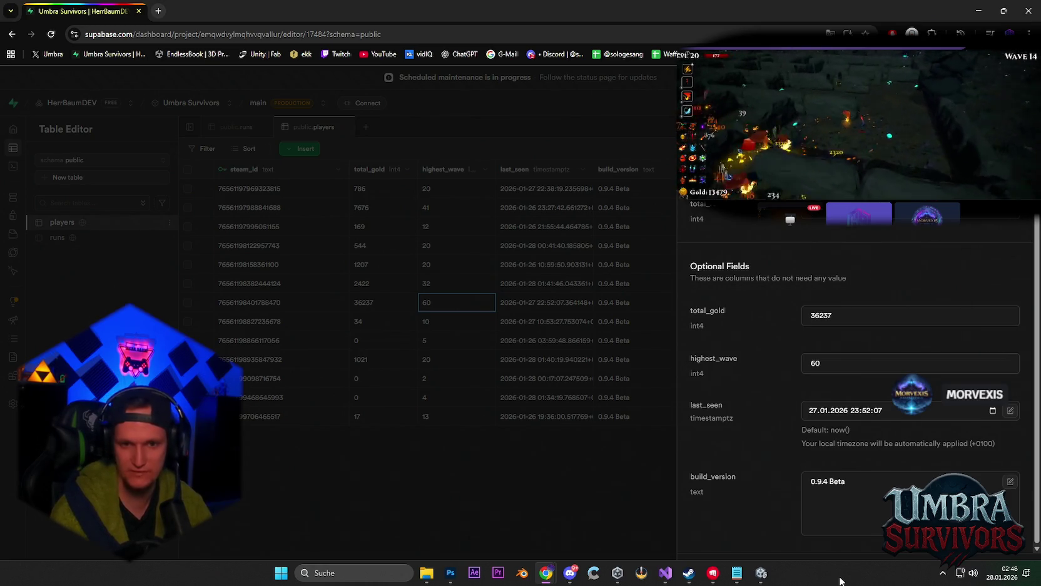
Step: Close the player edit form unchanged and select the 86 and 36237 total_gold cells
left_click(644, 458)
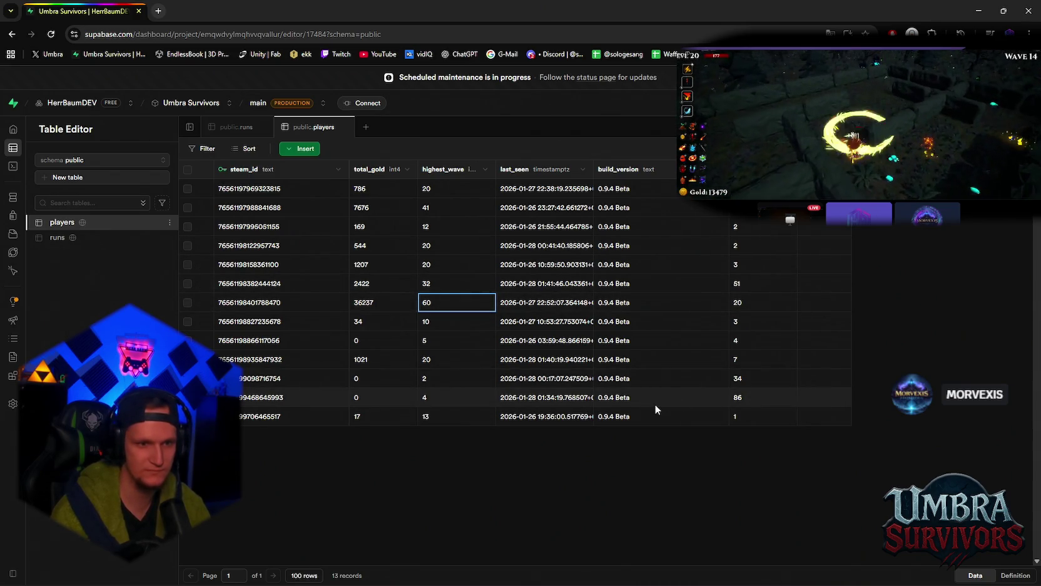
left_click(742, 398)
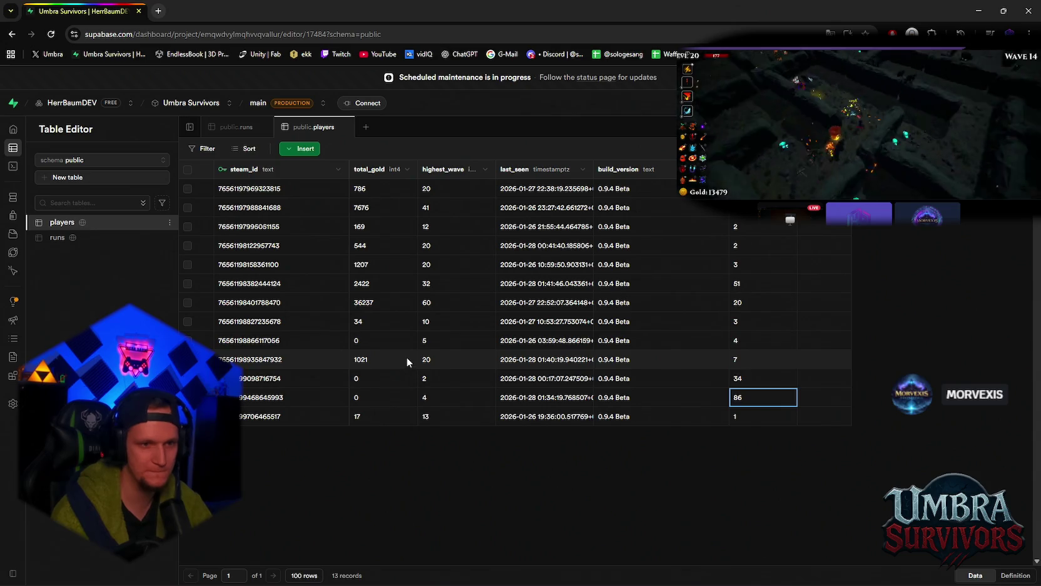
left_click(396, 305)
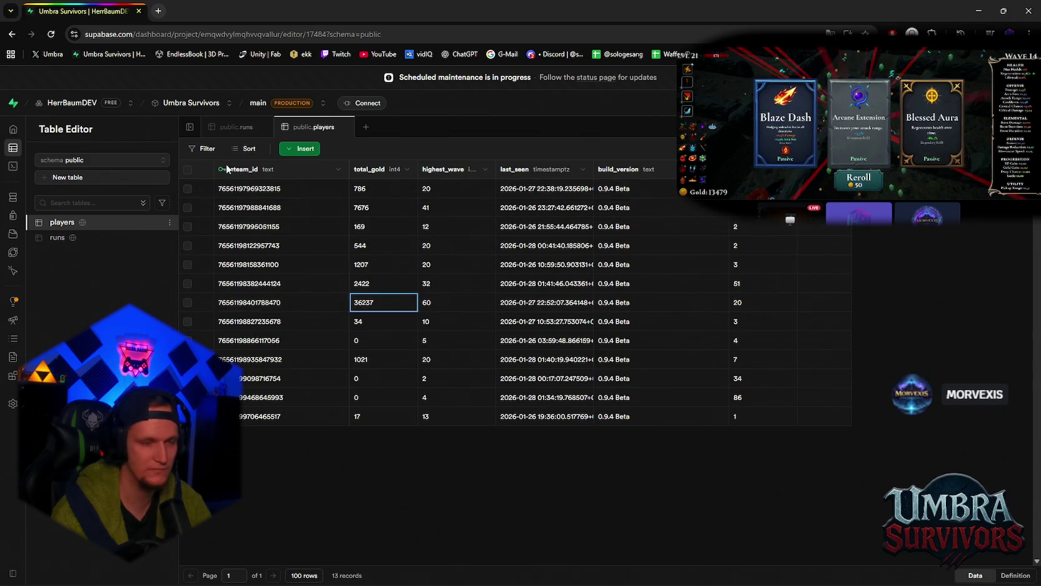
Step: Switch back to the runs table and scroll through its 235 records
left_click(237, 127)
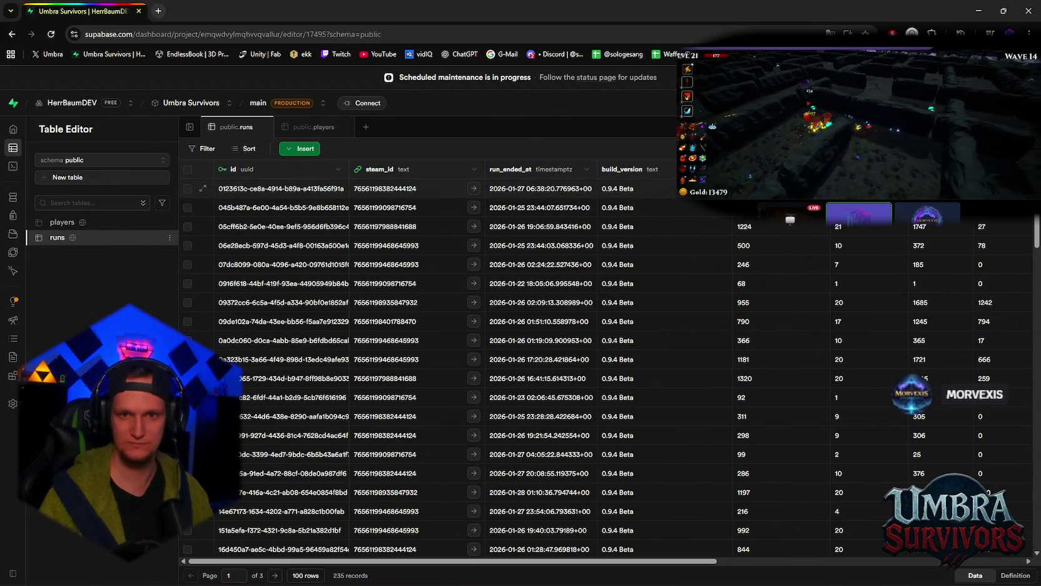
scroll(807, 330, "down", 5)
scroll(783, 348, "up", 5)
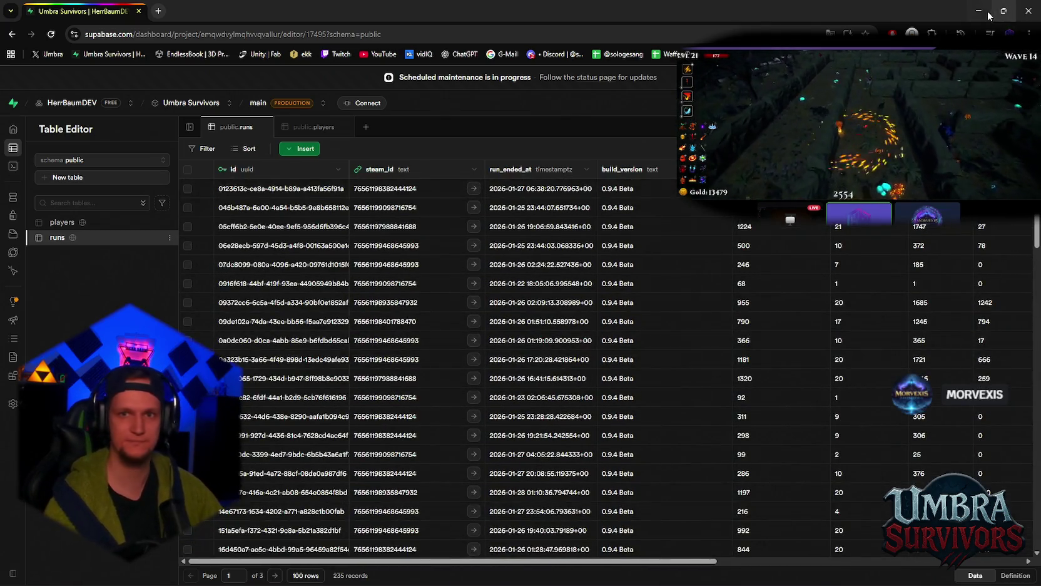
Step: Minimize Chrome to return to Unity's PauseTrigger Pause Menu Manager settings
left_click(989, 12)
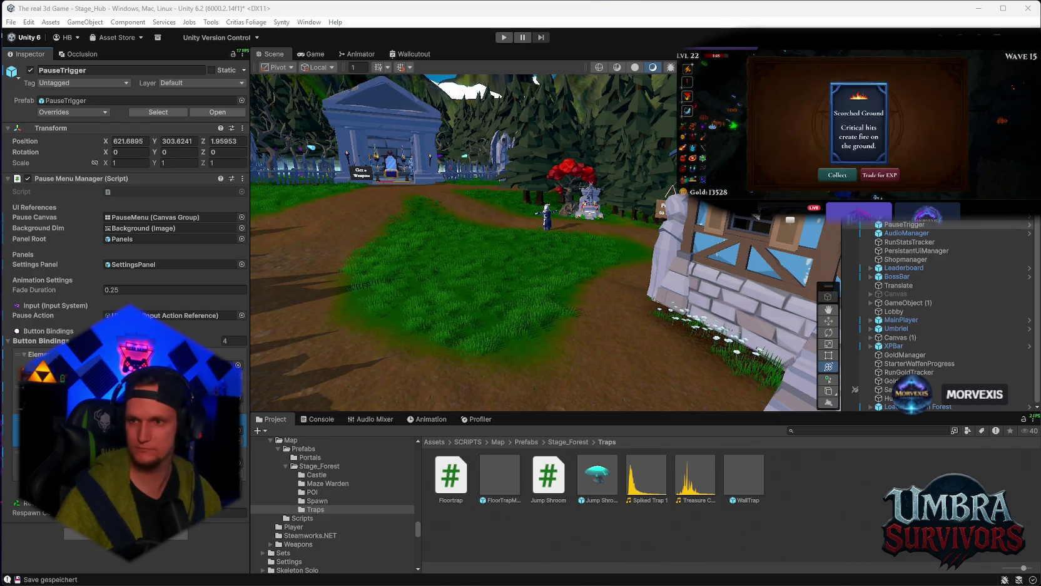
mouse_move(669, 580)
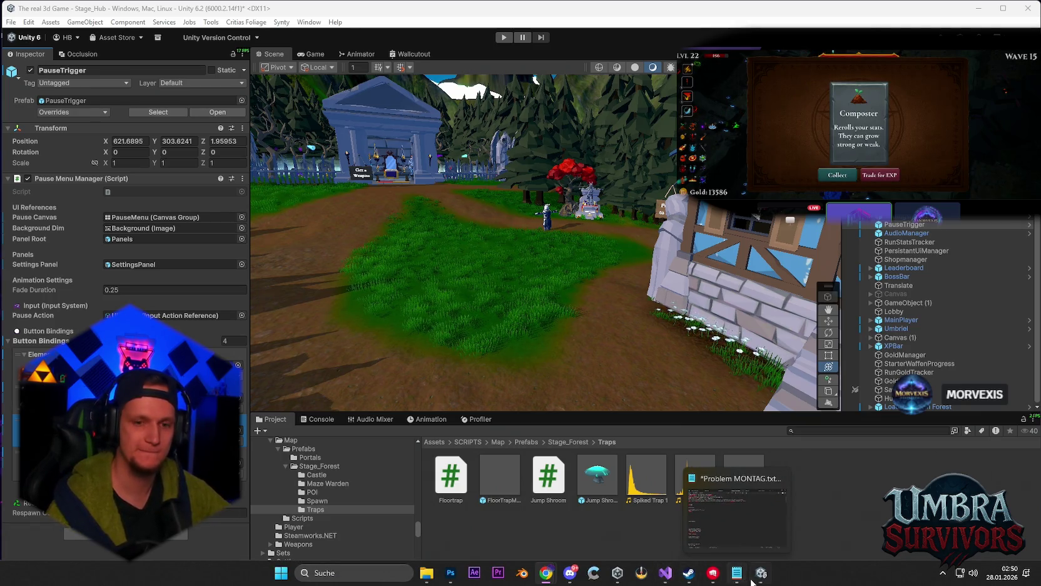
mouse_move(754, 580)
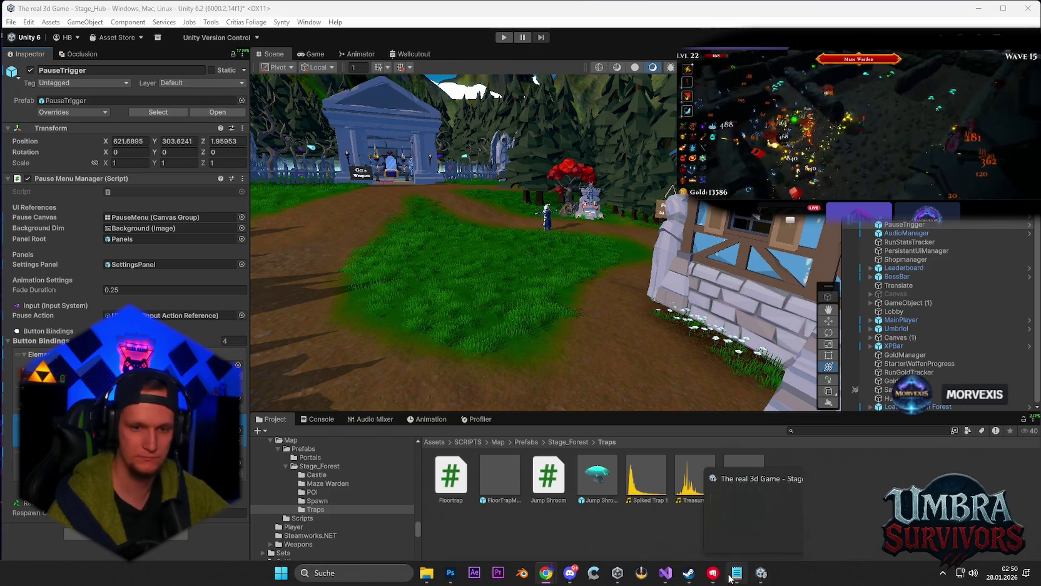
Step: Bring Supabase forward, show the players table, and select the second player's steam_id
mouse_move(545, 572)
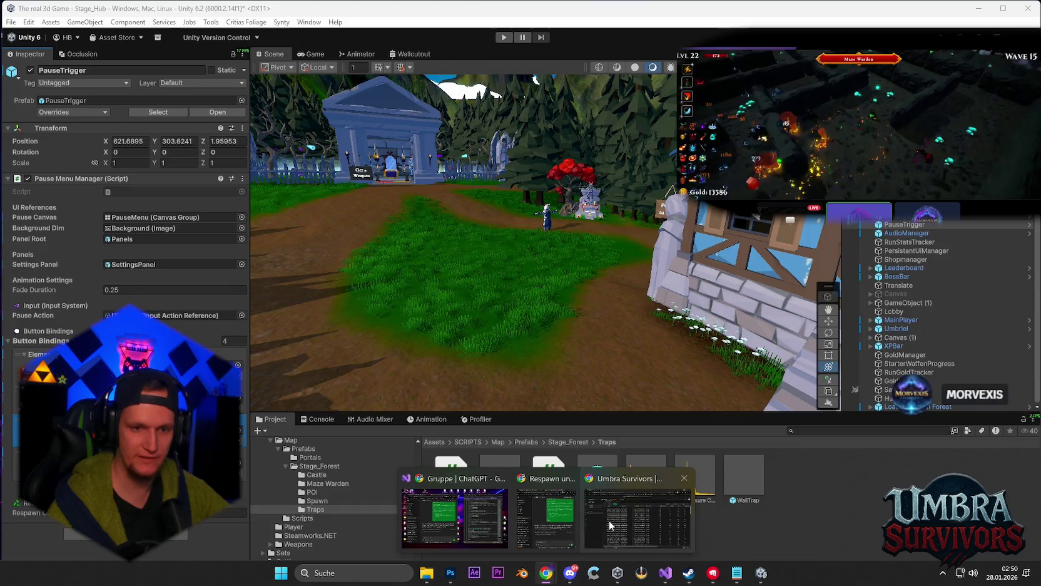
left_click(610, 526)
left_click(82, 223)
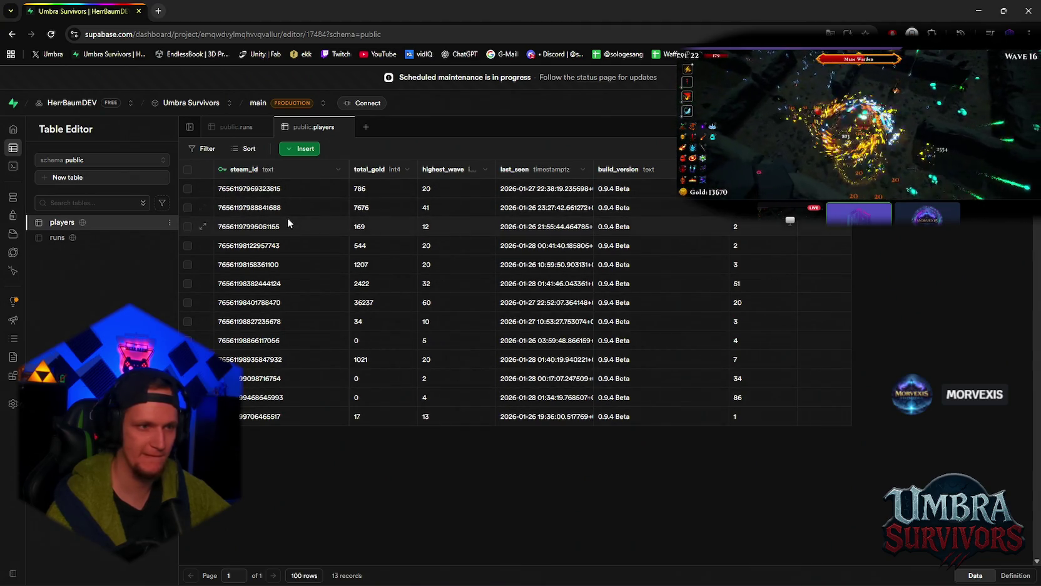
left_click(248, 212)
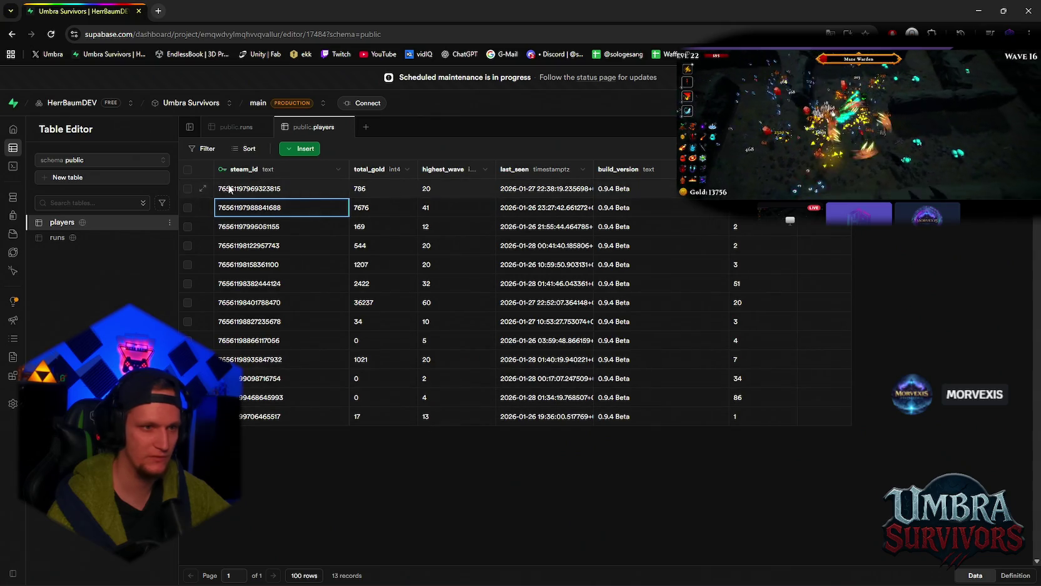
left_click(202, 207)
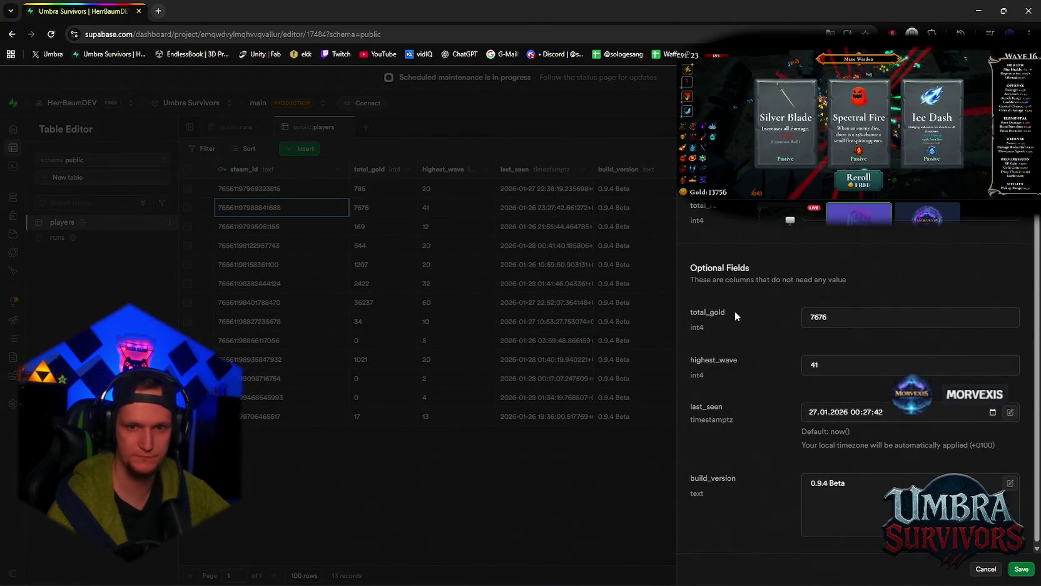
left_click(843, 368)
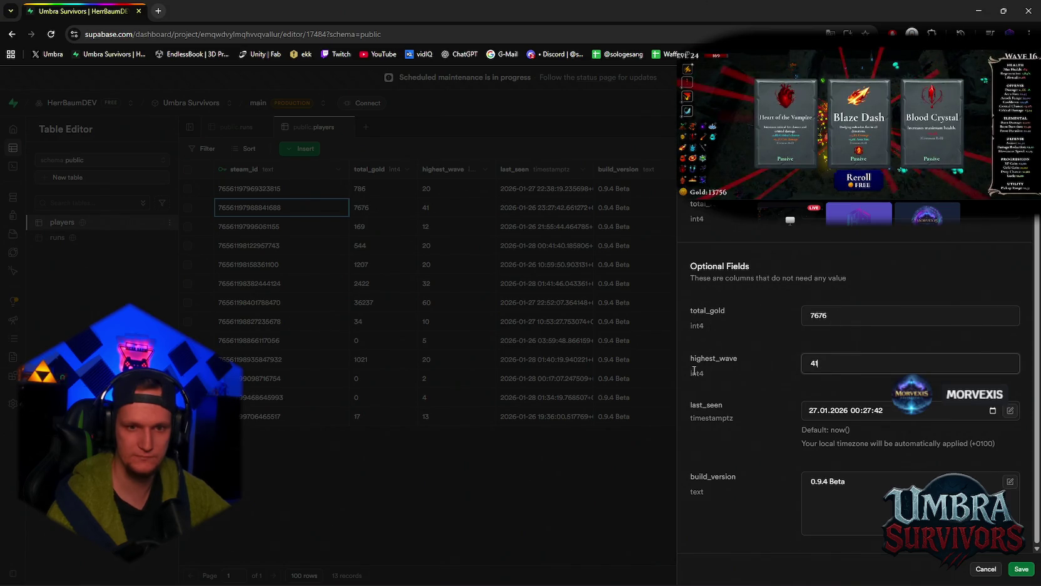
left_click(553, 461)
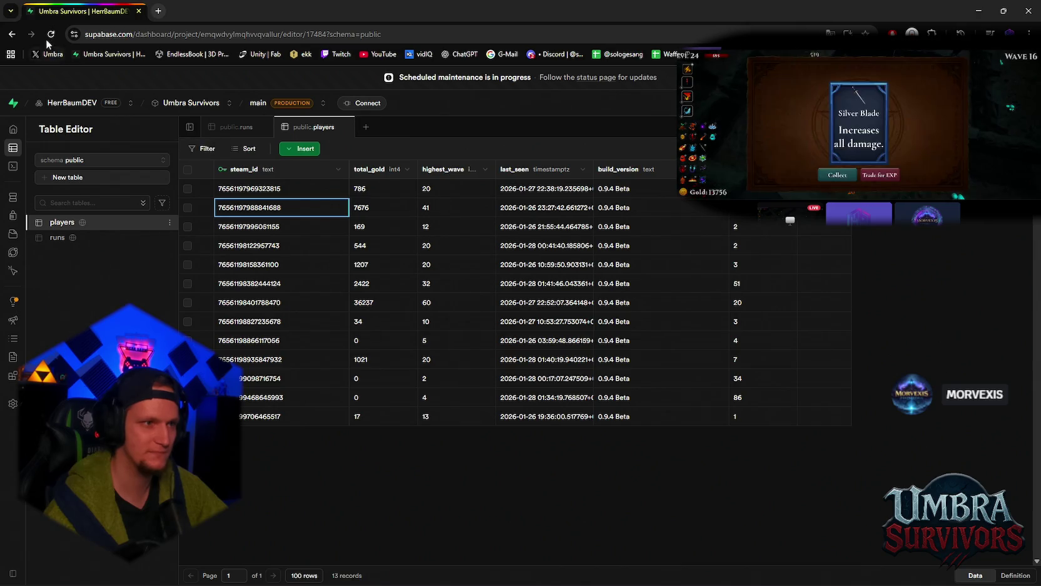
key("F5")
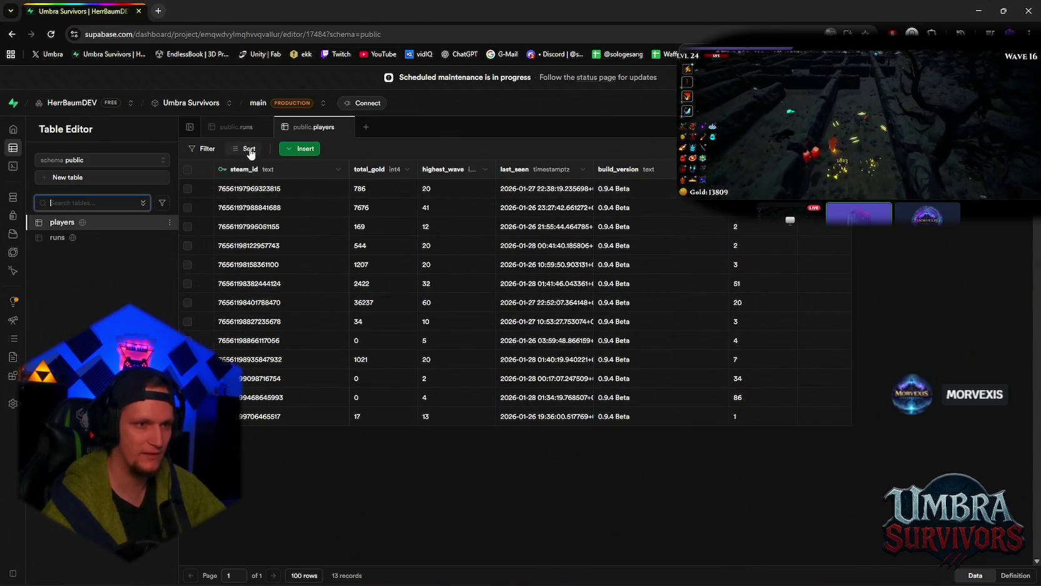
left_click(248, 132)
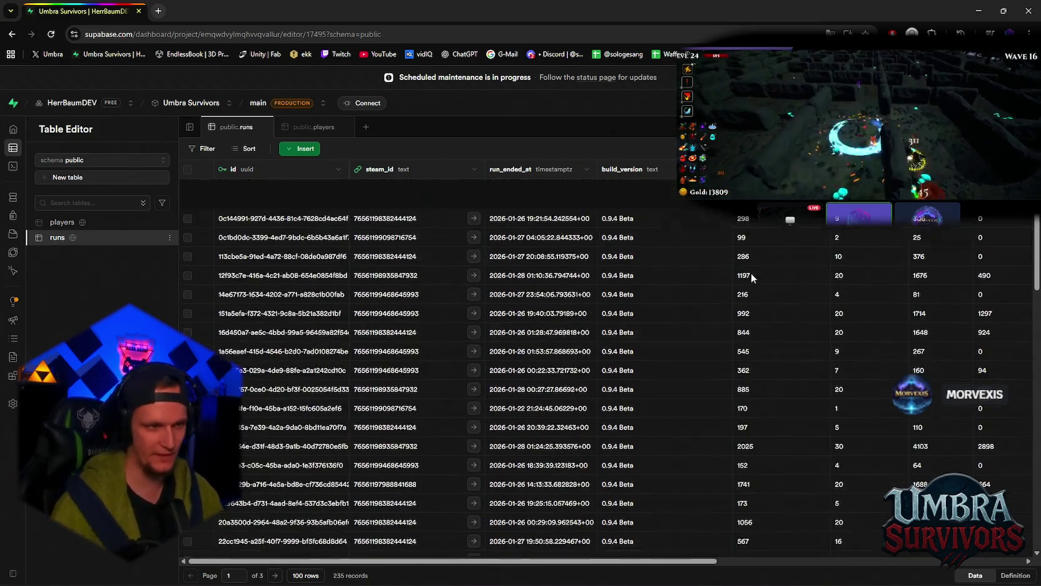
Step: Minimize Chrome to get back to Unity's Stage_Hub scene
left_click(978, 12)
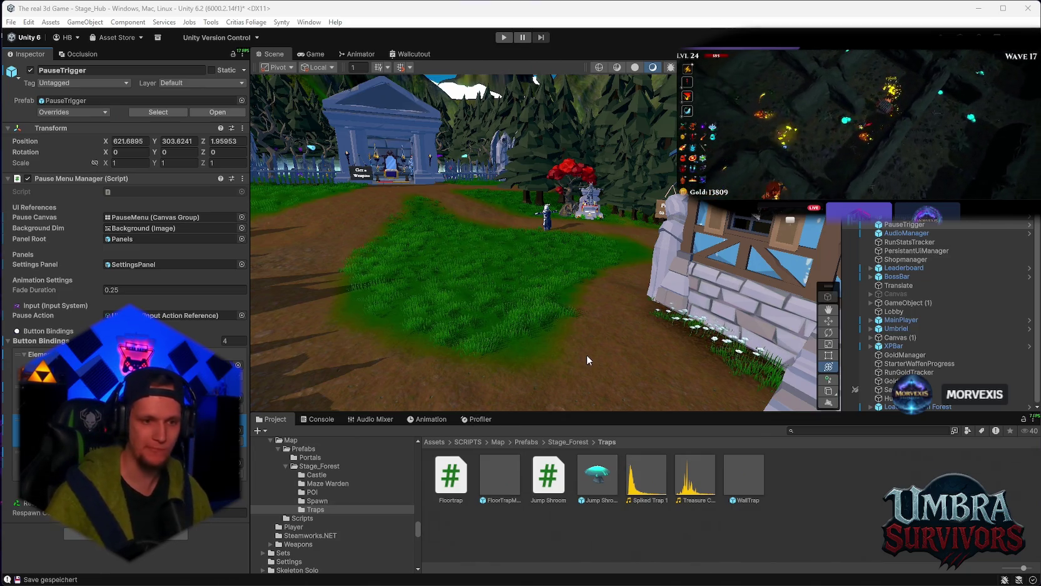
Step: Search the Project assets for the skull icon and browse the results
left_click(812, 430)
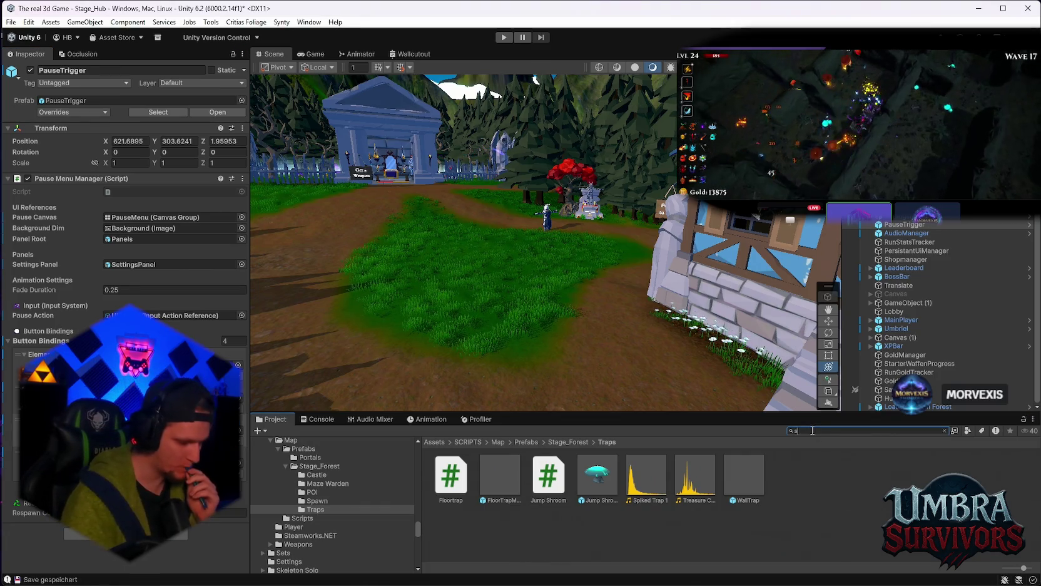
type("kull")
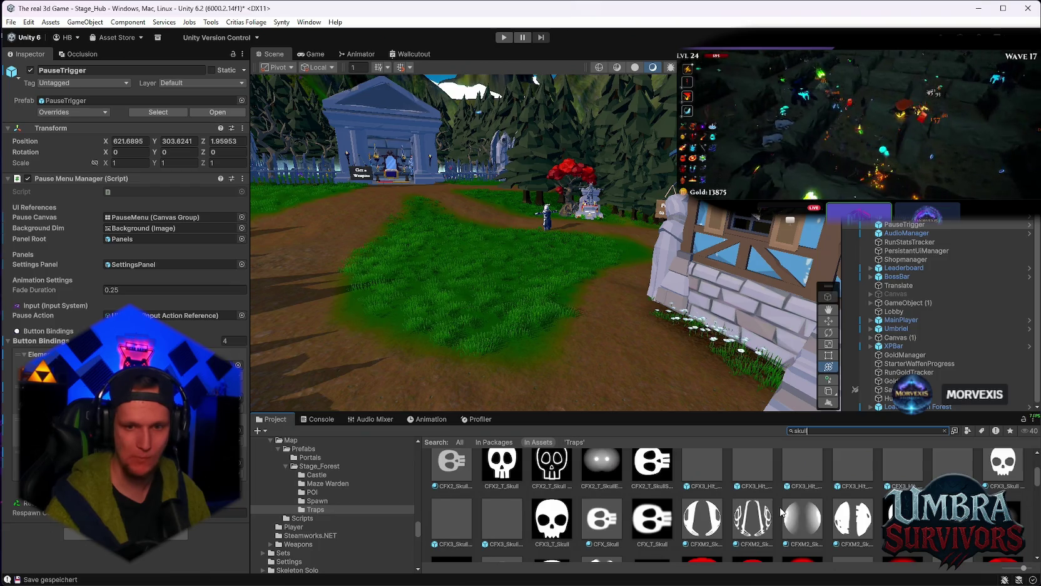
scroll(791, 475, "down", 10)
scroll(780, 511, "down", 10)
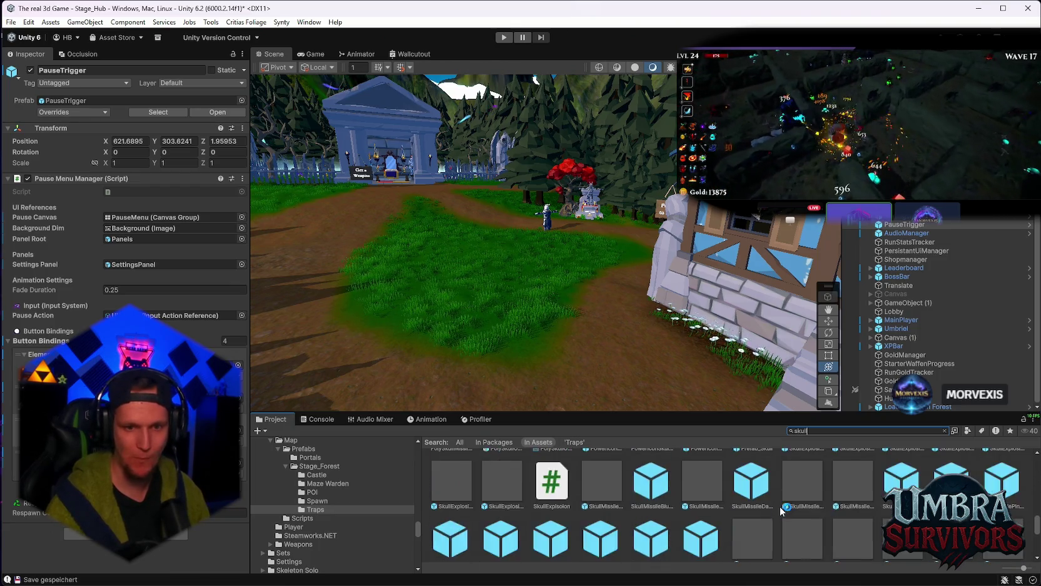
scroll(777, 511, "up", 15)
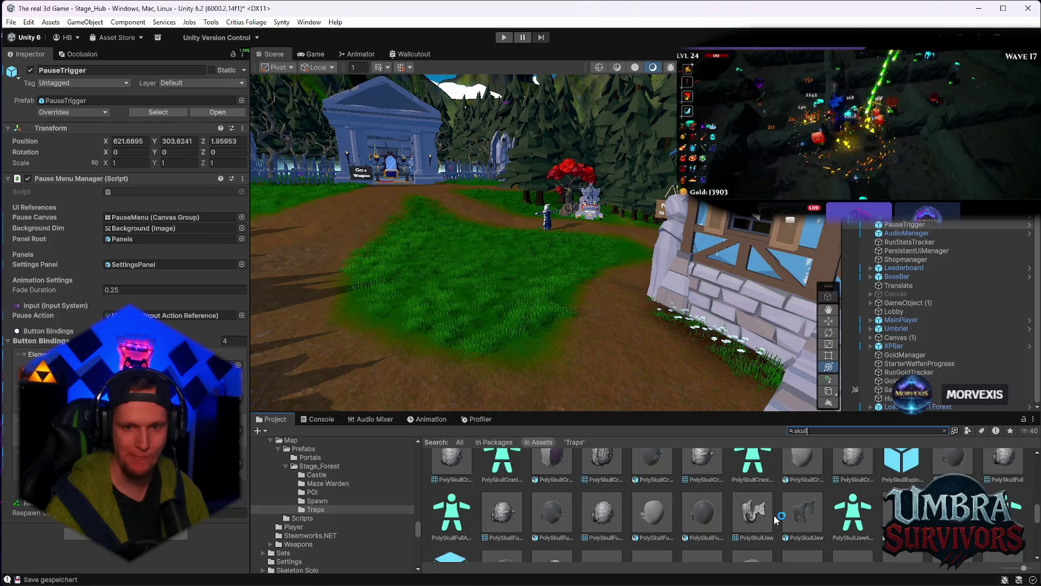
scroll(776, 519, "up", 2)
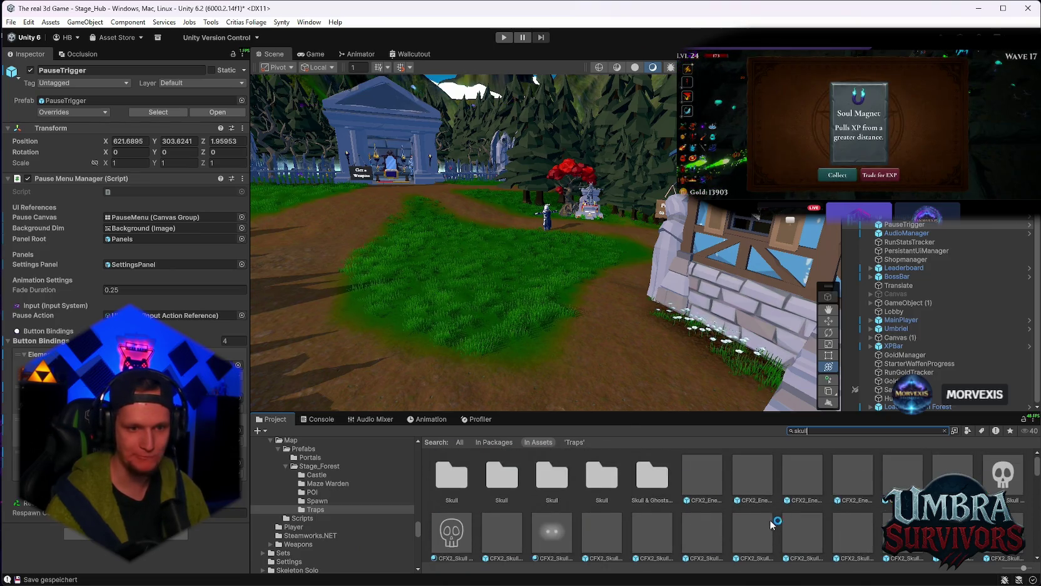
scroll(338, 536, "down", 5)
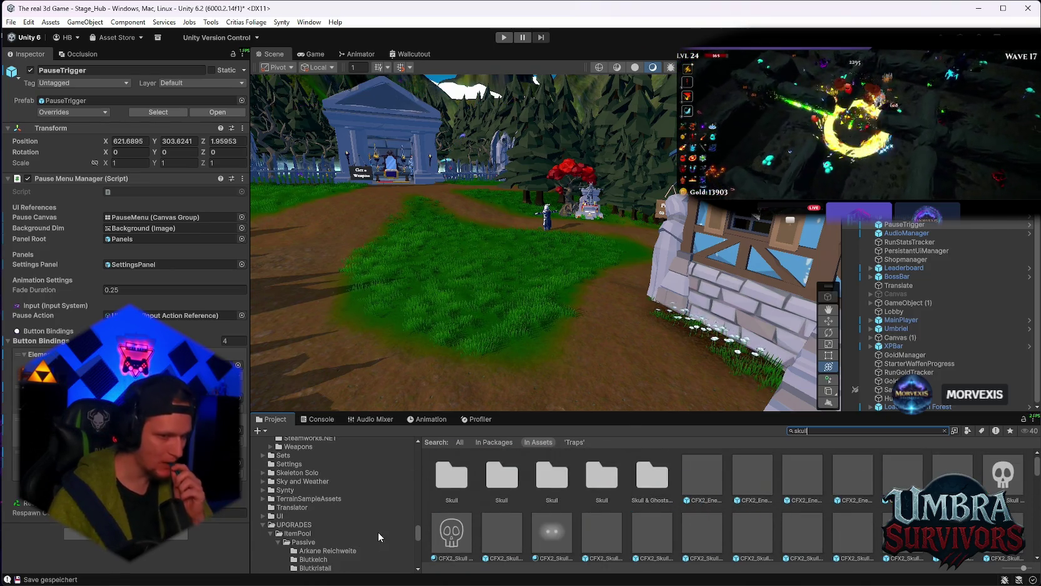
Step: Open the UI > Icons folder and select the schädel.png texture to view its Sprite settings
left_click(305, 515)
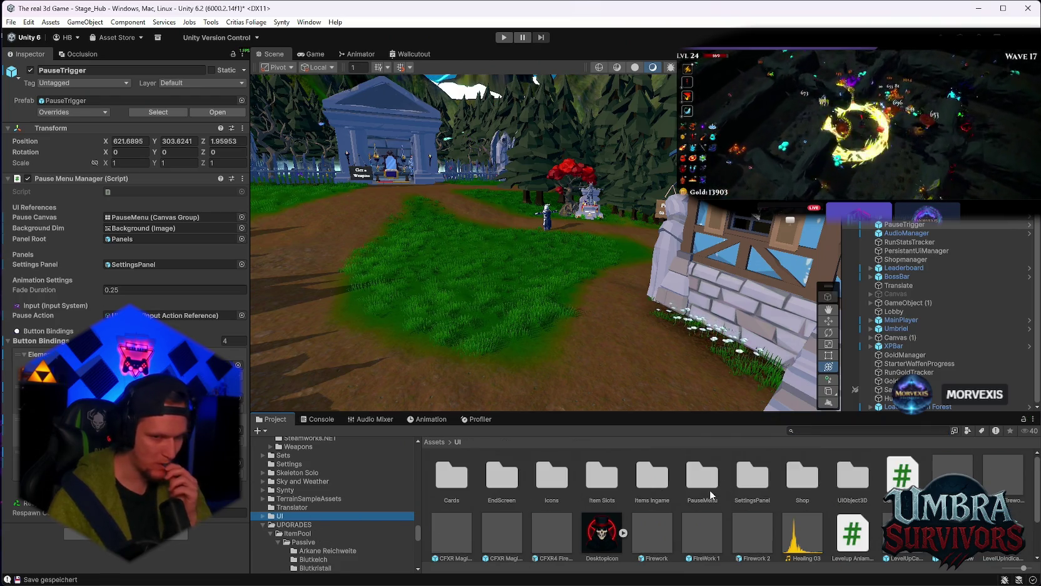
double_click(561, 500)
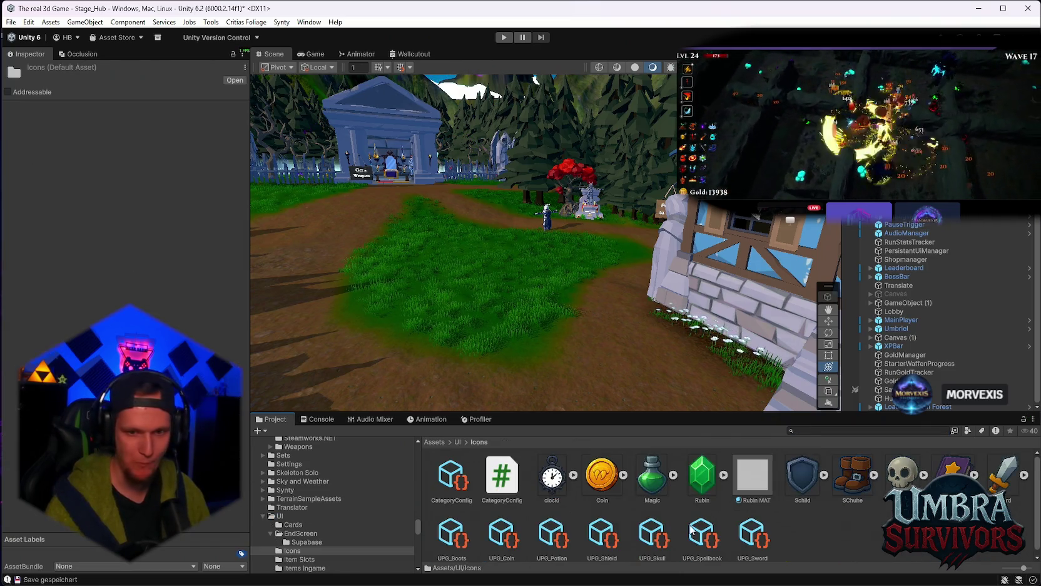
left_click(901, 473)
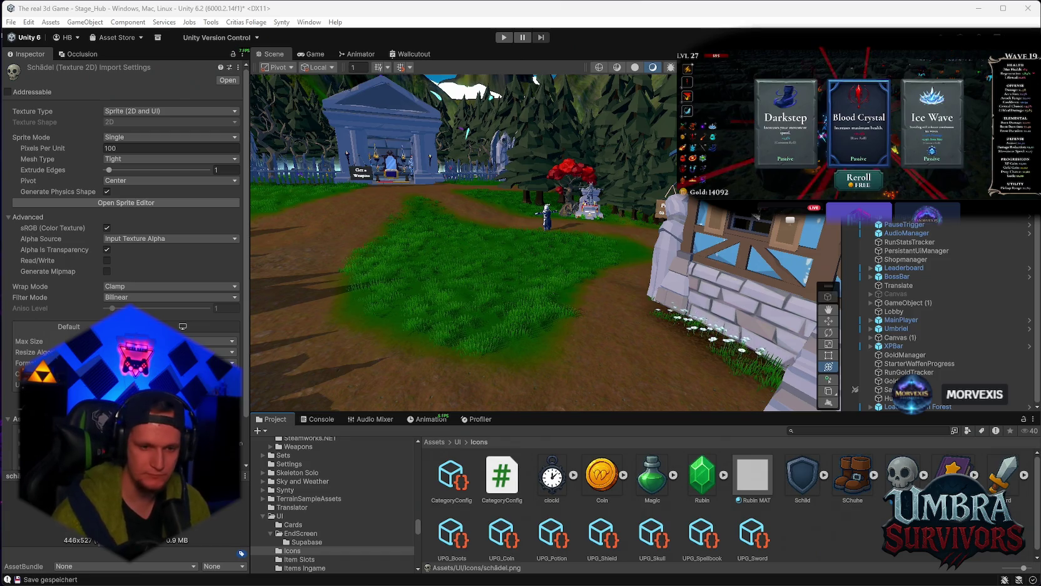
Step: Bring up the Problem MONTAG.txt notes and move 'dodge ring' below 'chest'
mouse_move(694, 582)
left_click(737, 572)
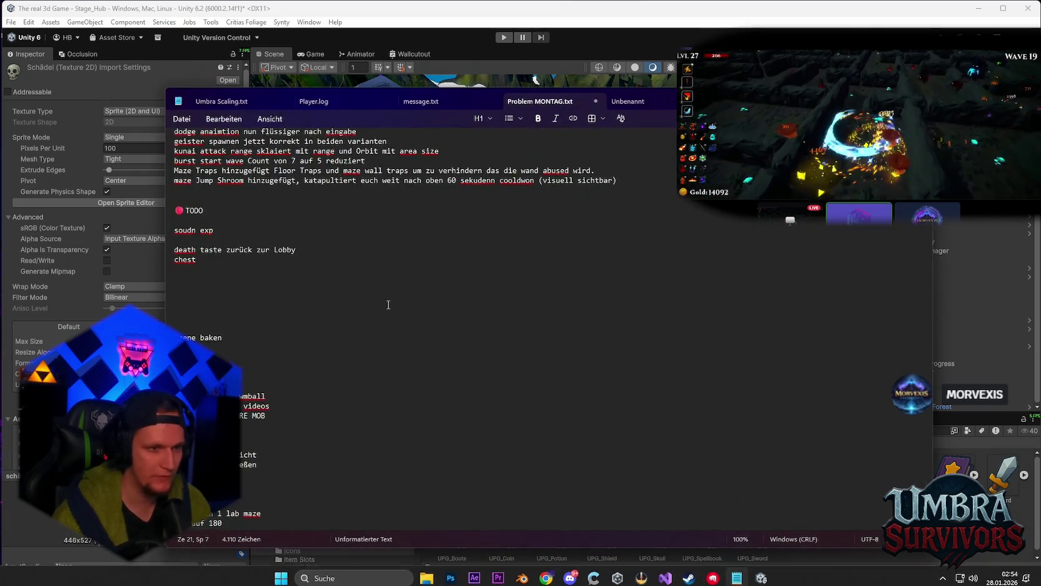
scroll(349, 304, "down", 4)
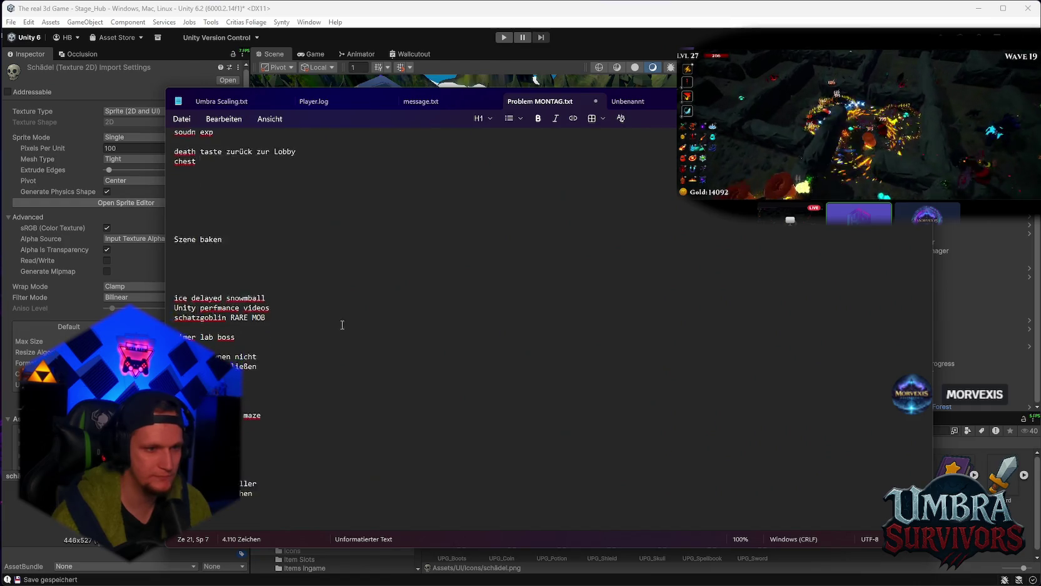
scroll(325, 330, "down", 2)
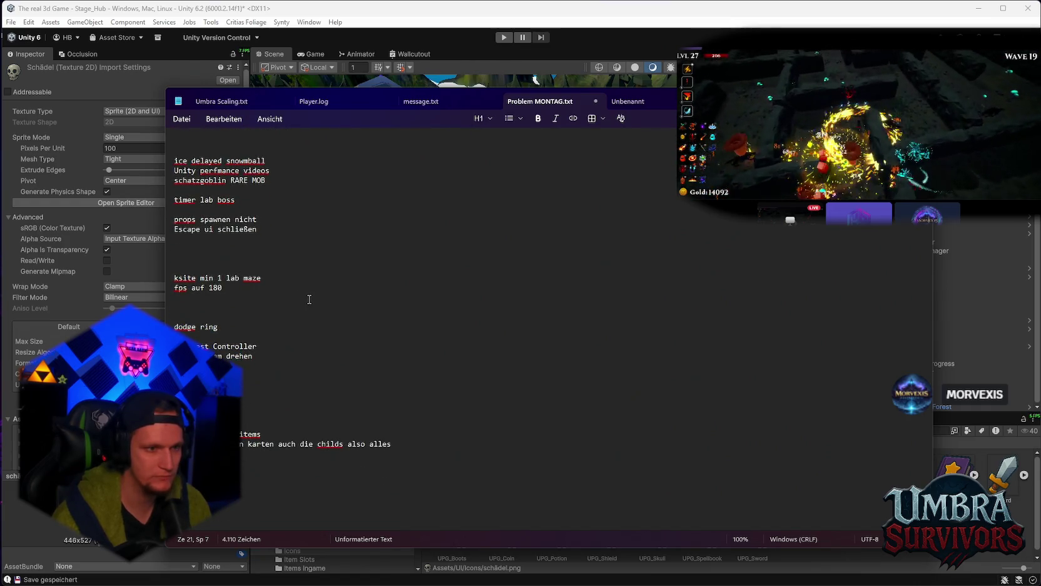
scroll(306, 306, "down", 2)
scroll(303, 321, "up", 8)
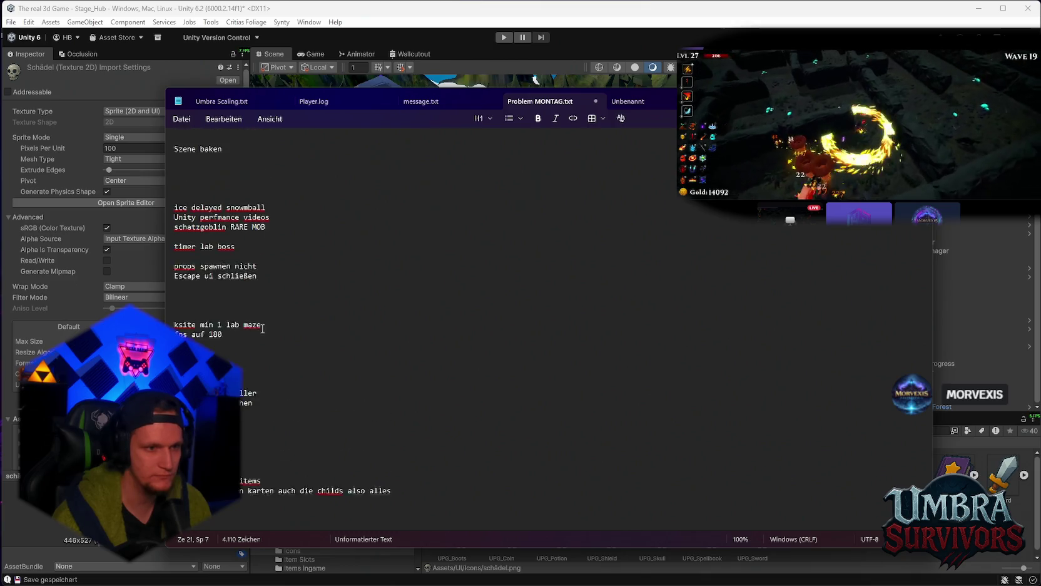
double_click(197, 502)
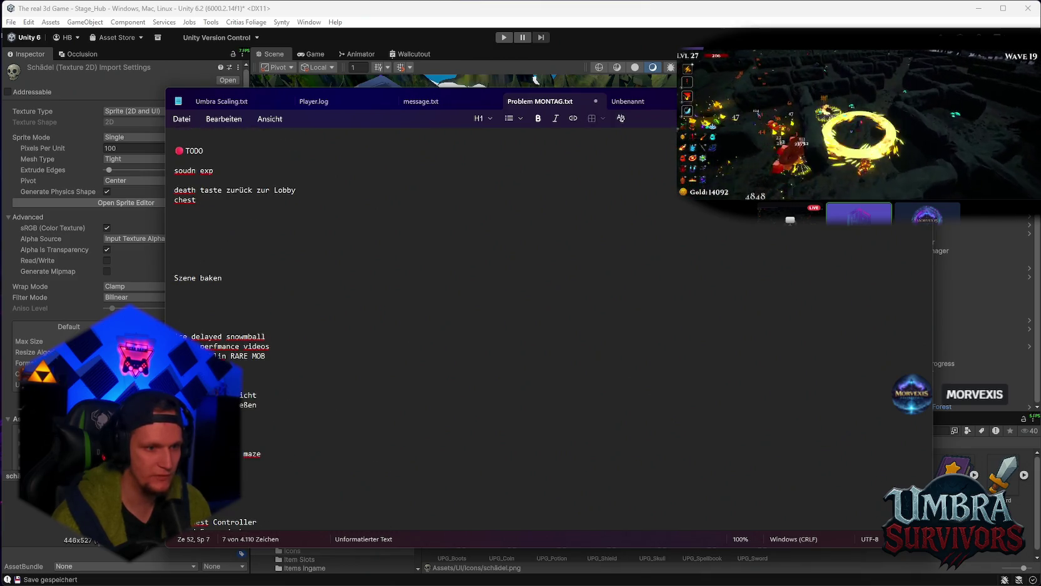
left_click(191, 214)
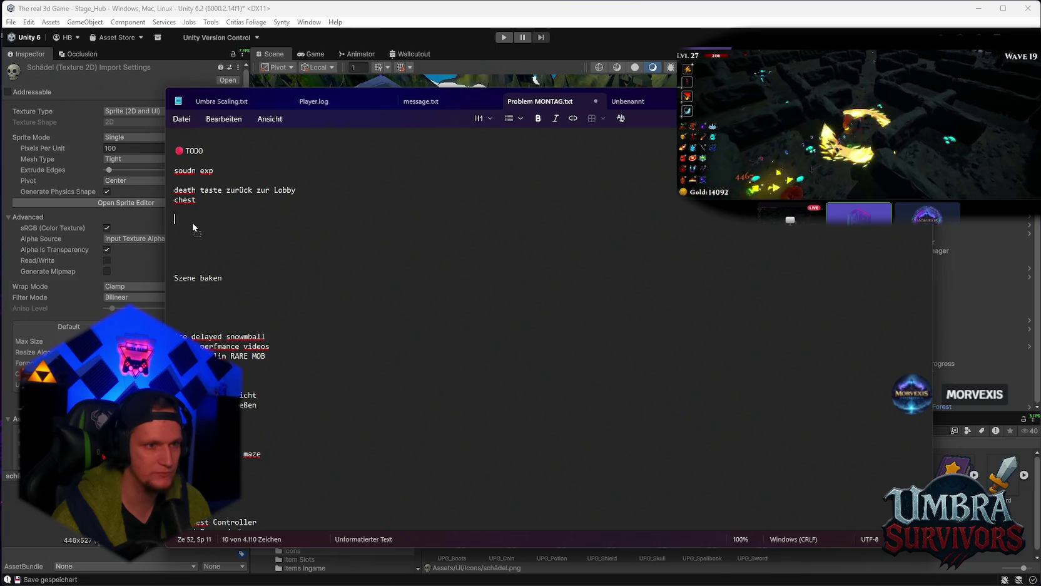
left_click_drag(192, 209, 192, 210)
left_click(262, 241)
Step: Append 'wobble' to the chest line so it reads 'chest wobble', then return to Unity
scroll(262, 241, "down", 6)
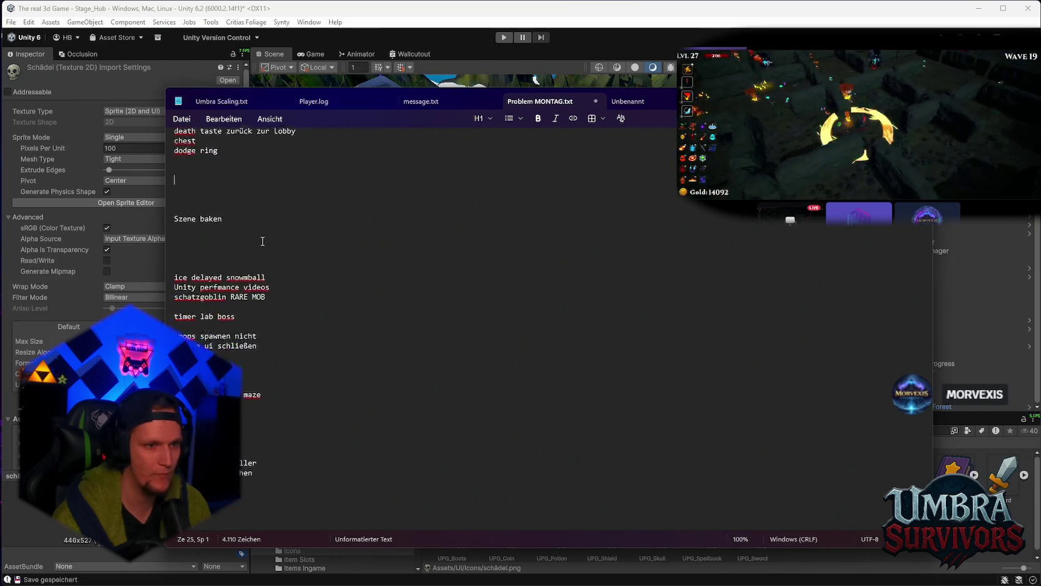
scroll(263, 241, "up", 11)
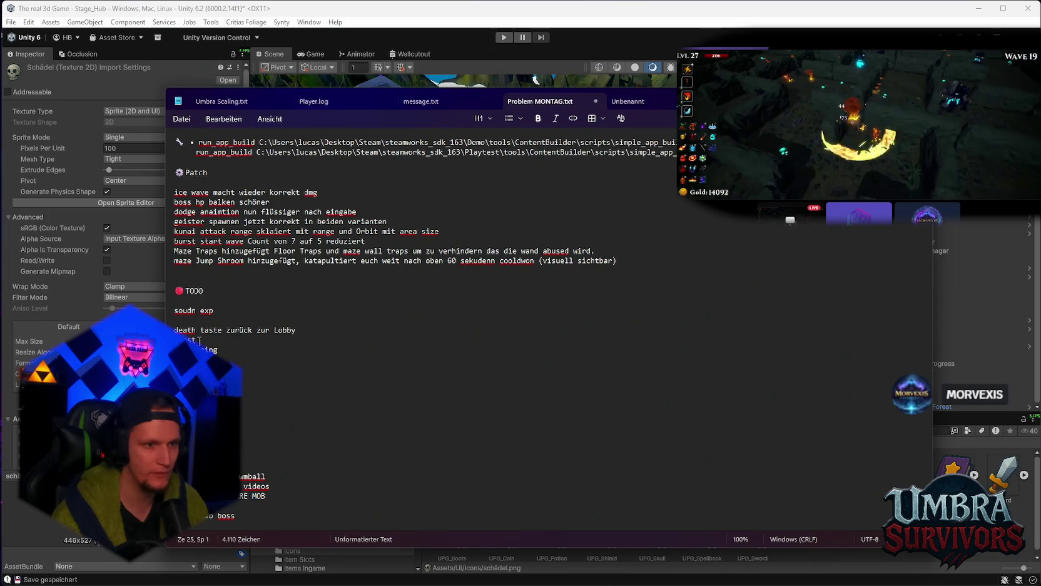
left_click(199, 339)
type("wobble")
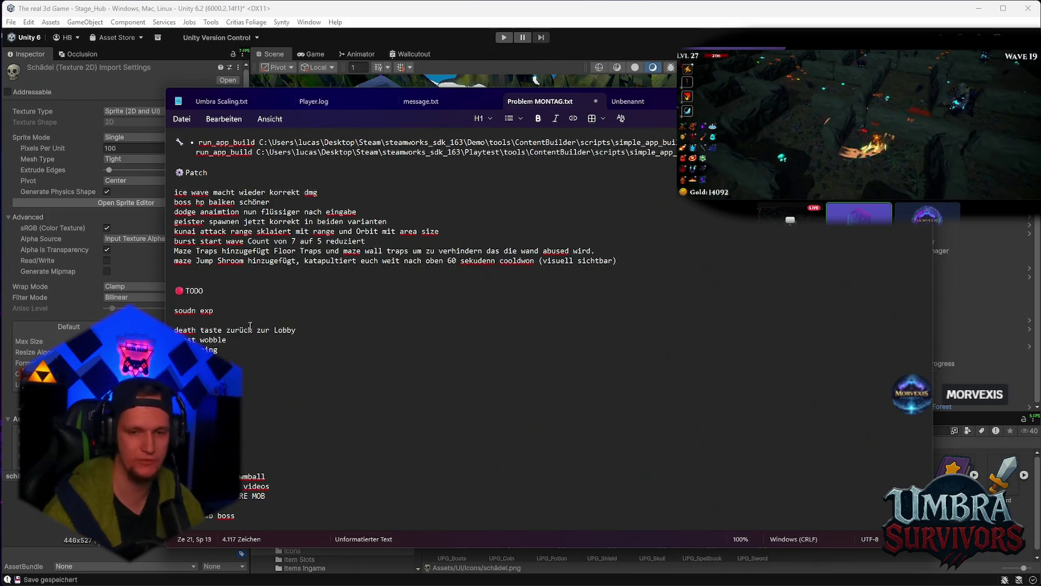
key("alt+Tab")
left_click(807, 447)
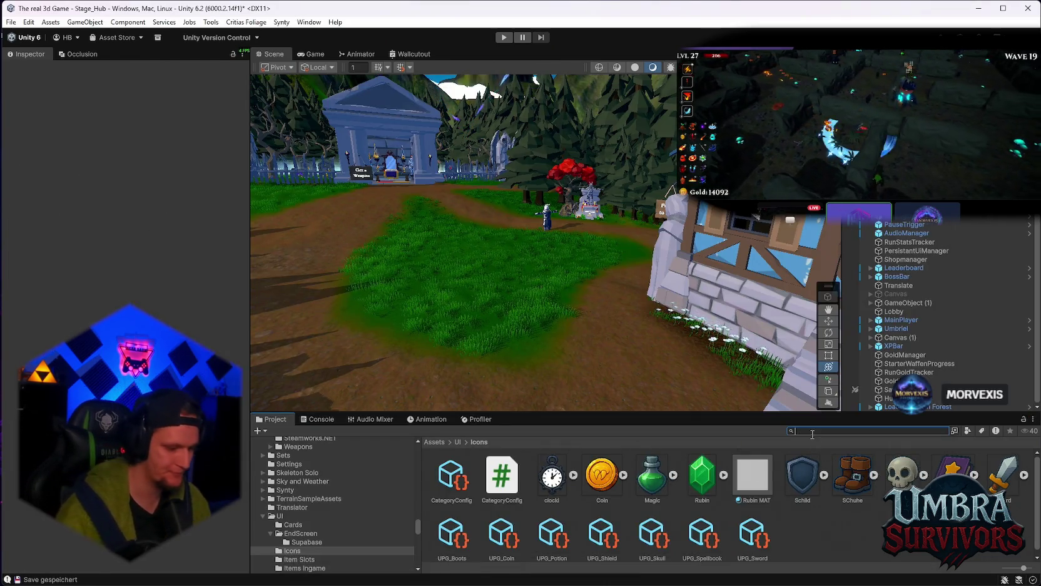
Step: Search 'chest', open the Chest item-drop folder, and edit SM_Prop_Chest_03's Chest Lid Controller script
type("chest")
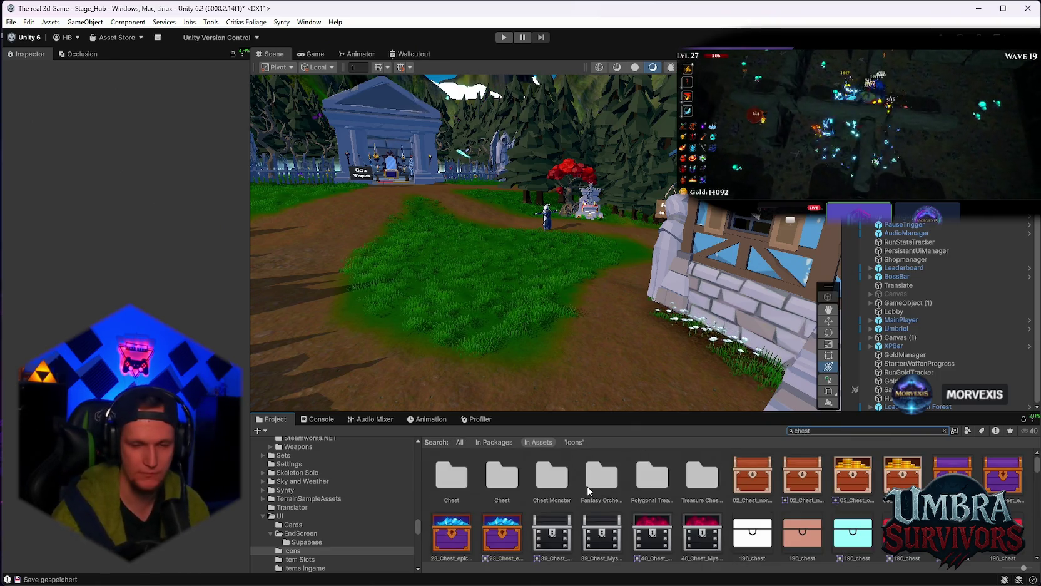
double_click(462, 485)
scroll(749, 510, "up", 1)
left_click(903, 525)
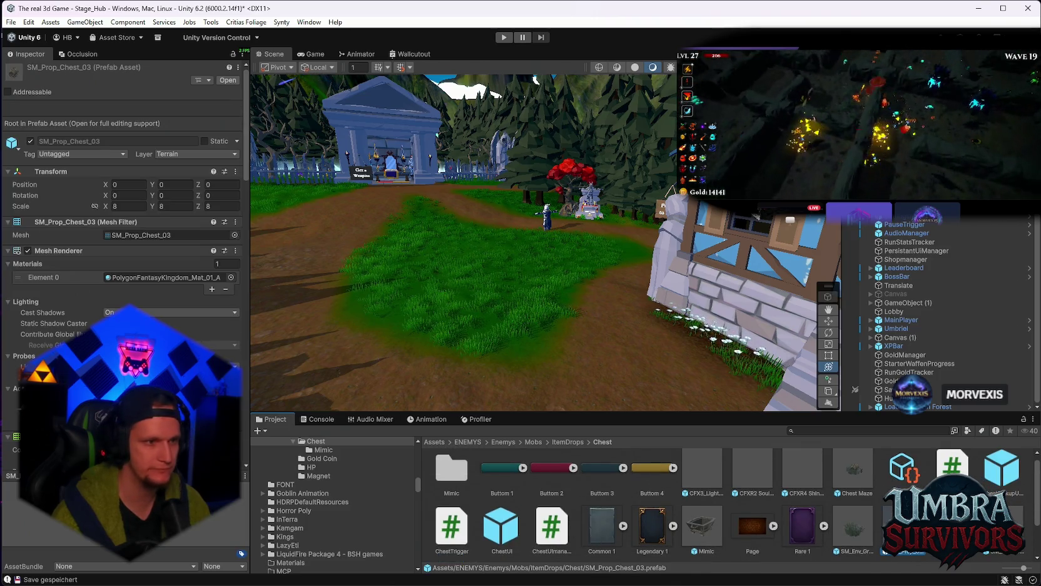
scroll(157, 251, "down", 10)
left_click(236, 212)
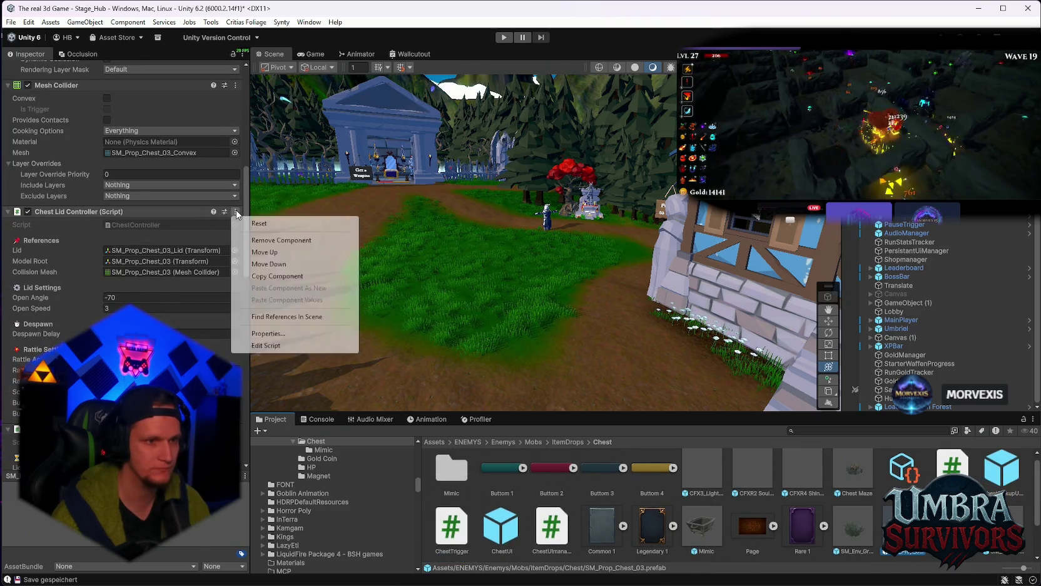
left_click(264, 344)
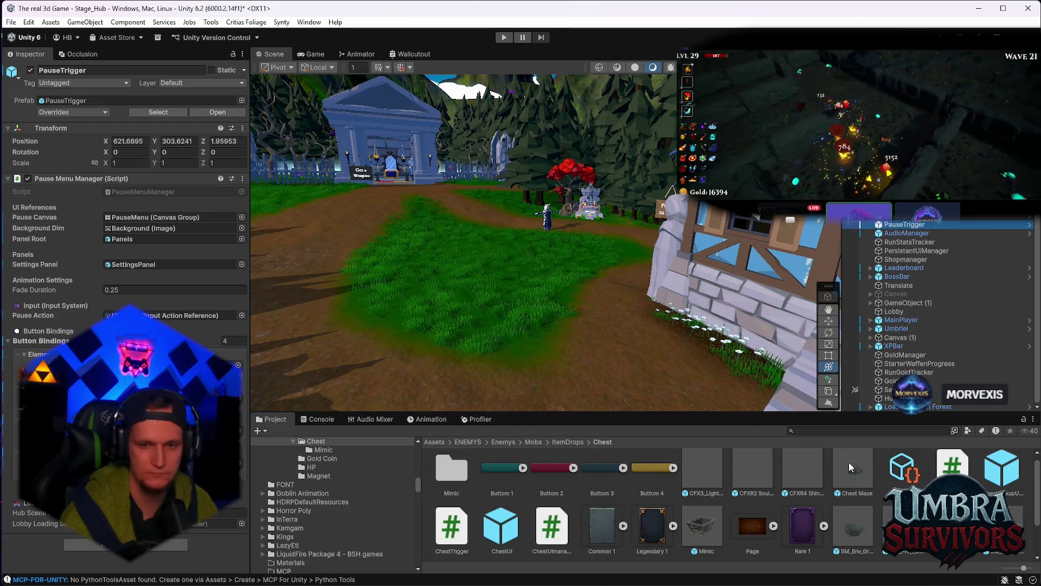
Step: Filter the Project assets by 'loading' and reselect PauseTrigger
left_click(808, 430)
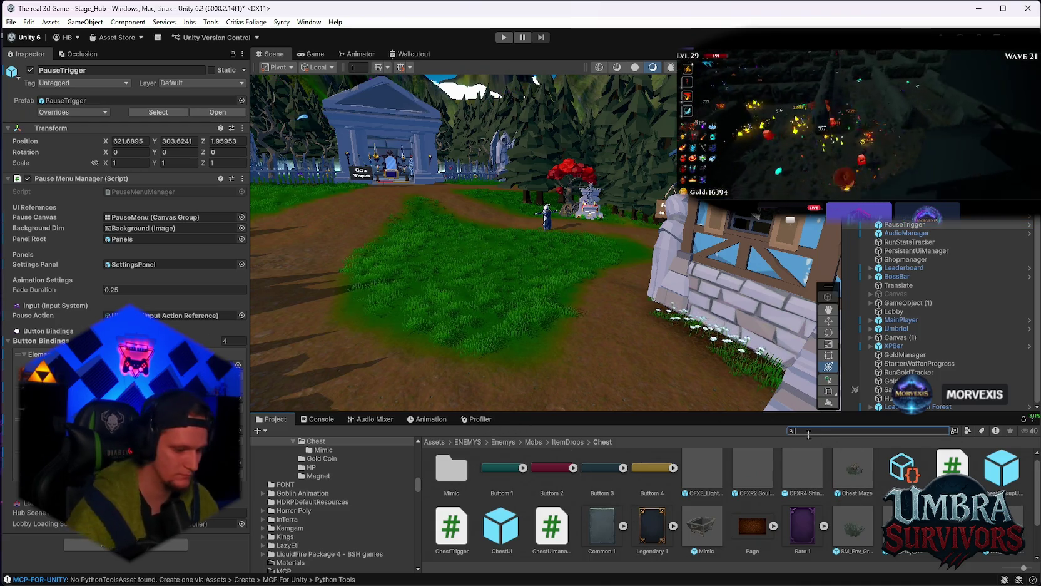
type("loading")
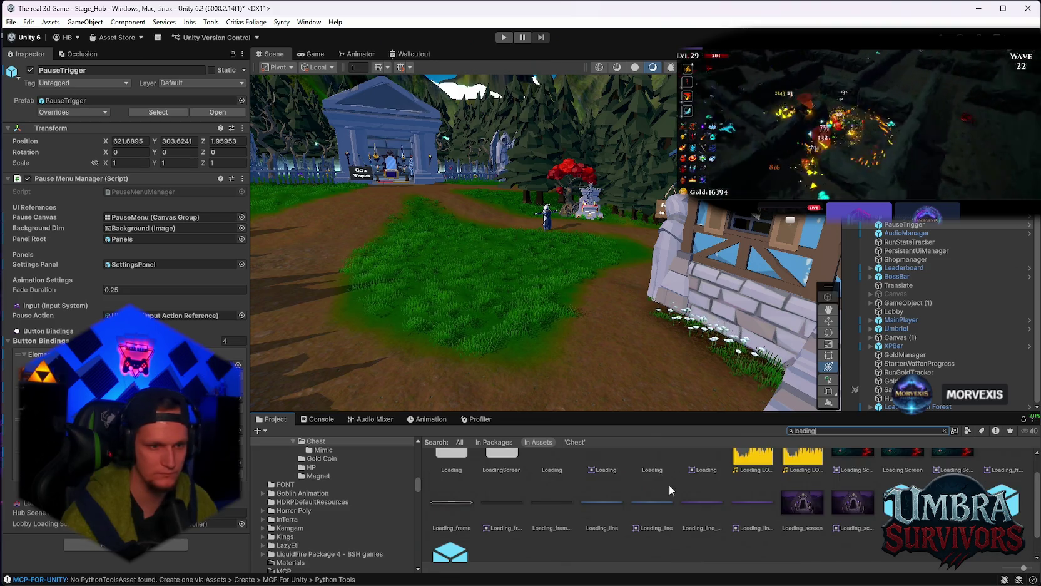
left_click(1004, 501)
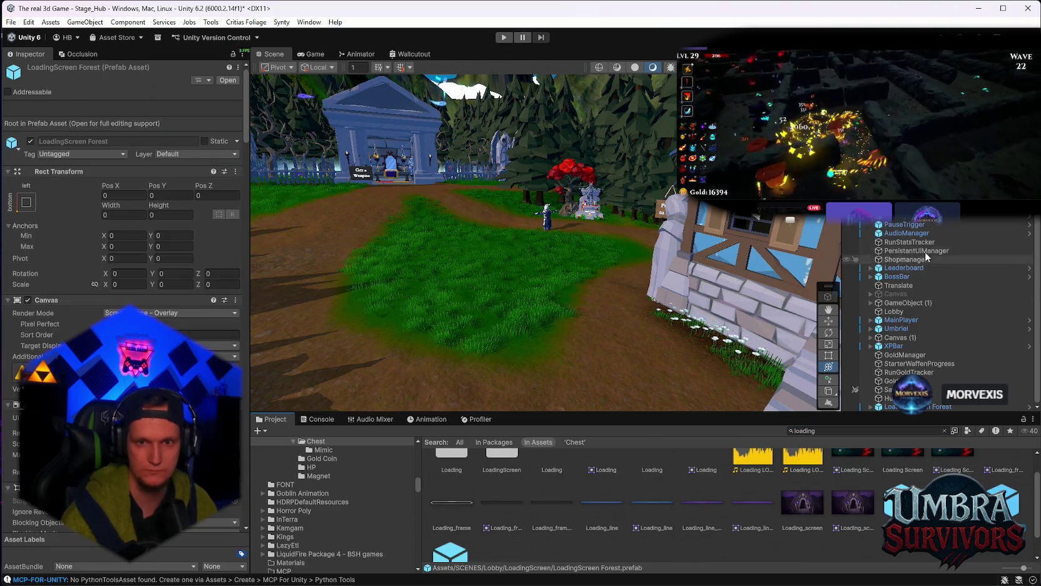
left_click(904, 224)
Step: Inspect the LoadingScreen Forest and HUB 1 prefabs, then return to PauseTrigger
left_click(852, 456)
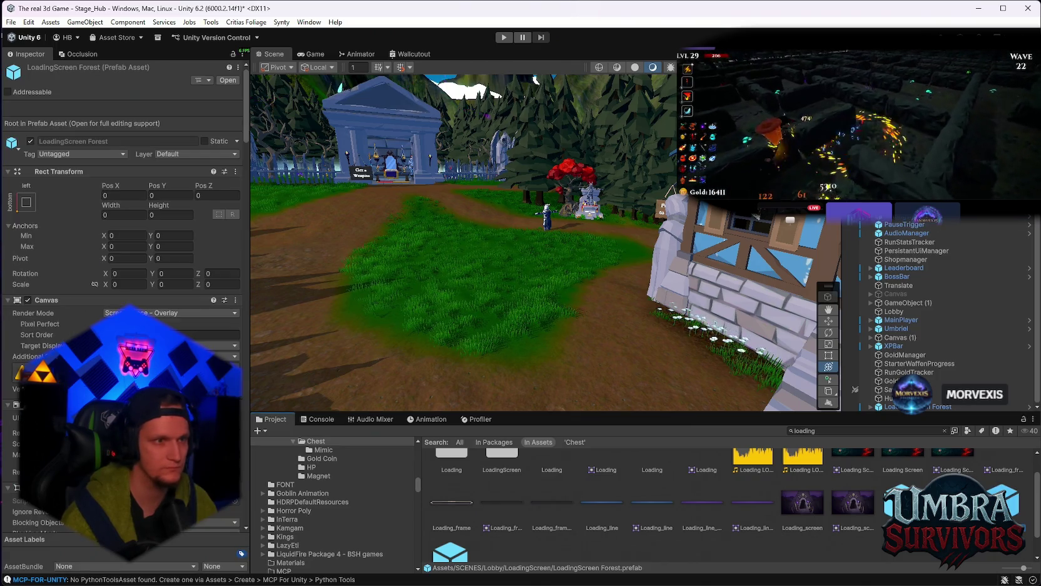
scroll(230, 229, "down", 15)
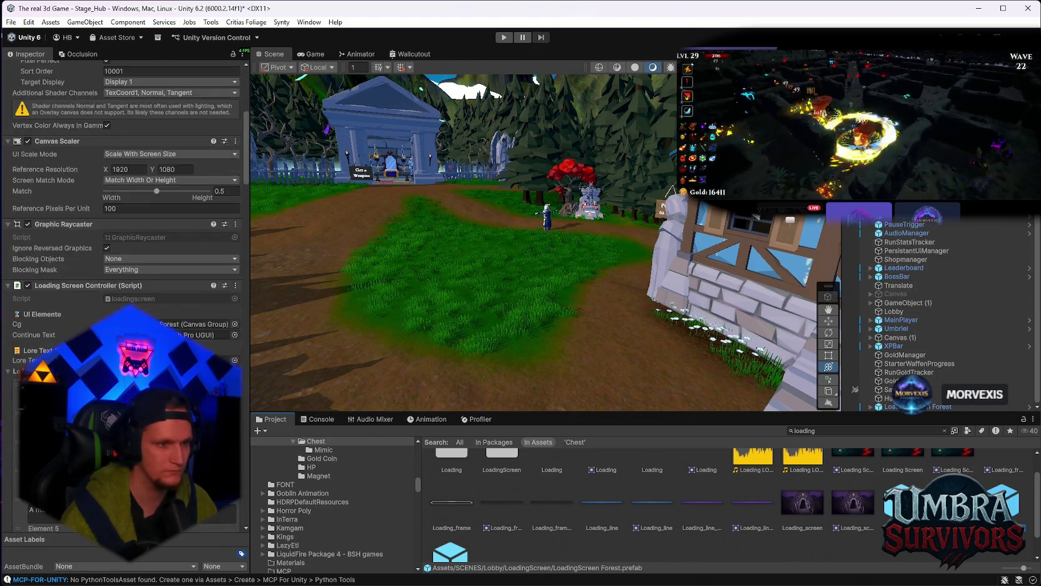
left_click_drag(246, 230, 243, 483)
scroll(243, 483, "down", 5)
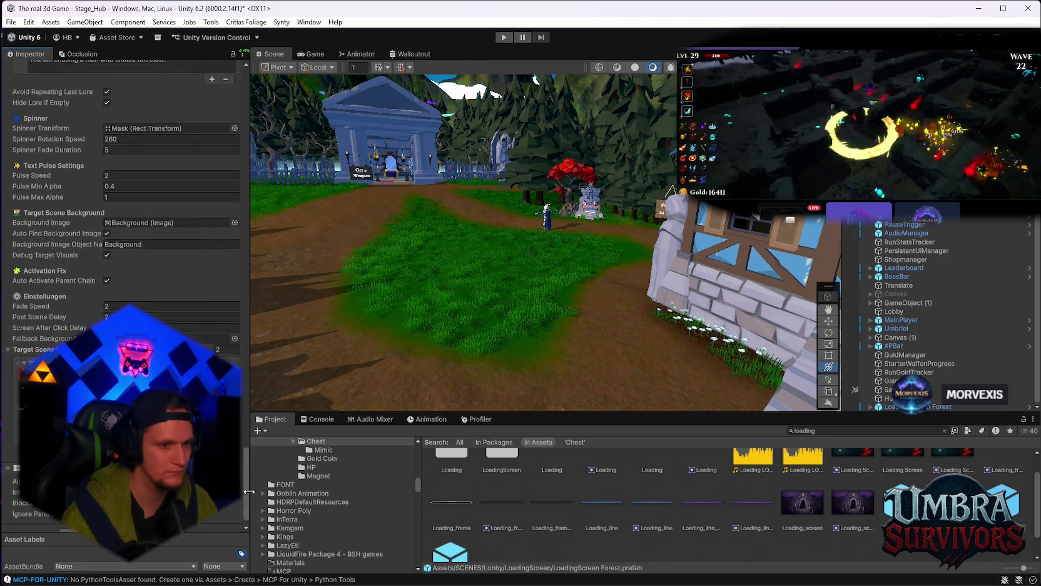
scroll(437, 513, "down", 2)
left_click(450, 529)
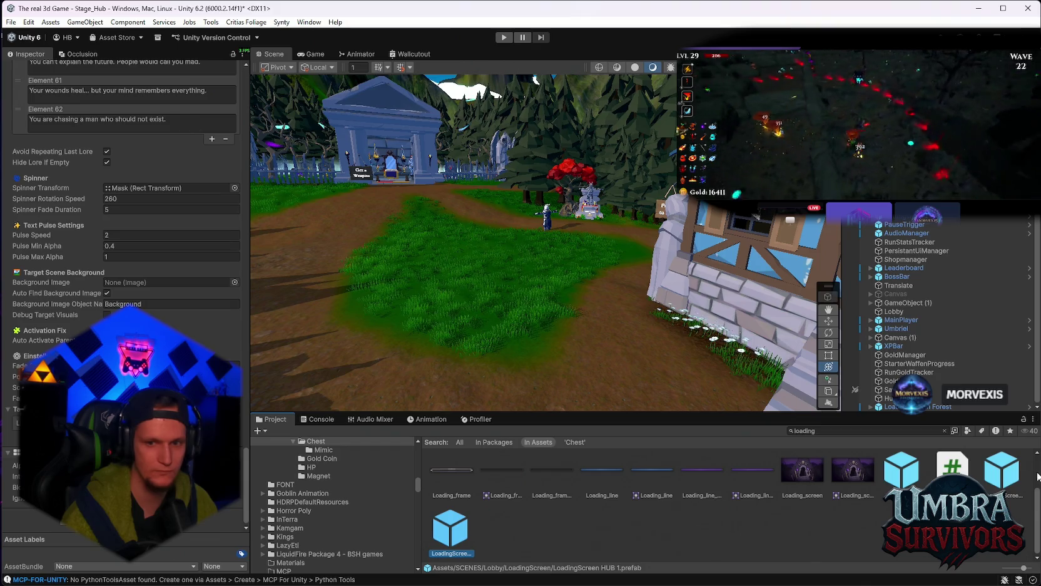
key("Left")
left_click(904, 225)
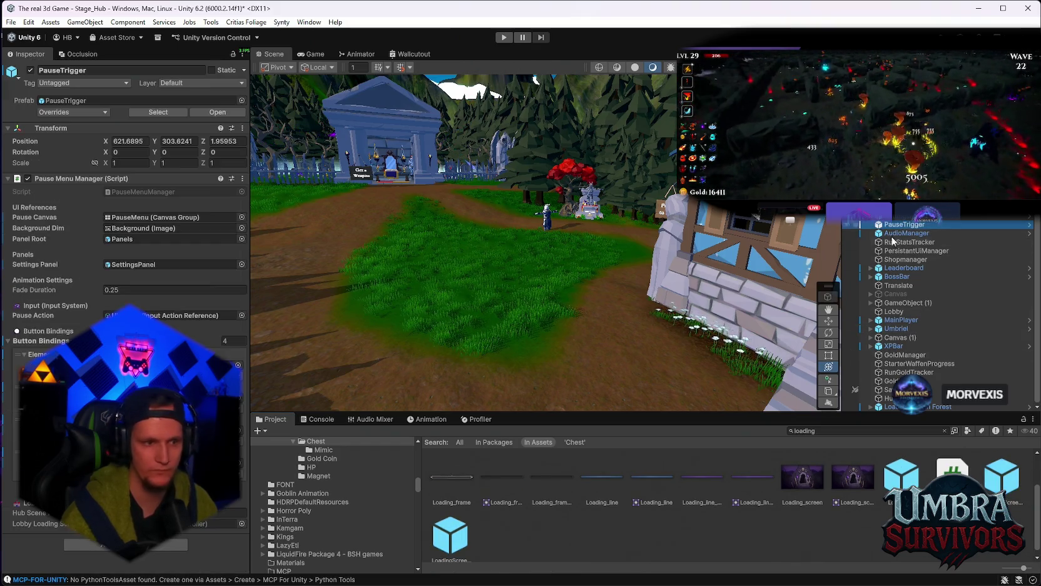
Step: Assign the loading-screen prefab as Lobby Loading Screen and add a fifth button binding
left_click_drag(1013, 479, 150, 523)
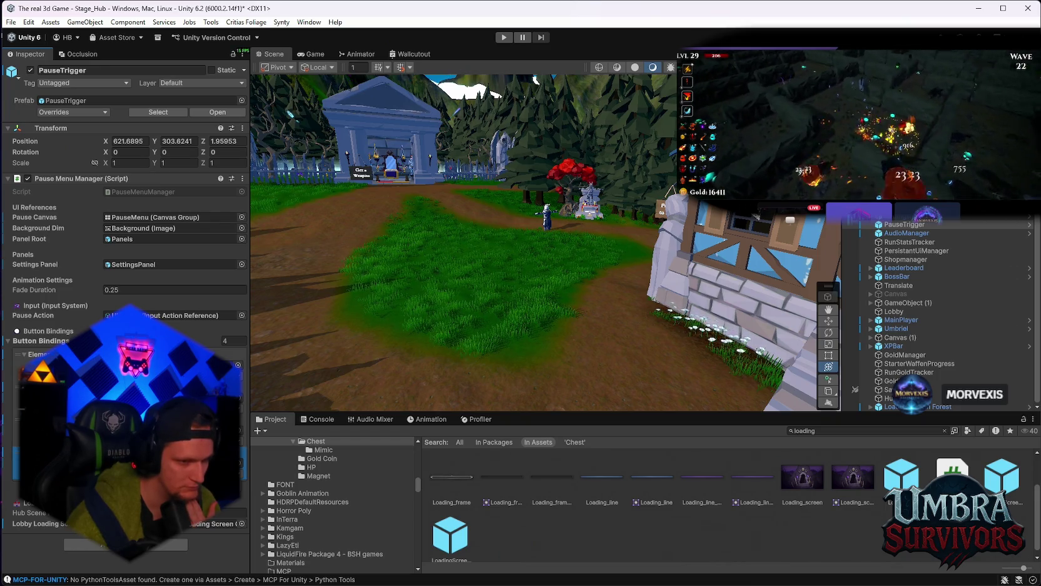
left_click(125, 463)
left_click(226, 489)
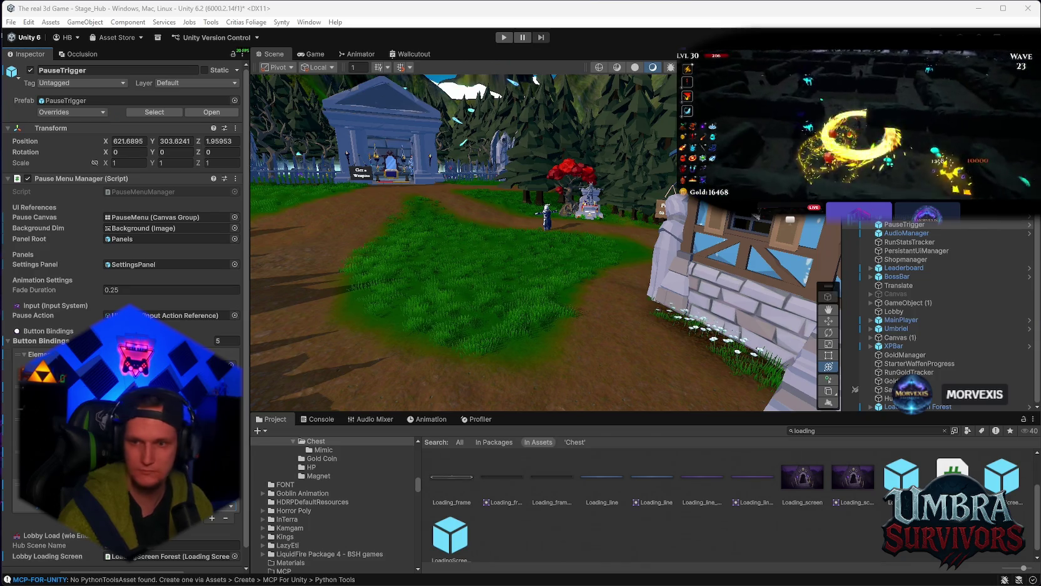
mouse_move(570, 573)
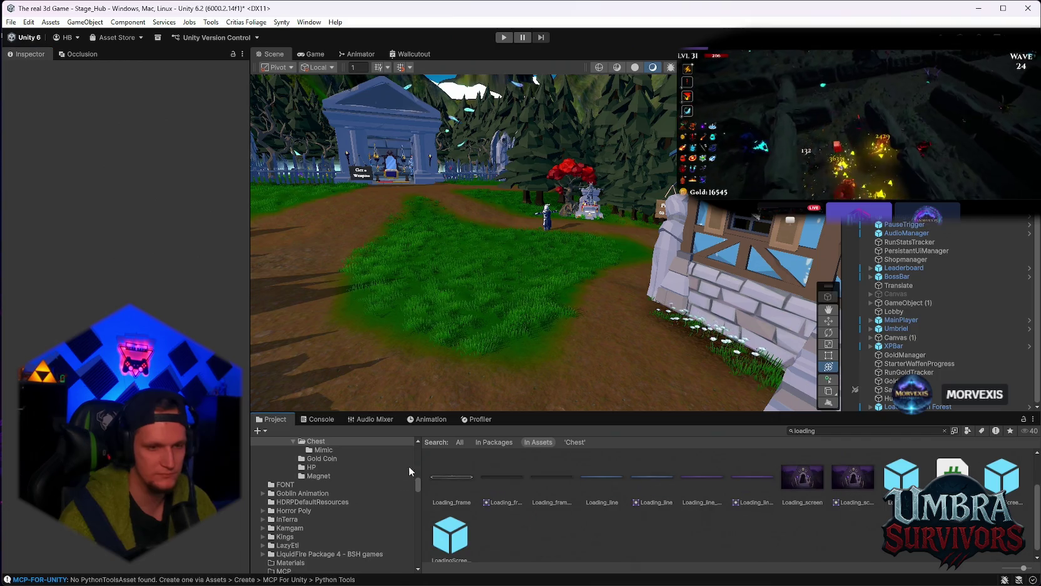
left_click(317, 418)
Step: Enlarge the Project asset area, select PauseTrigger, and open the PauseMenu prefab in isolation
left_click(271, 419)
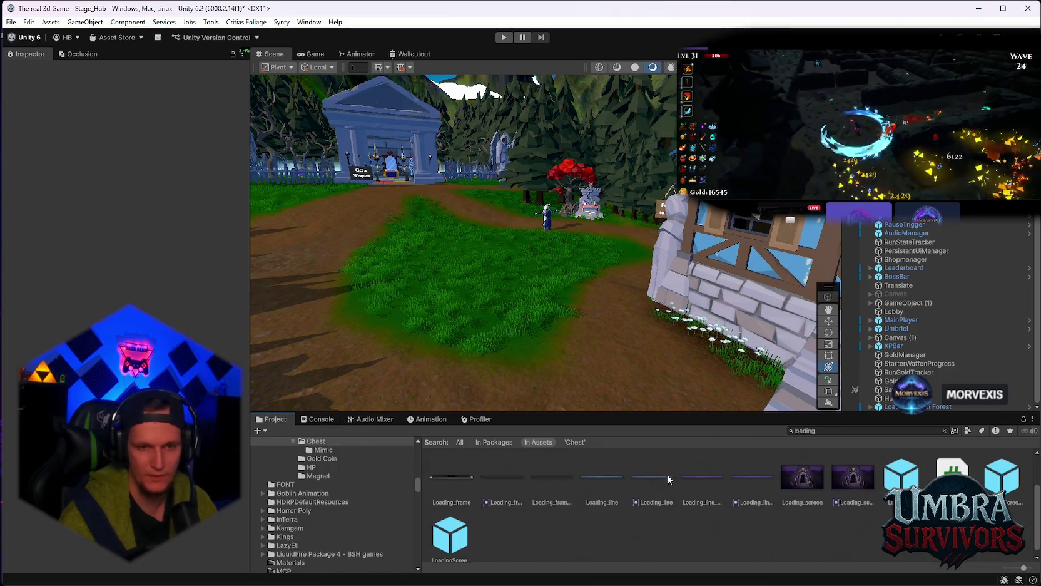
left_click_drag(683, 414, 683, 362)
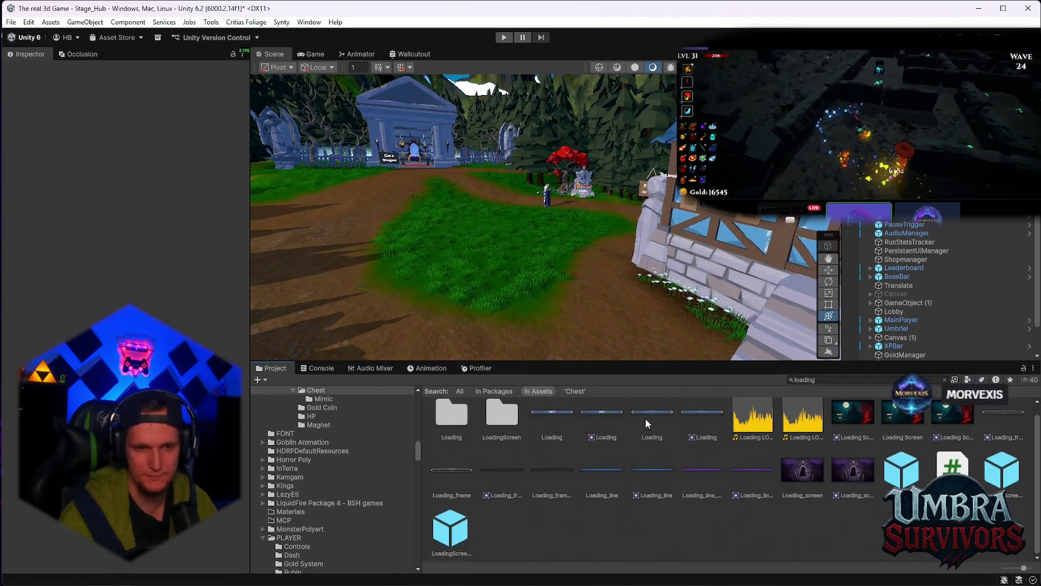
left_click(901, 224)
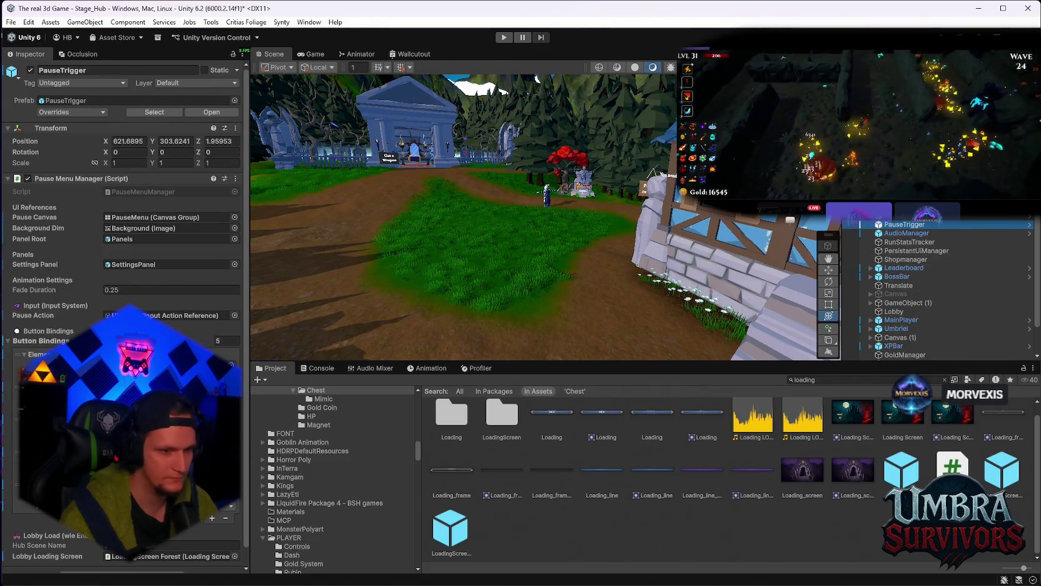
right_click(894, 217)
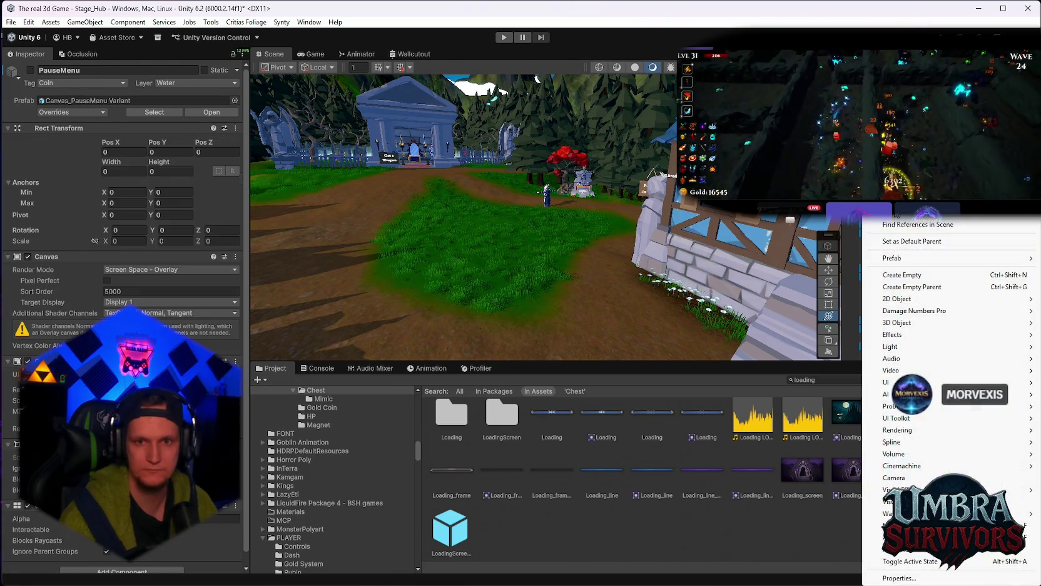
mouse_move(888, 258)
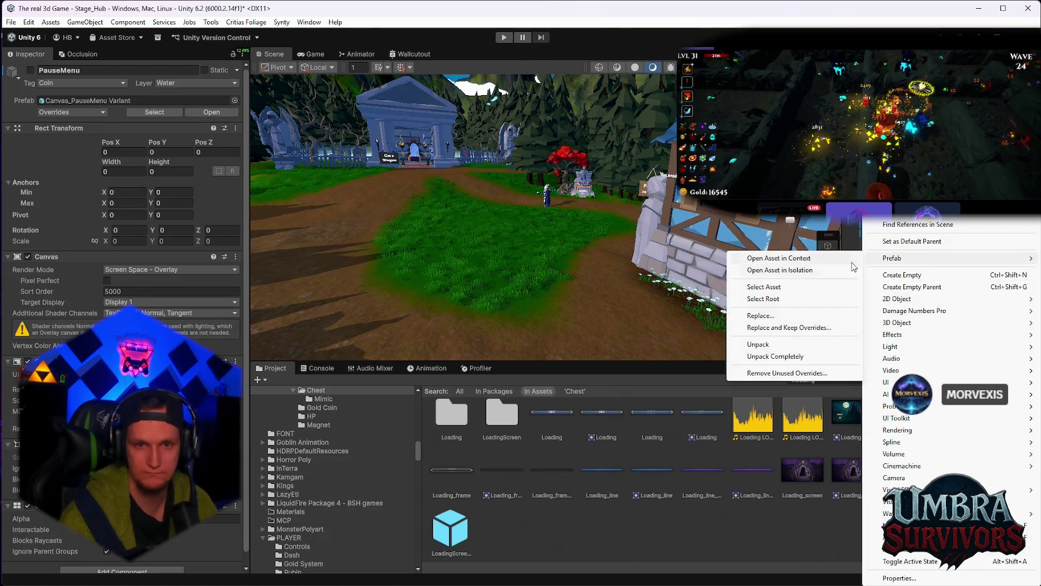
left_click(804, 270)
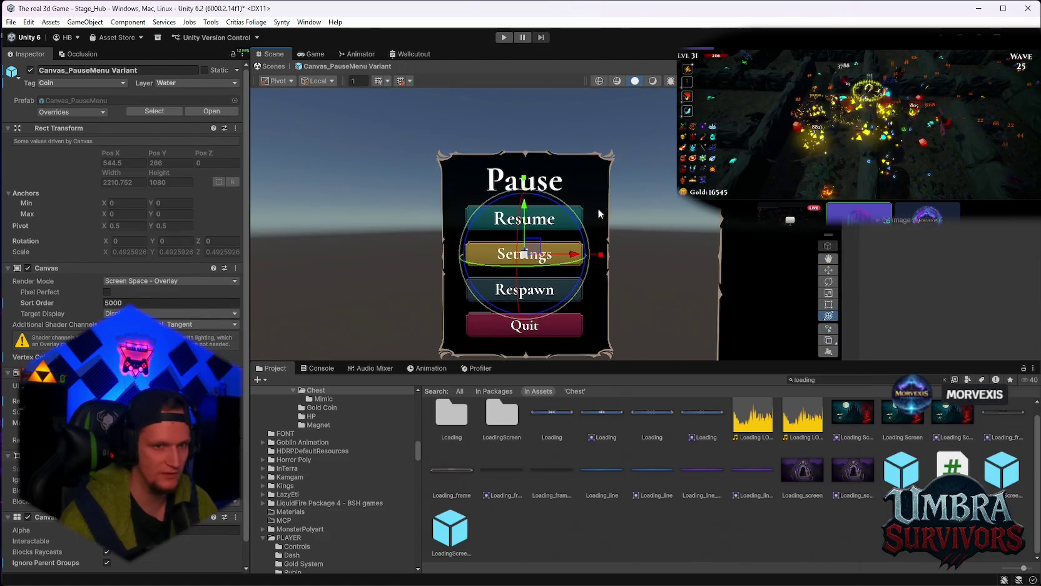
Step: Relabel the Respawn button 'Return to Hub' and scale its text to about 0.93
scroll(125, 250, "down", 1)
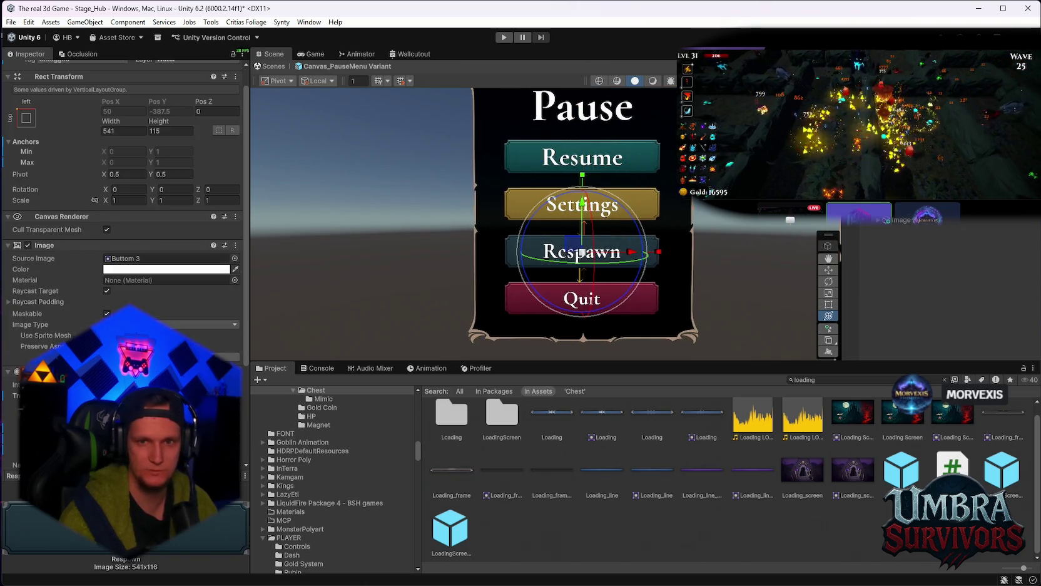
left_click(581, 251)
left_click(72, 292)
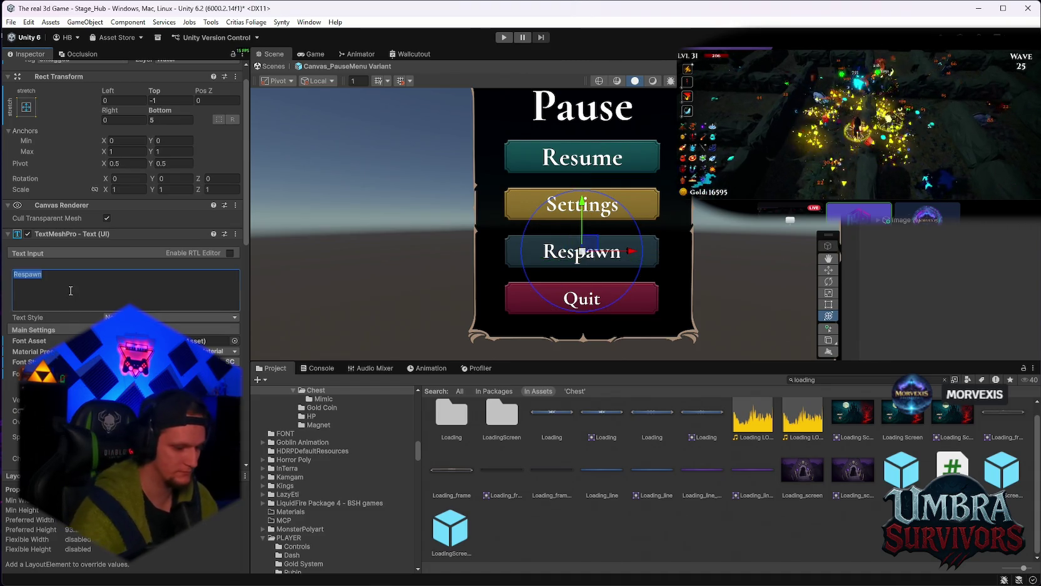
type("Back")
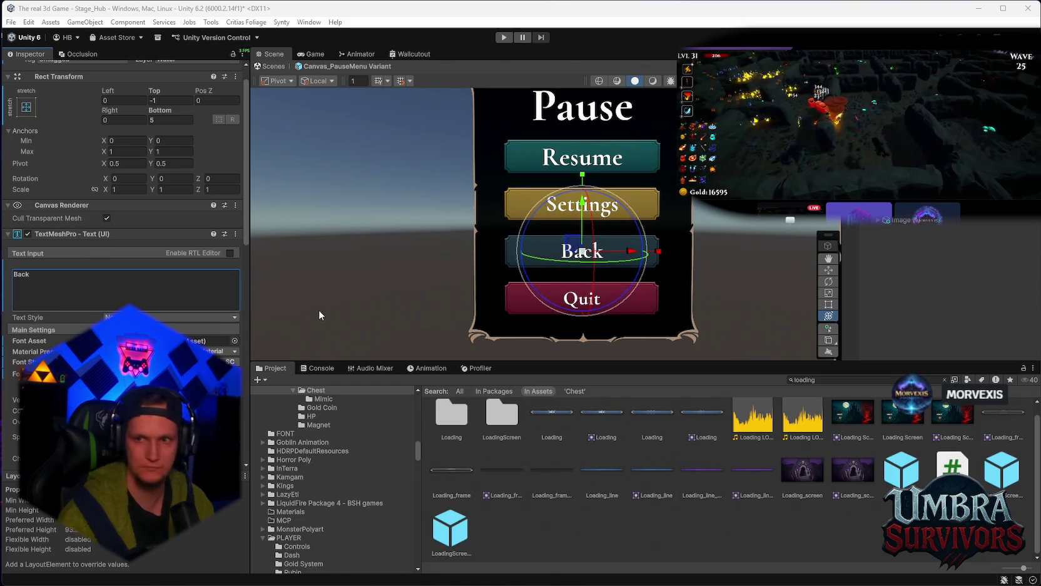
key("ctrl+a")
type("Return to Hub")
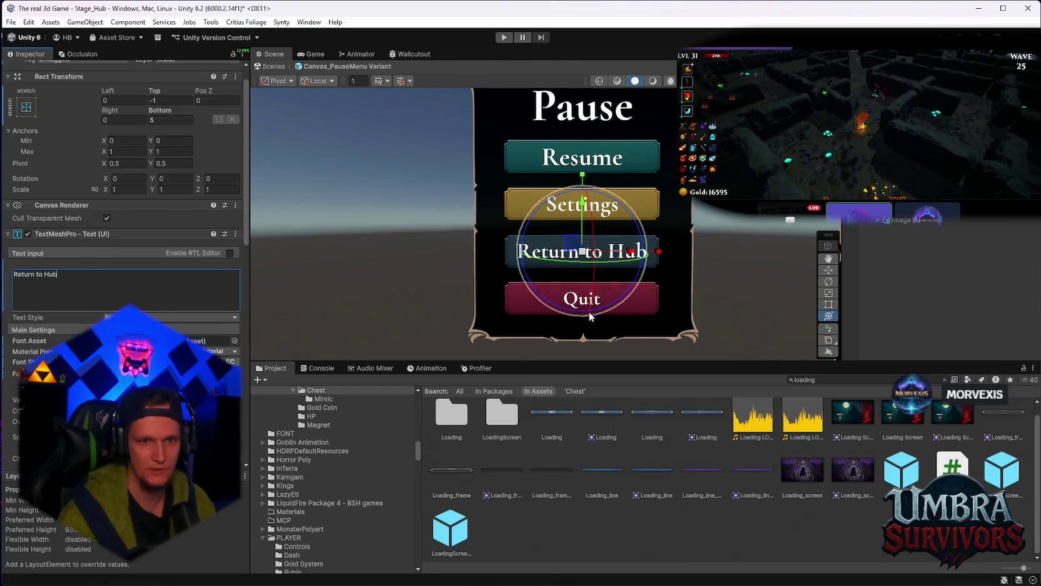
scroll(619, 294, "up", 5)
left_click_drag(616, 274, 582, 250)
scroll(563, 238, "down", 3)
left_click(743, 299)
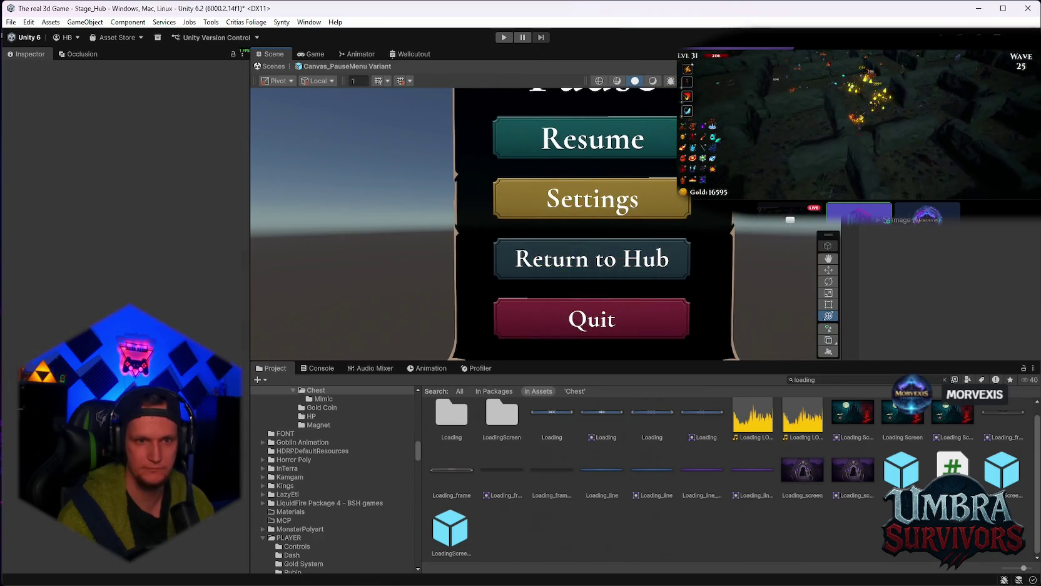
Step: Select and frame the Canvas_PauseMenu Variant root, then review its overrides
scroll(743, 300, "down", 5)
scroll(708, 259, "down", 3)
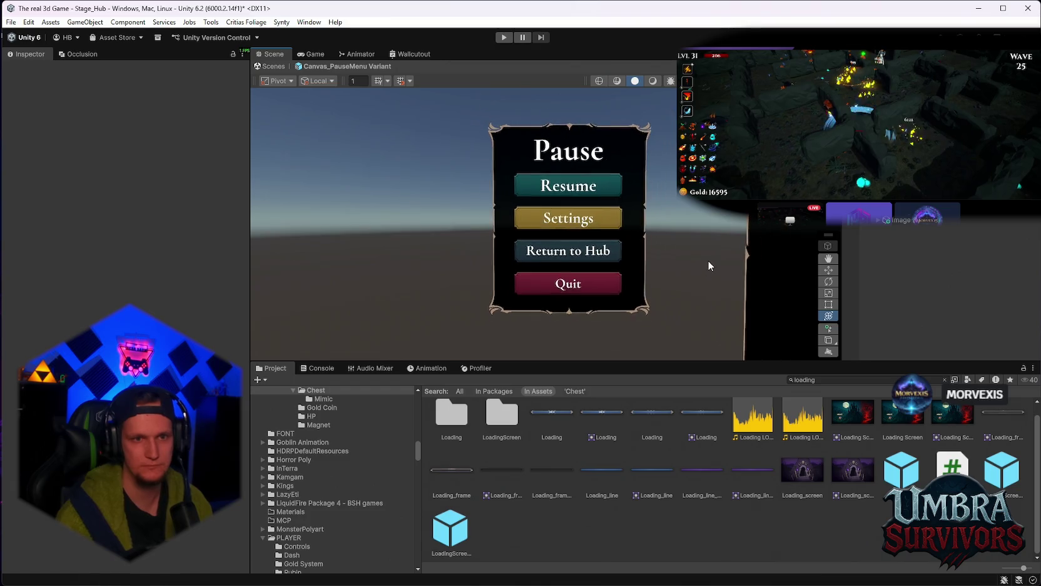
scroll(604, 264, "down", 2)
scroll(616, 263, "up", 2)
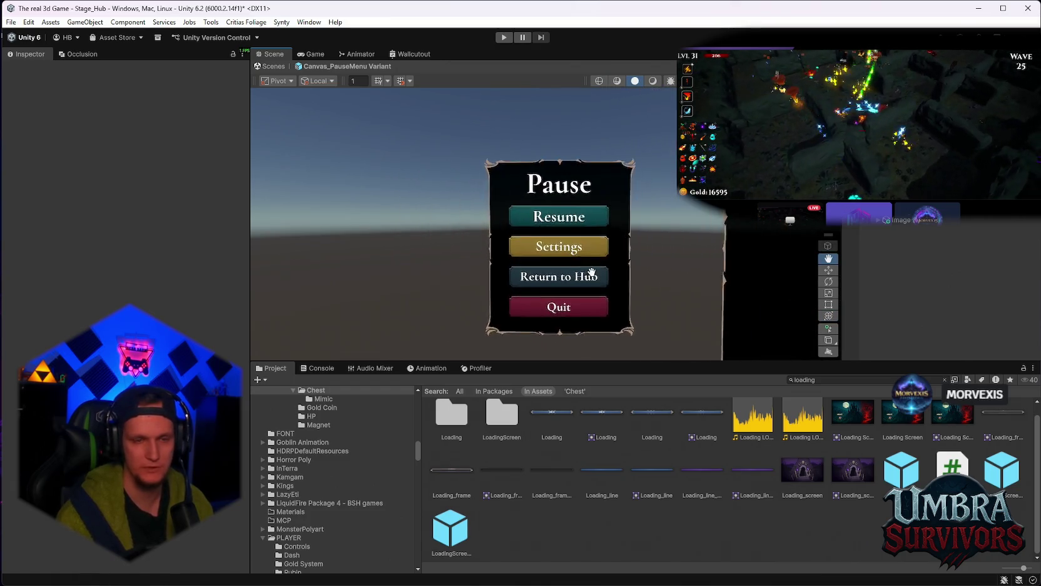
left_click(616, 263)
key("f")
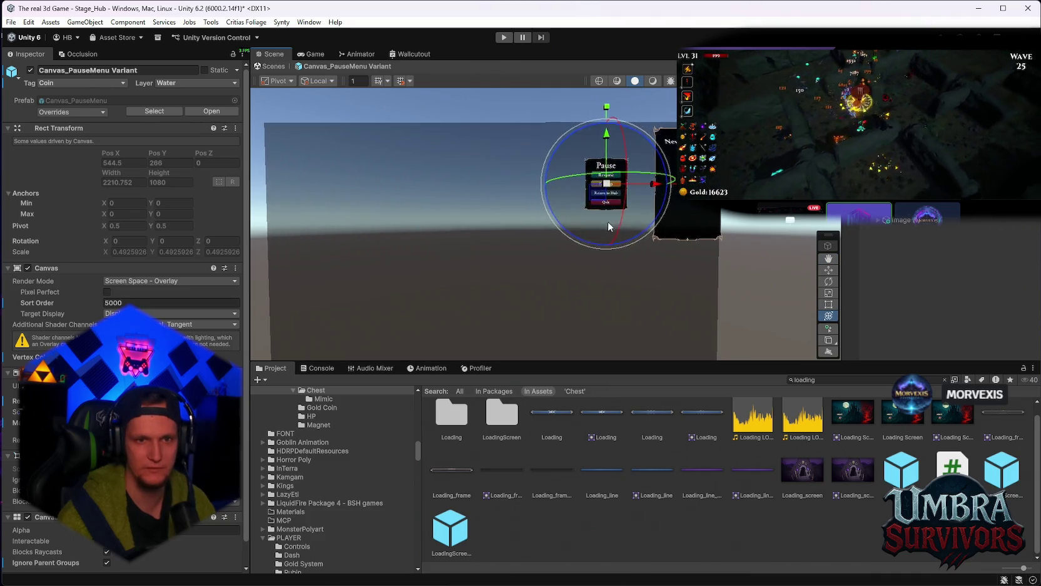
scroll(612, 247, "up", 4)
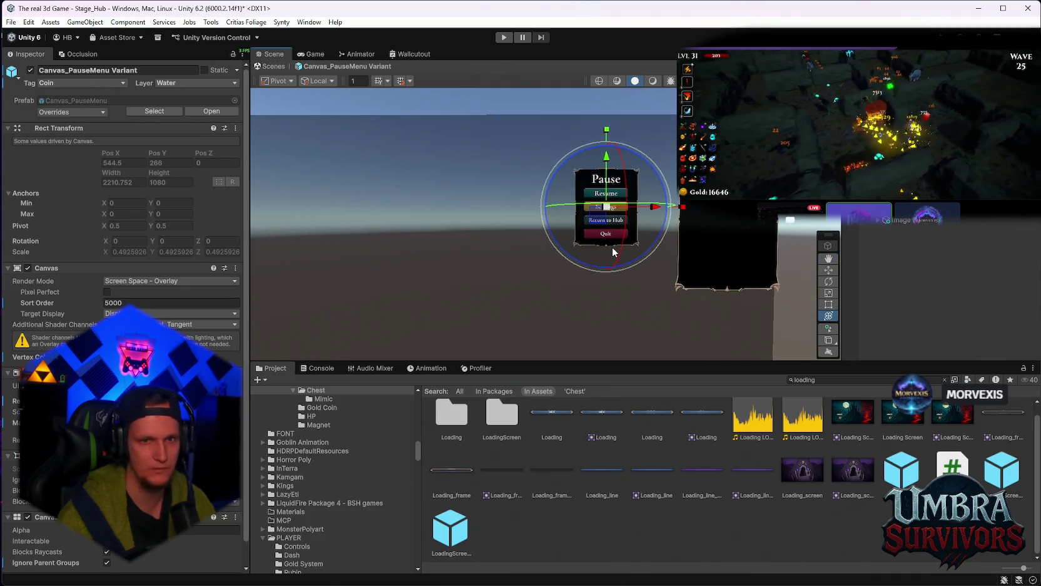
scroll(612, 246, "down", 4)
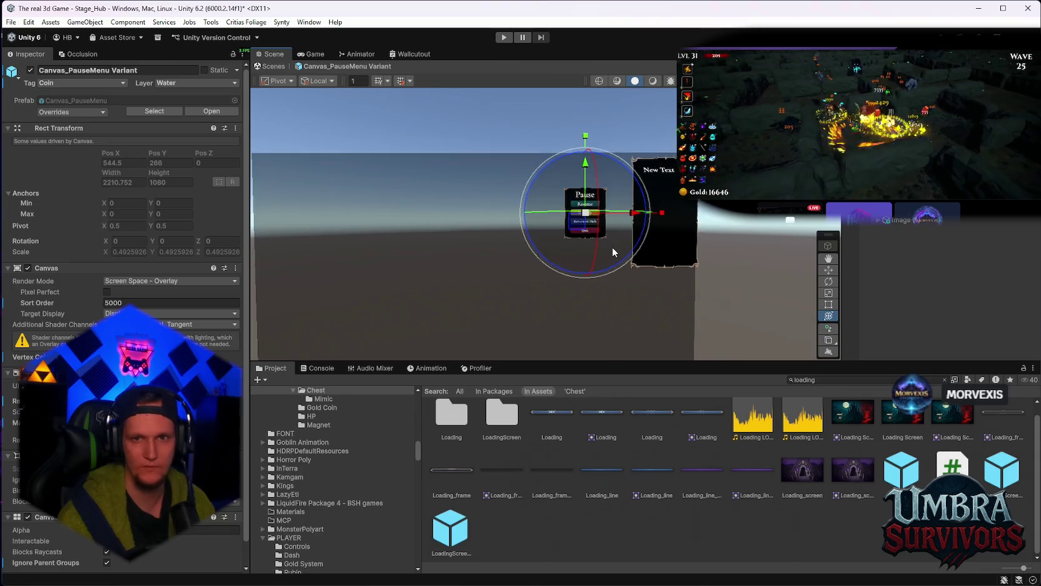
left_click(96, 115)
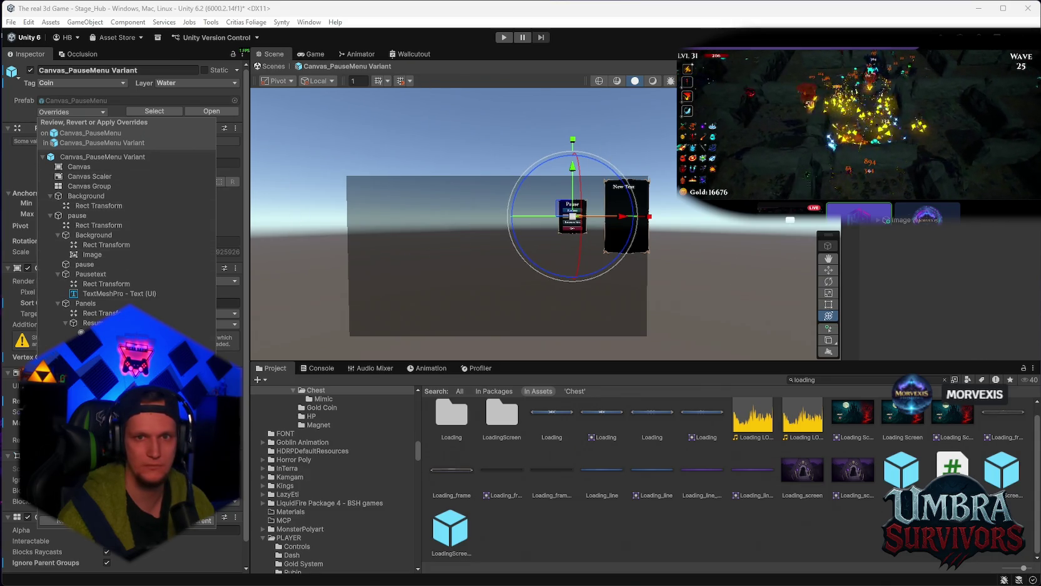
Step: Back in the scene, apply all PauseMenu overrides to the prefab
left_click(269, 66)
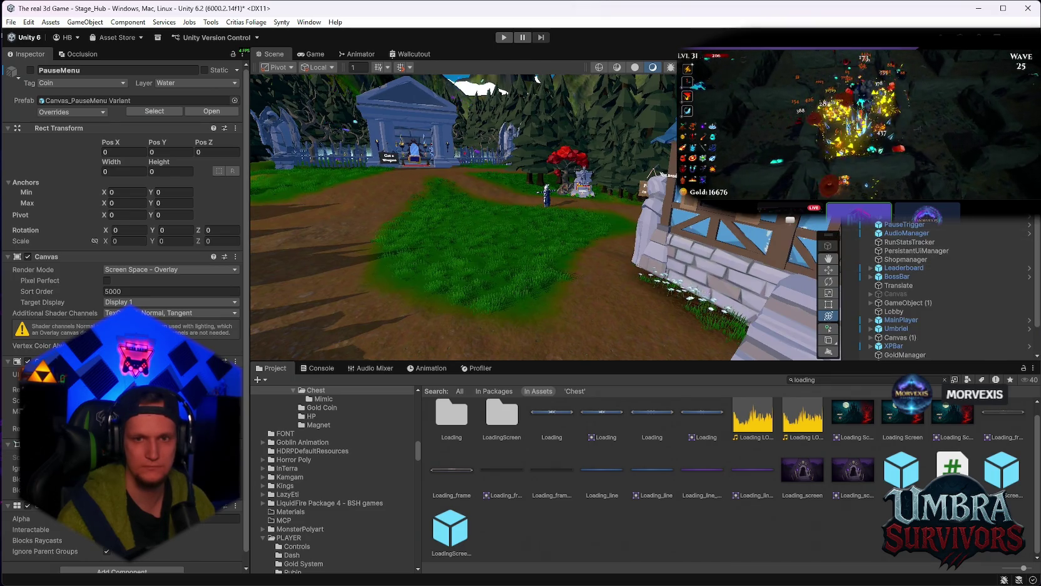
left_click(100, 111)
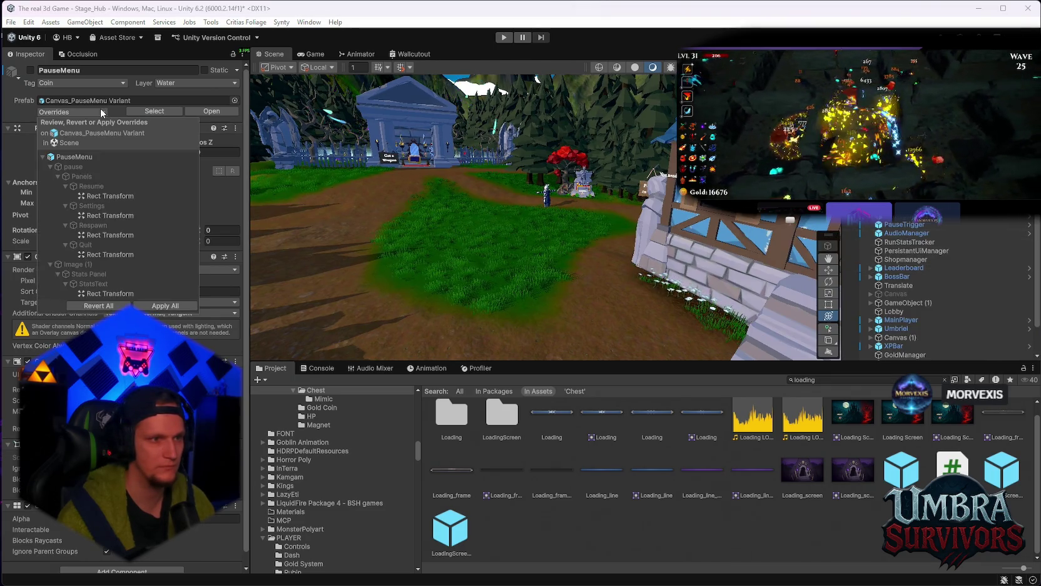
left_click(155, 303)
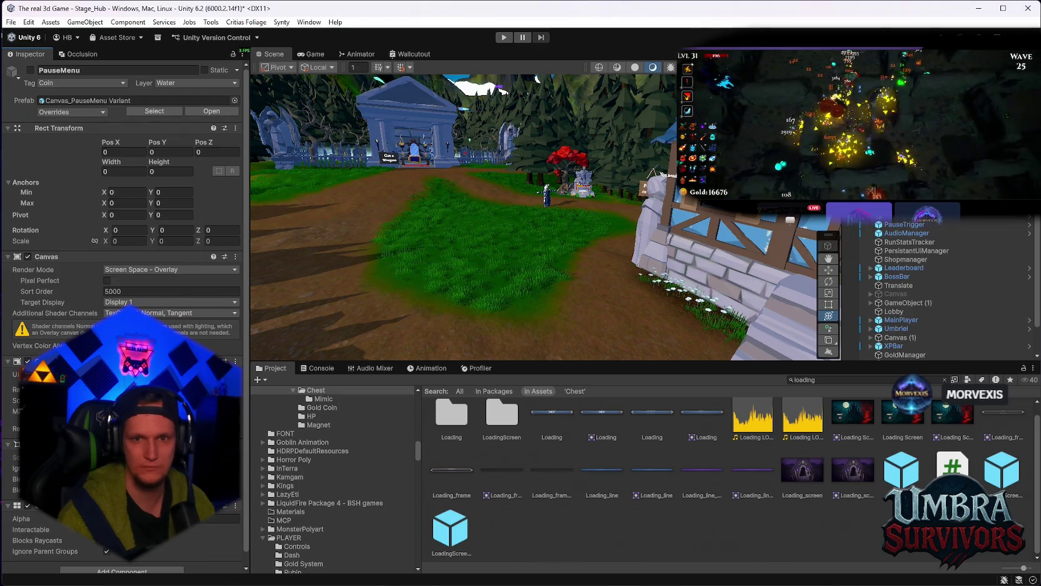
Step: Reopen the Canvas_PauseMenu Variant prefab in isolation
right_click(867, 219)
mouse_move(892, 258)
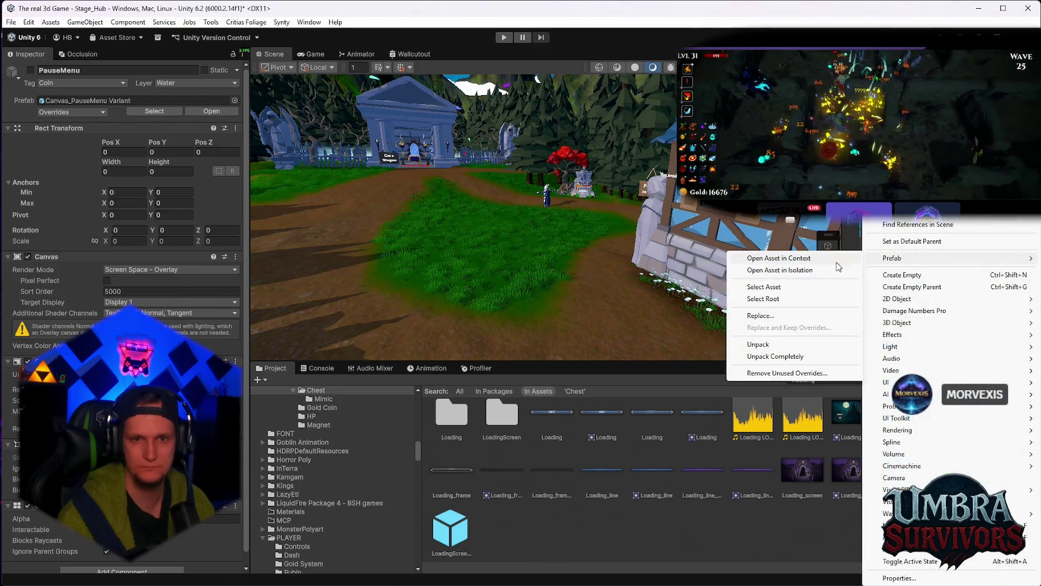
left_click(813, 270)
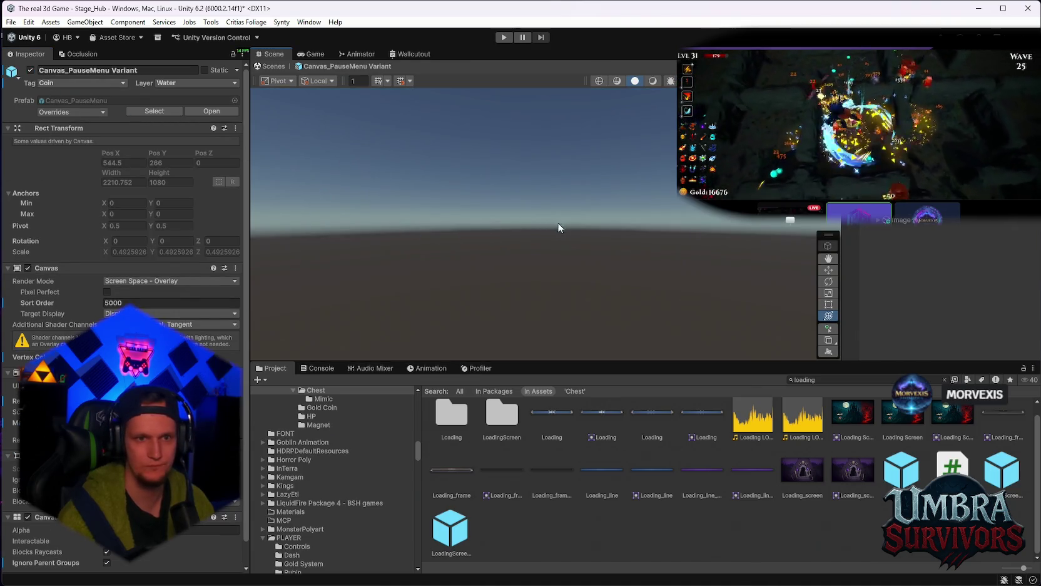
Step: Trace the Resume and Background source images to the Stat Rahmen sprite in UPGRADES > Stat Fenster
key("f")
scroll(575, 209, "down", 5)
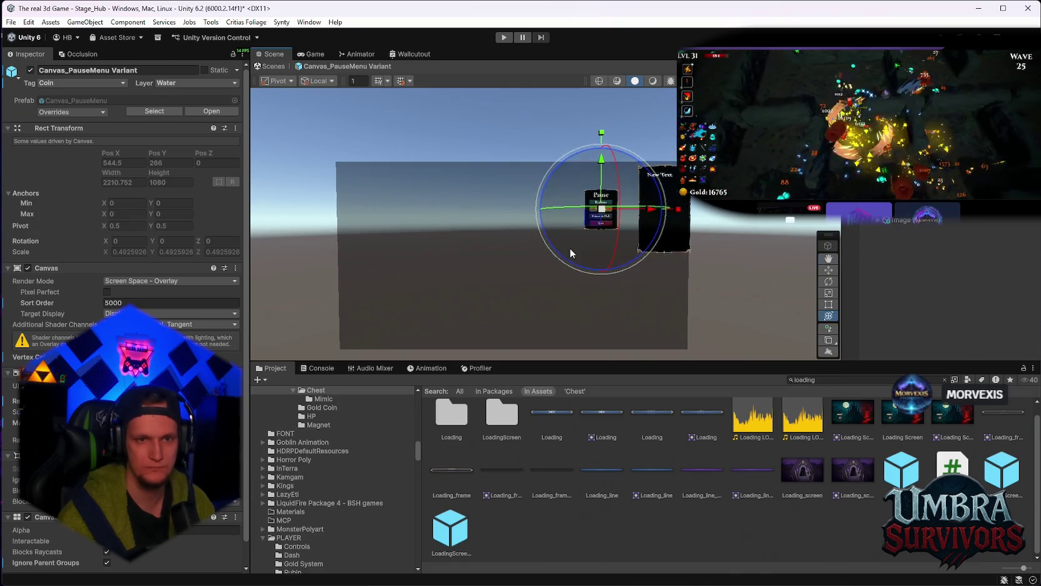
scroll(570, 248, "up", 5)
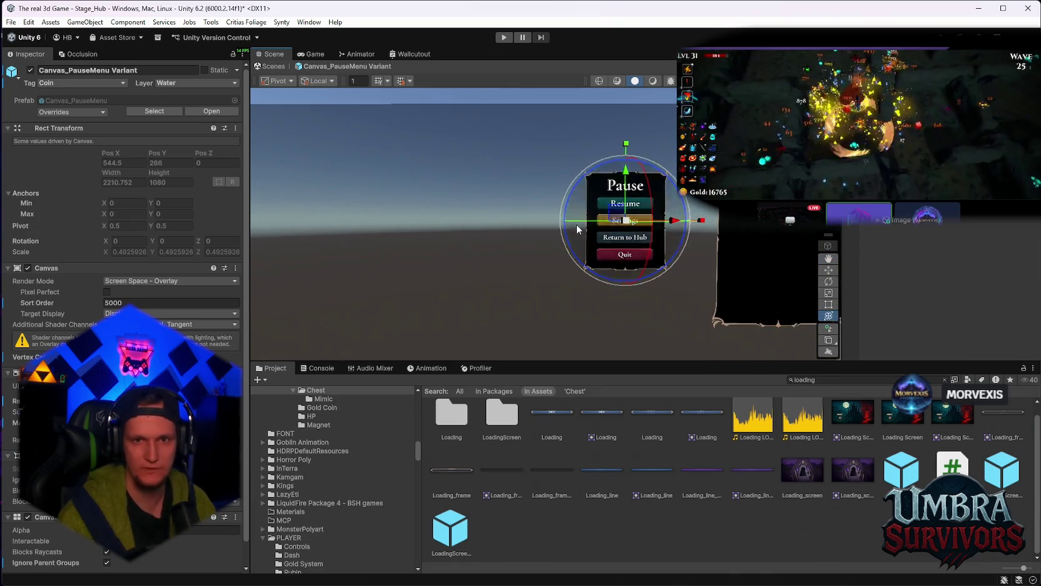
scroll(626, 238, "up", 2)
left_click_drag(665, 242, 589, 264)
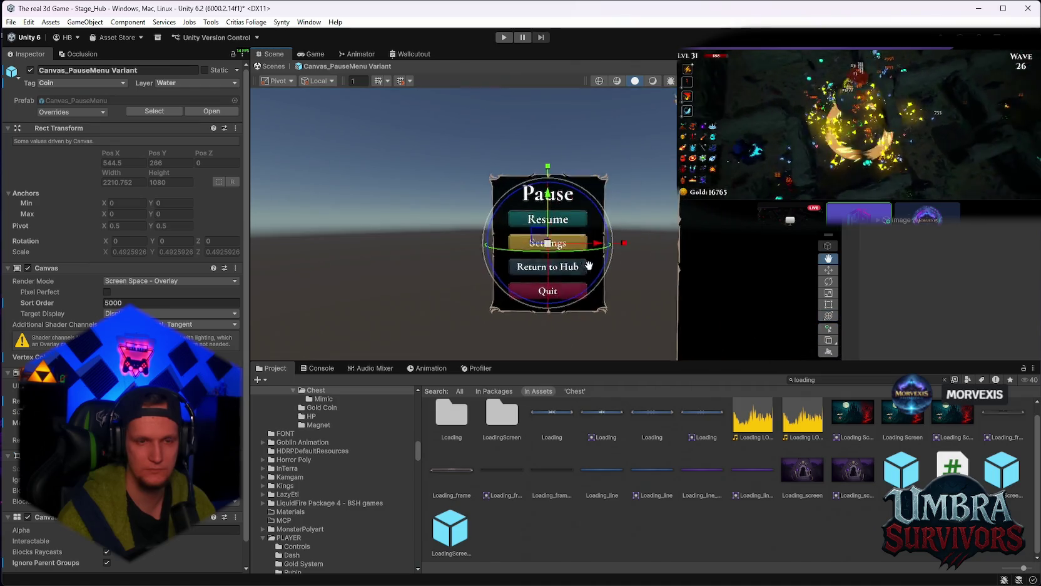
scroll(589, 265, "up", 2)
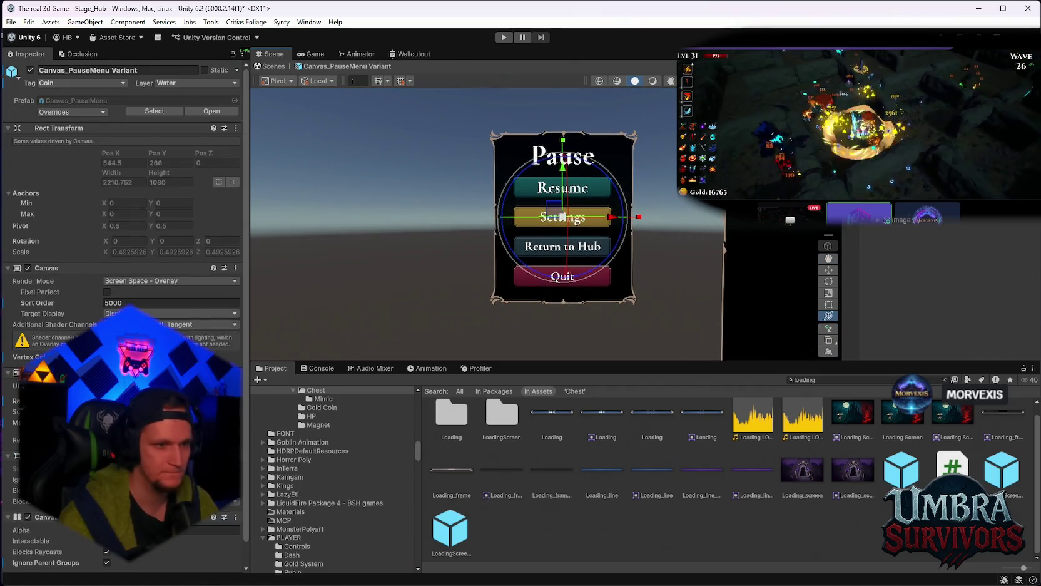
scroll(717, 306, "down", 3)
left_click_drag(663, 272, 617, 247)
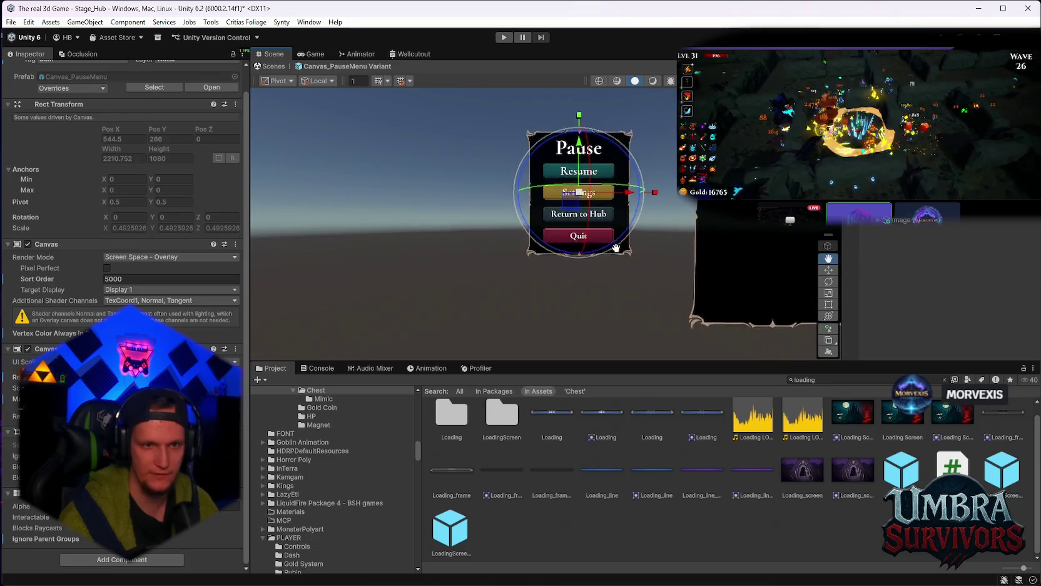
scroll(616, 247, "up", 1)
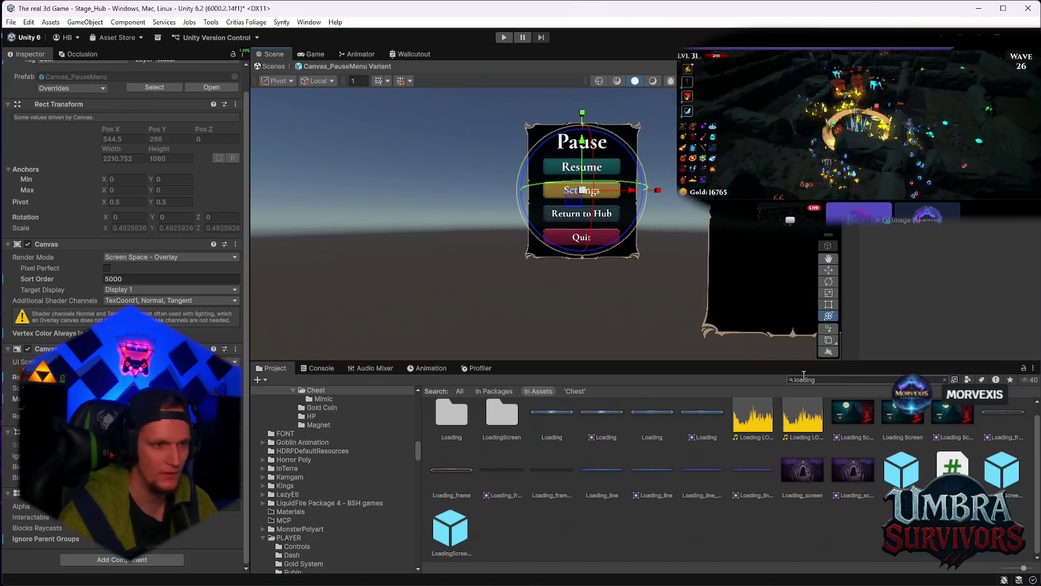
left_click(579, 173)
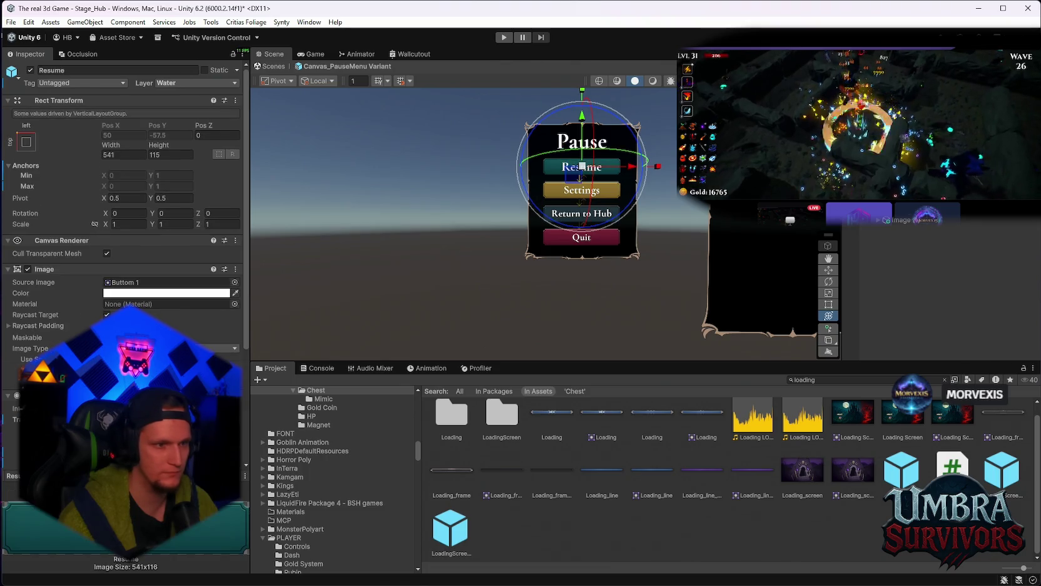
left_click(135, 282)
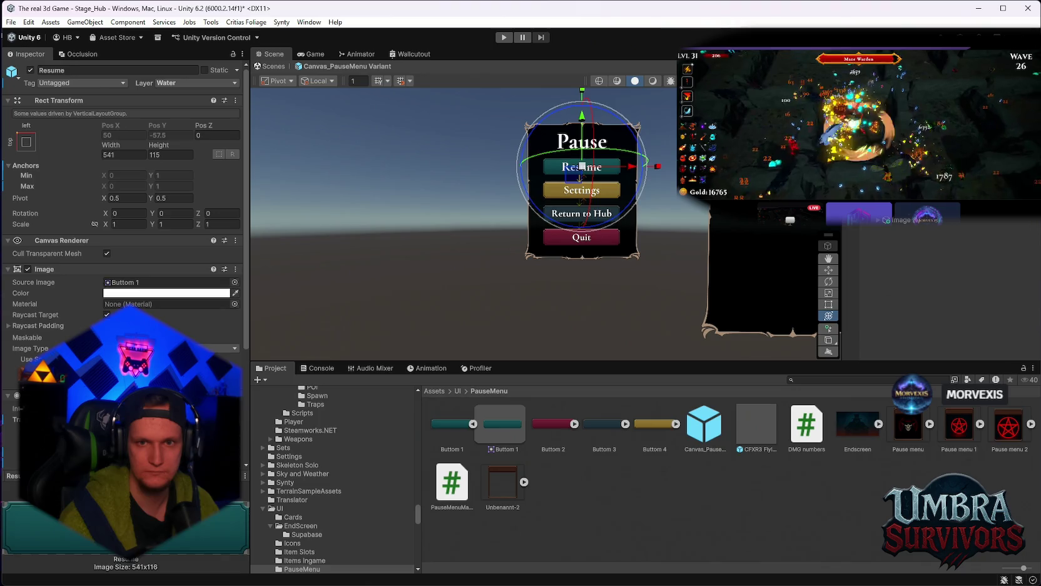
left_click(582, 191)
left_click(137, 271)
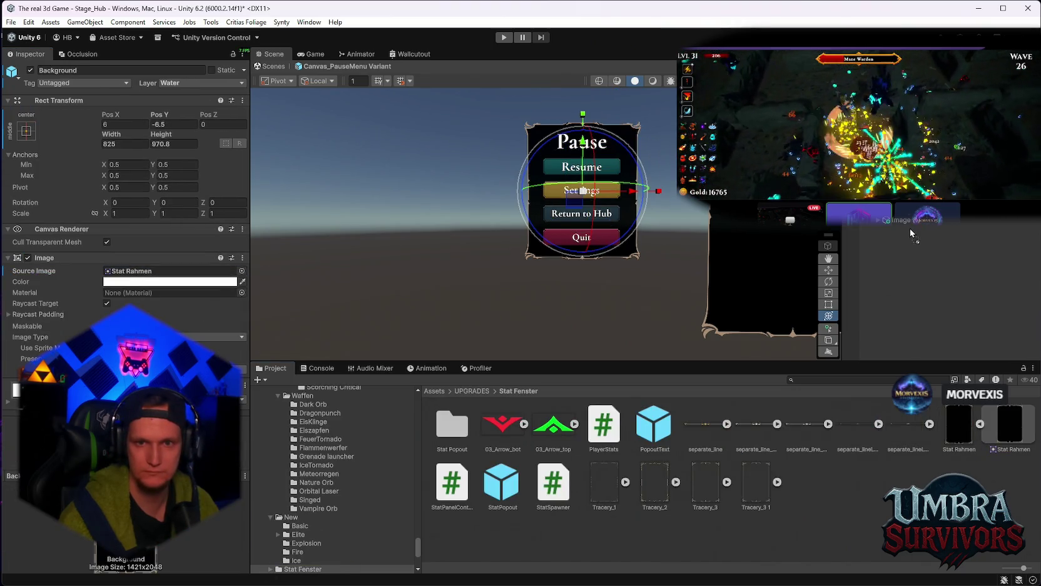
Step: Place the Stat Rahmen sprite below the Pause panel and scale it to about 4.27×3.03
left_click_drag(911, 232, 911, 230)
mouse_move(376, 333)
left_mouse_down()
mouse_move(554, 328)
mouse_move(553, 291)
left_mouse_up()
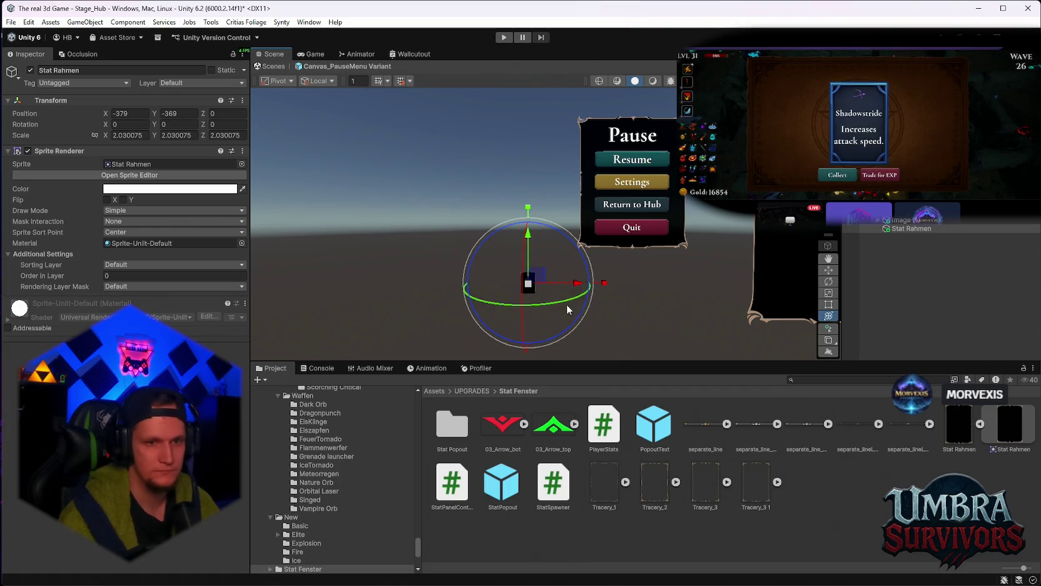
left_click_drag(528, 283, 552, 285)
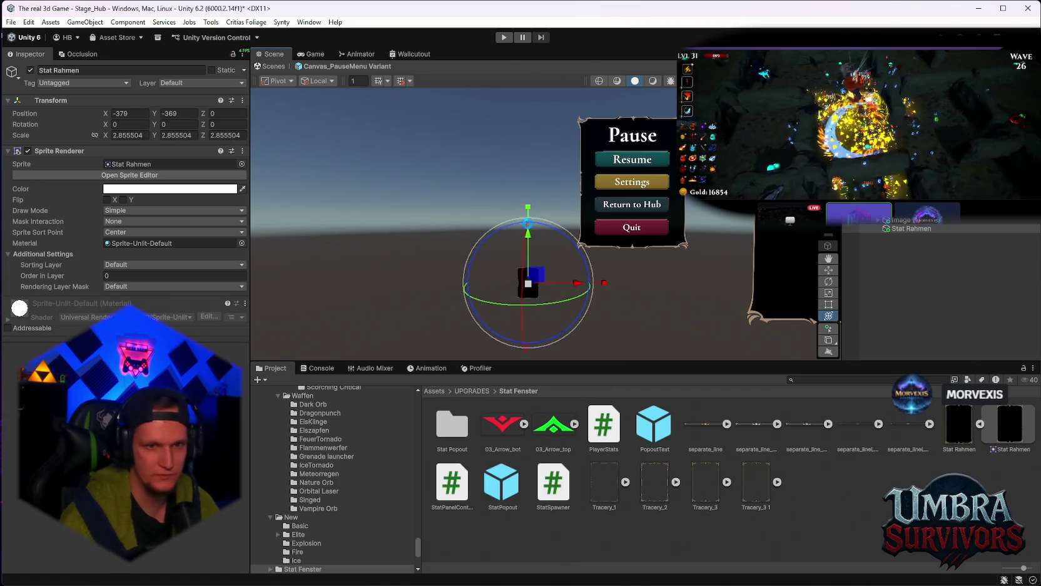
left_click_drag(526, 219, 529, 262)
left_click_drag(607, 287, 604, 287)
left_click_drag(547, 286, 563, 282)
key("y")
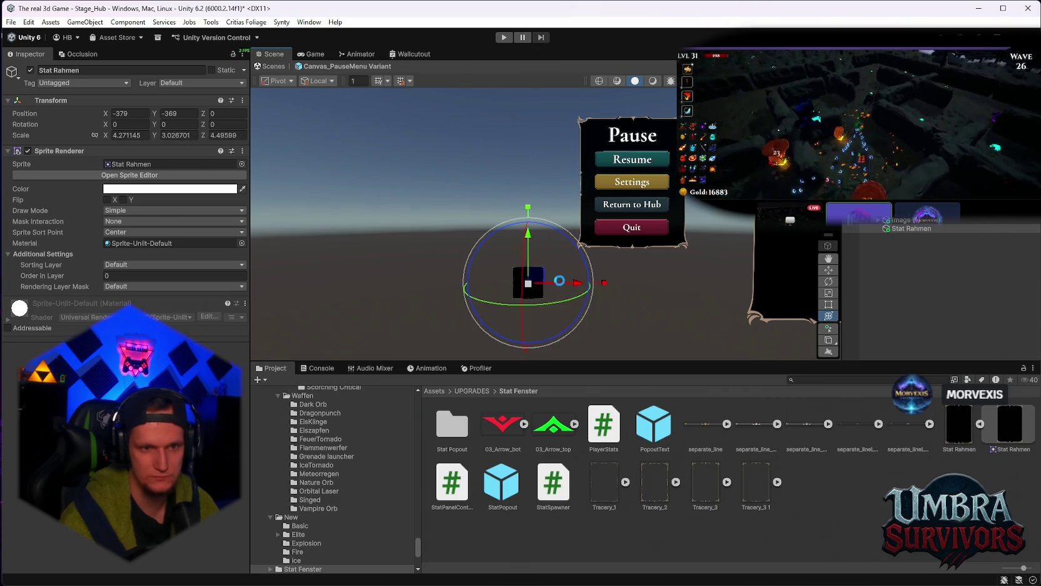
scroll(546, 286, "up", 1)
Step: Search the Project for 'schädel' and select the Stat Rahmen and Image (1) objects
left_click(822, 380)
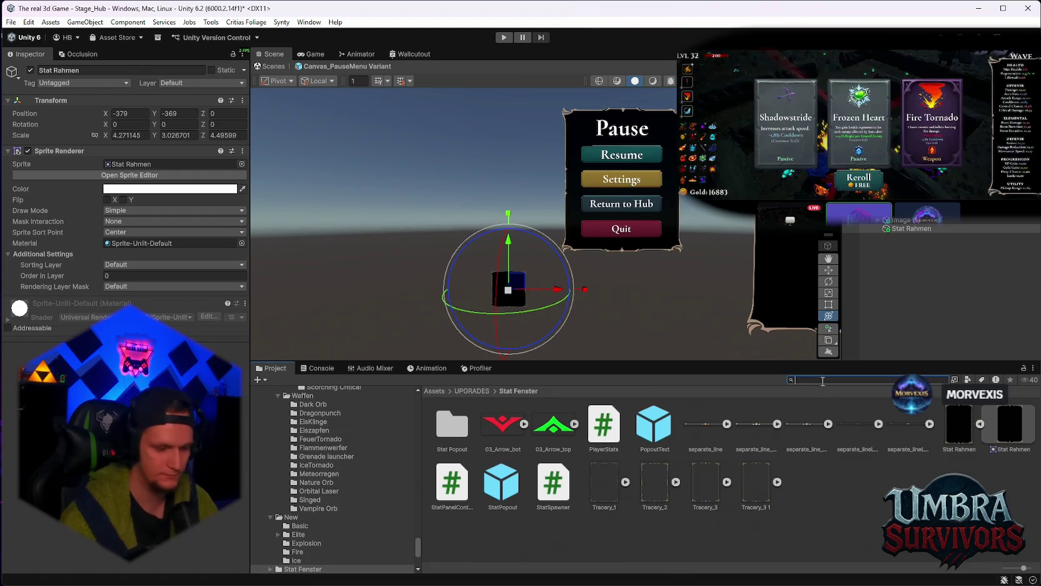
type("schad")
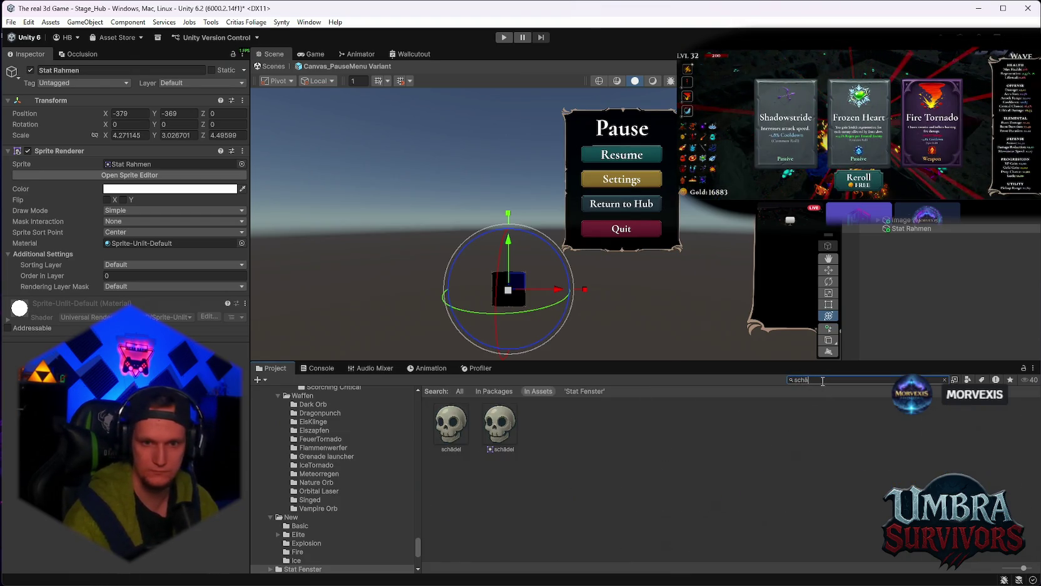
left_click(883, 229)
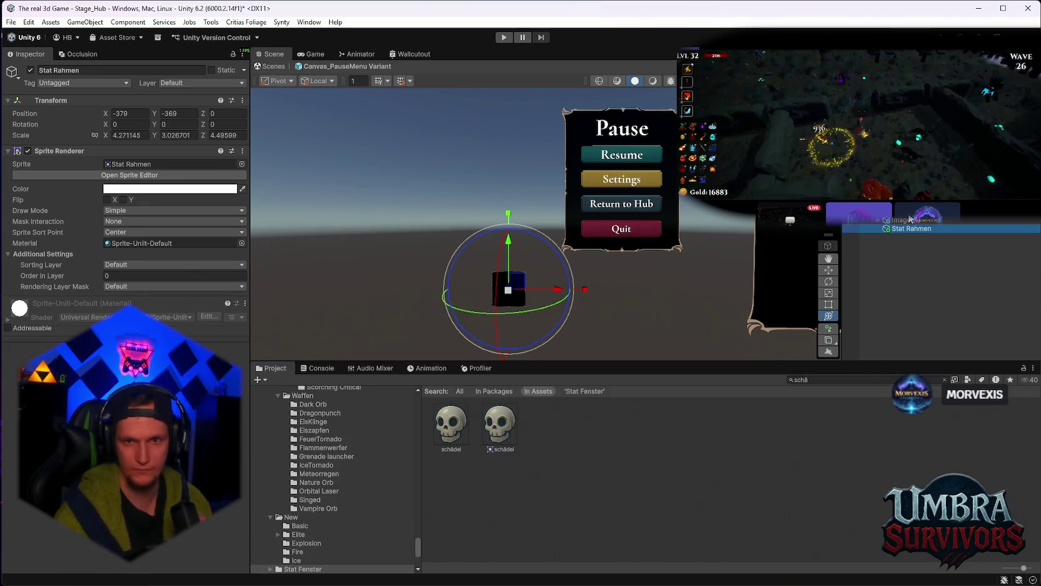
left_click(901, 220)
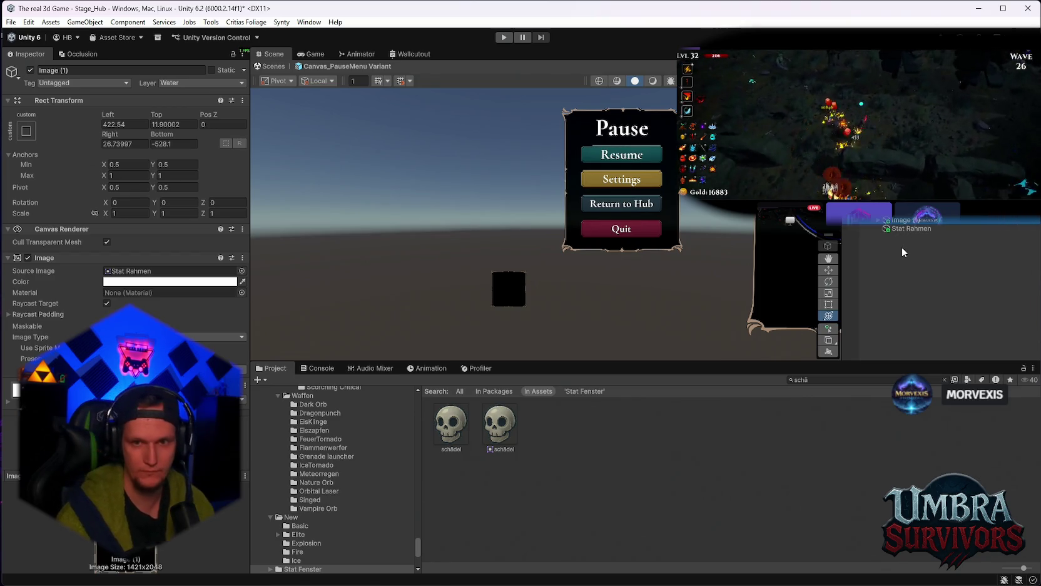
Step: Create a UI Image under the pause-menu root with a TextMeshPro Button inside it
right_click(903, 248)
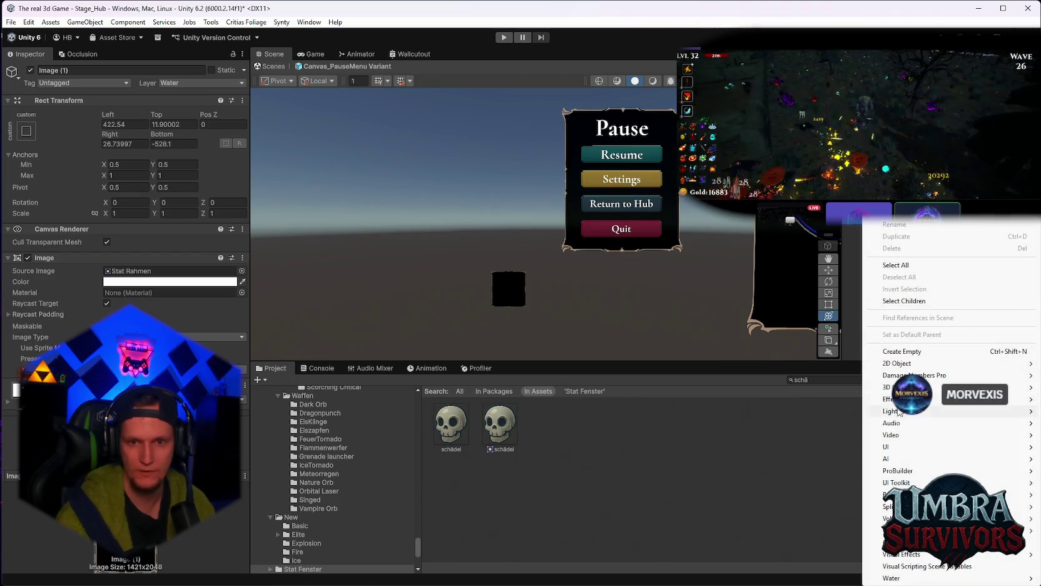
left_click(920, 302)
right_click(921, 302)
mouse_move(888, 382)
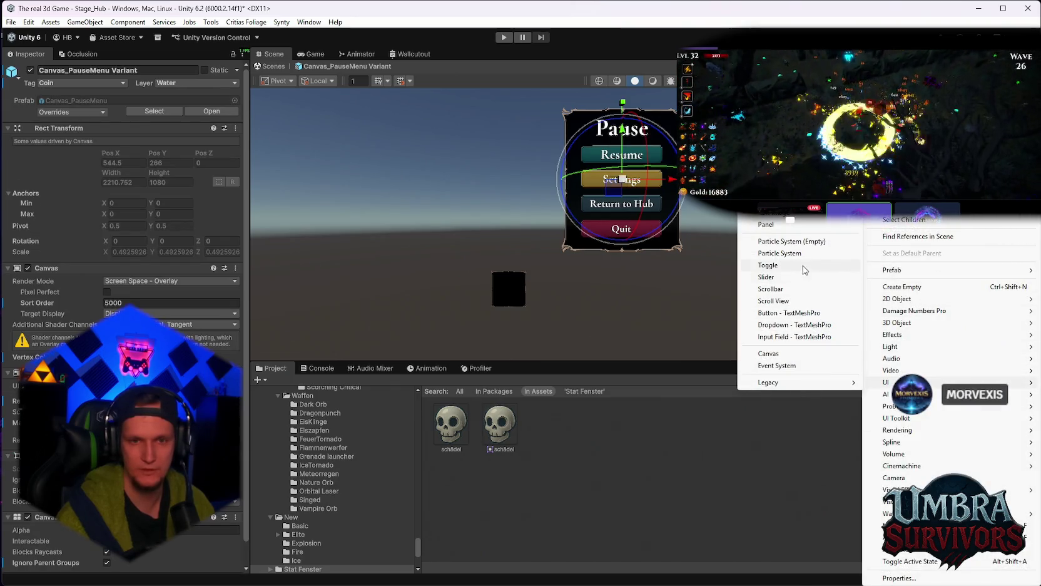
left_click(787, 213)
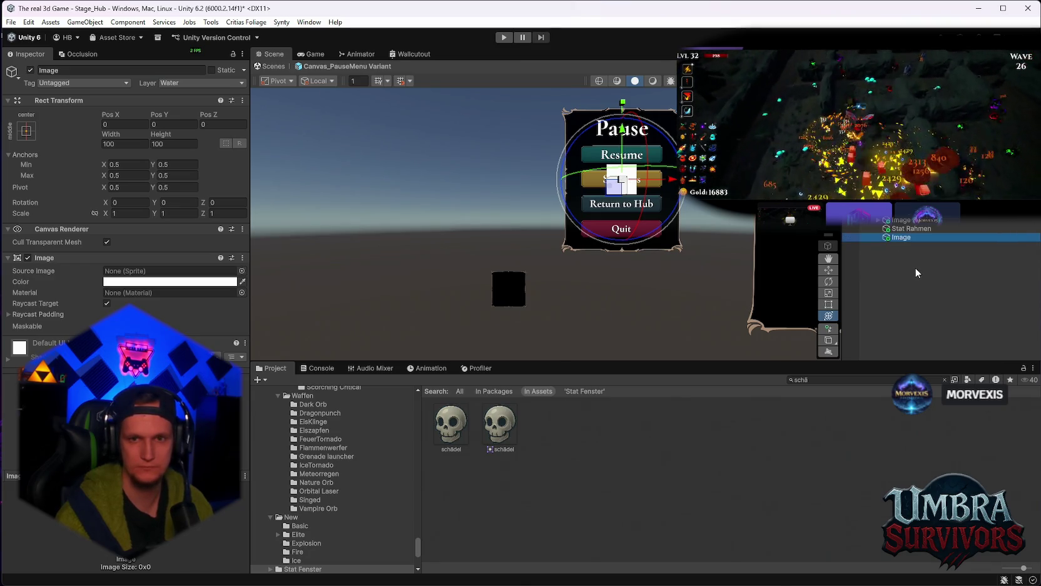
right_click(897, 236)
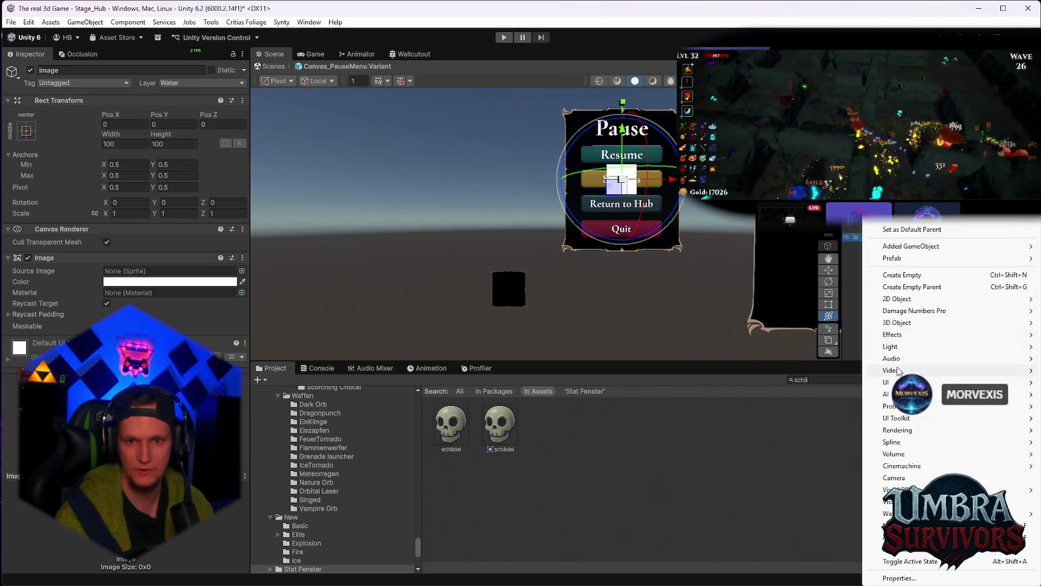
mouse_move(901, 381)
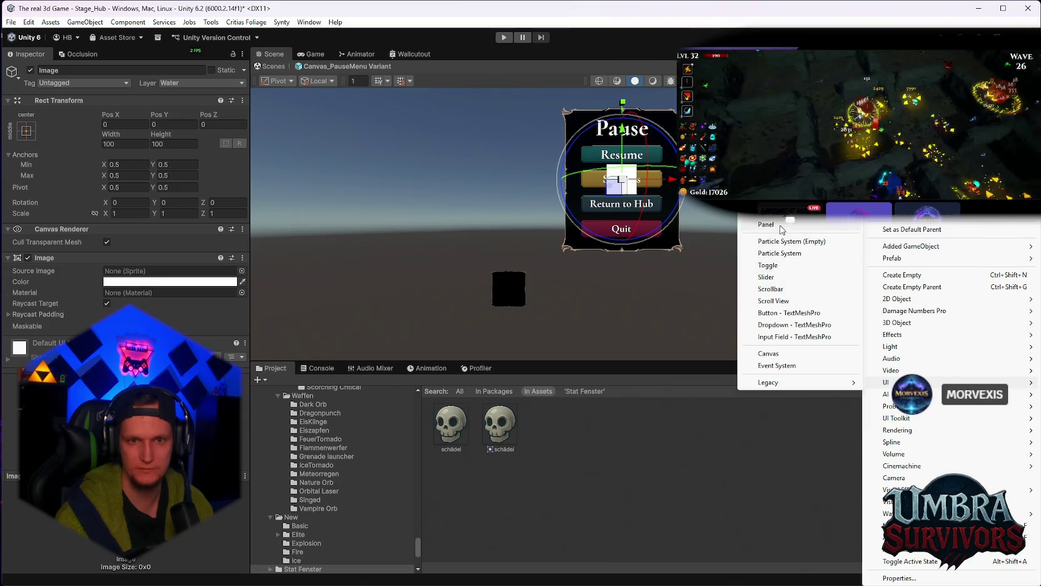
left_click(779, 313)
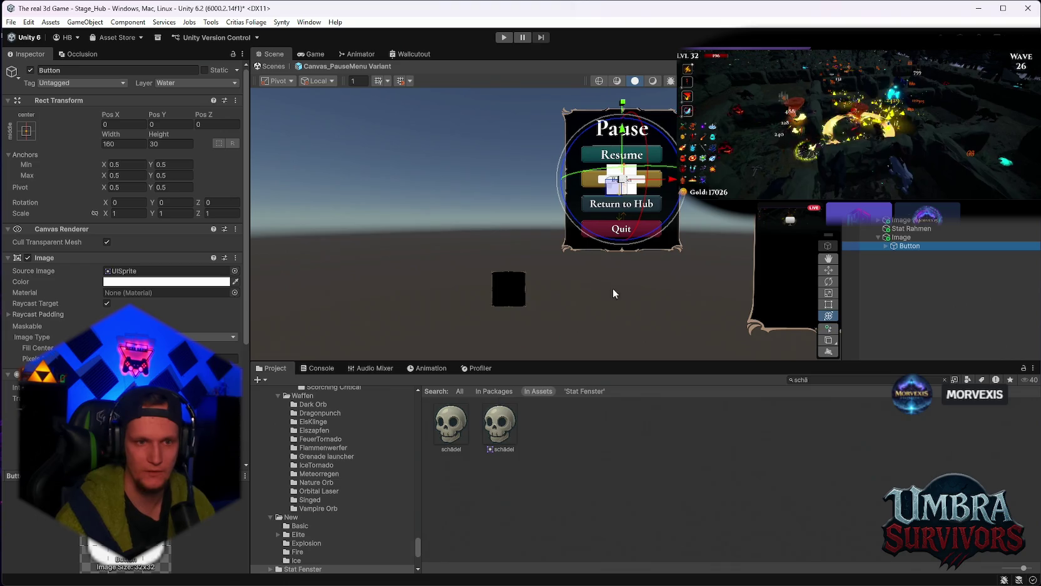
Step: Replace the Stat Rahmen object with the Image's Source Image and move the Image below the menu
left_click(882, 238)
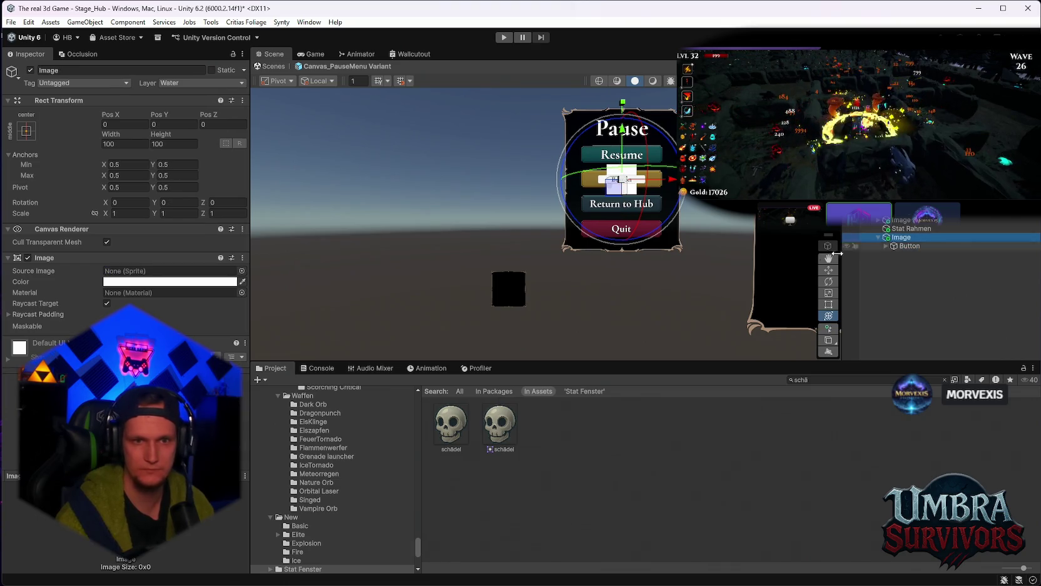
left_click(910, 229)
left_click(169, 164)
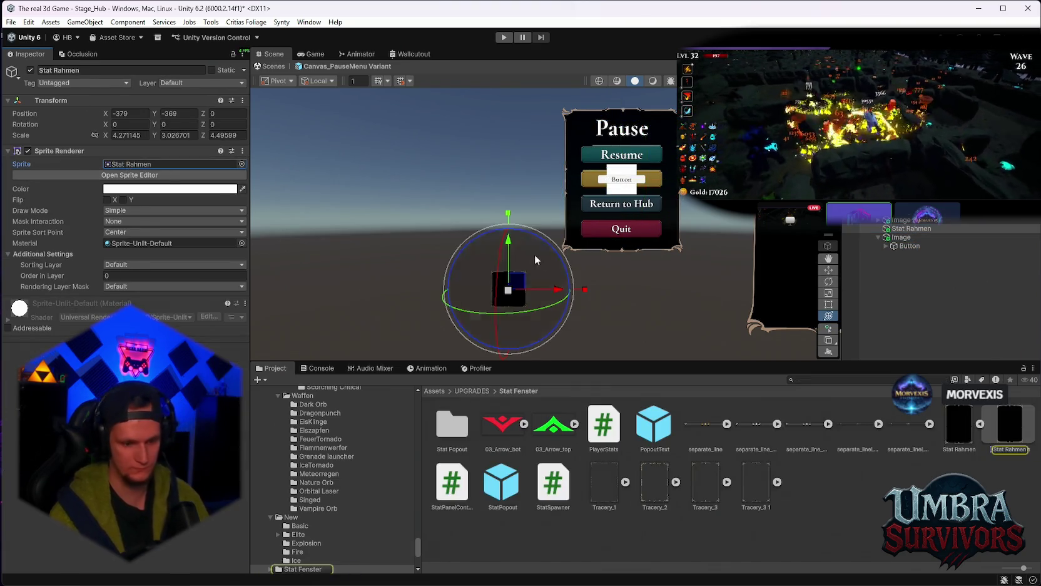
key("Delete")
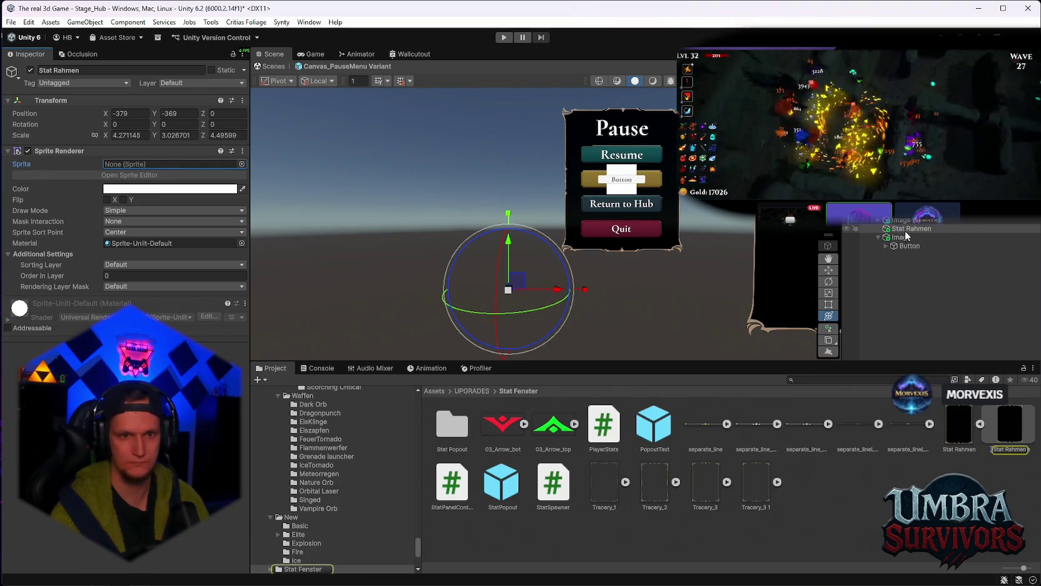
key("Delete")
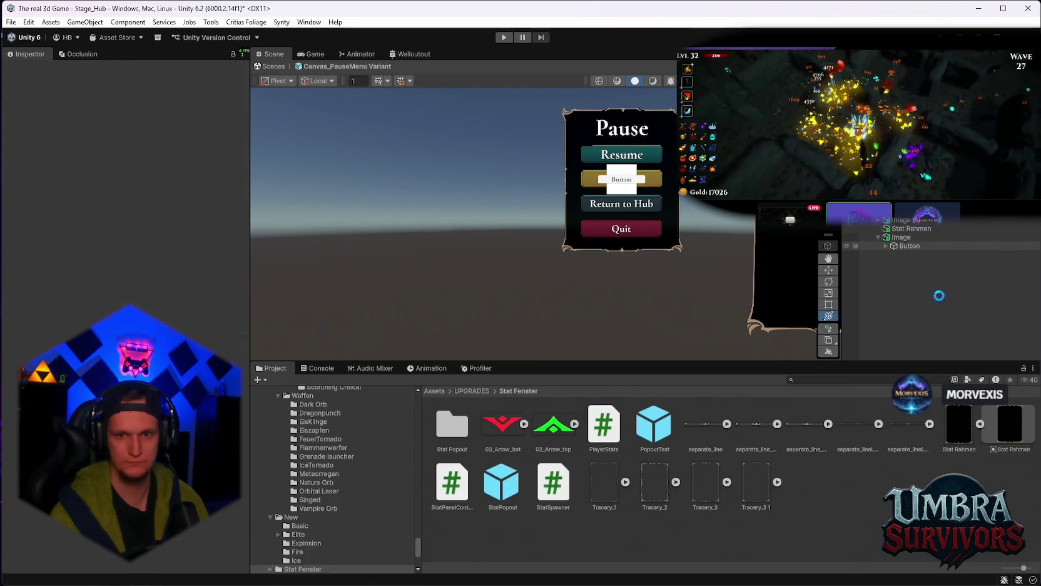
left_click_drag(993, 425, 169, 271)
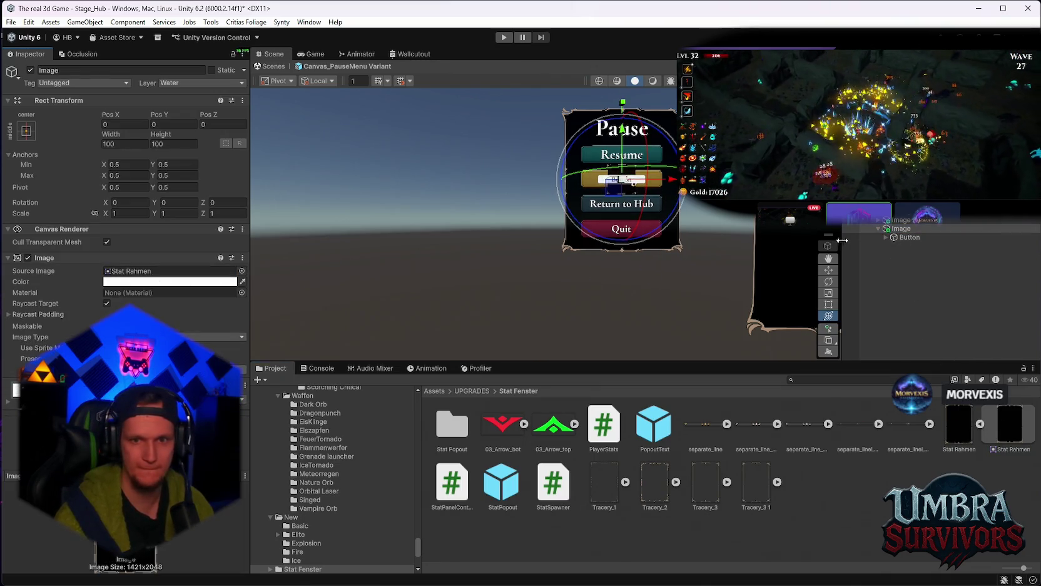
mouse_move(618, 196)
left_mouse_down()
mouse_move(504, 294)
mouse_move(501, 325)
left_mouse_up()
left_click(908, 237)
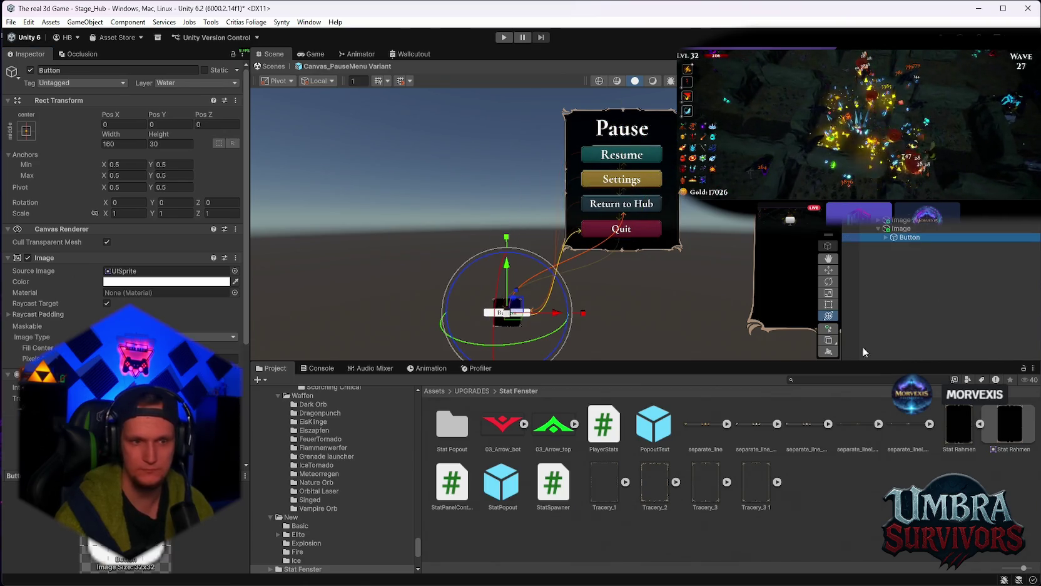
Step: Give the new Button the schädel skull sprite as its Source Image
left_click(894, 379)
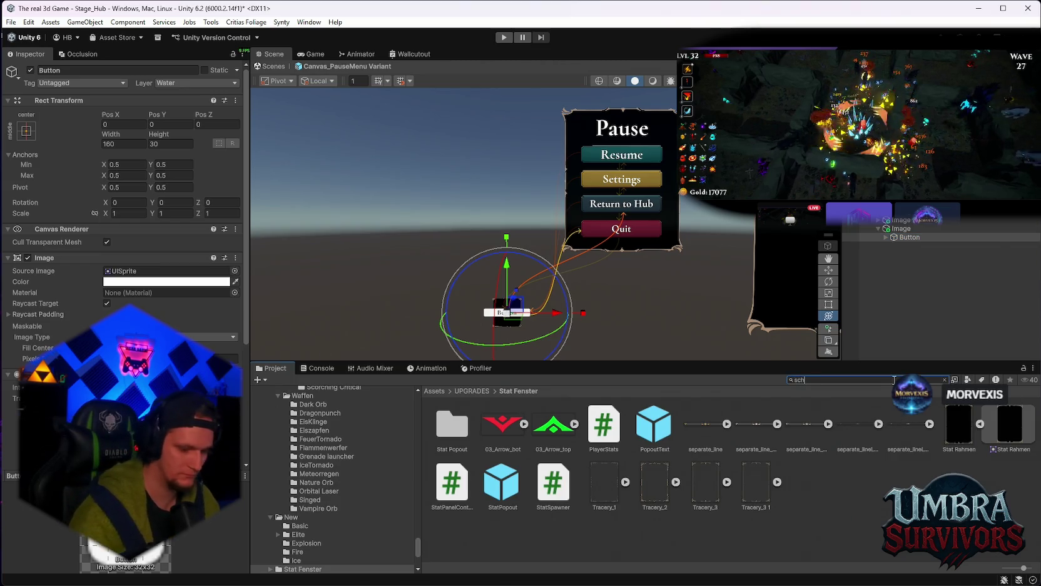
type("ä")
left_click_drag(499, 426, 166, 270)
mouse_move(531, 269)
left_mouse_down()
mouse_move(538, 221)
mouse_move(556, 302)
left_mouse_up()
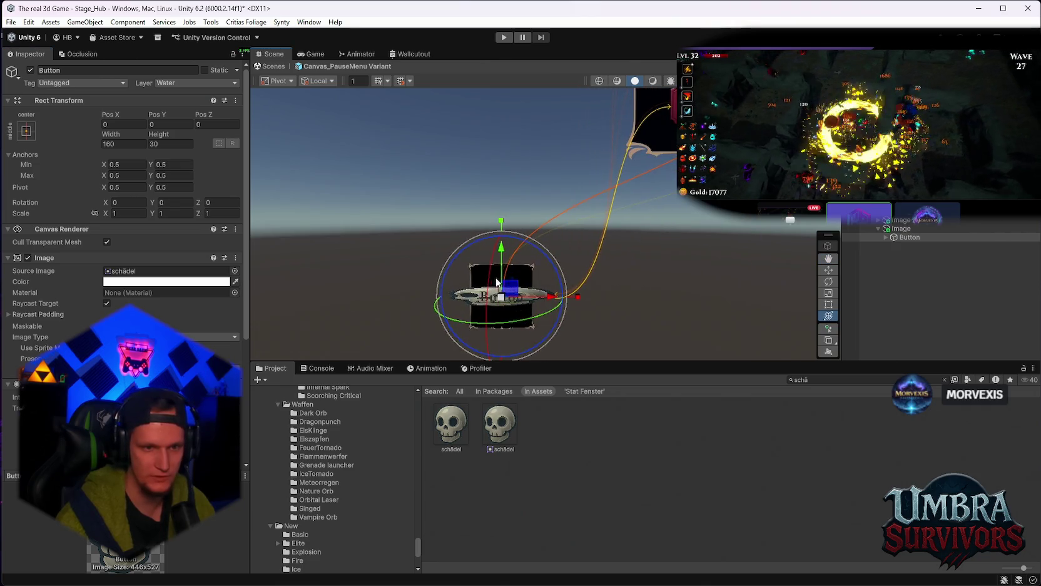
left_click_drag(502, 219, 490, 62)
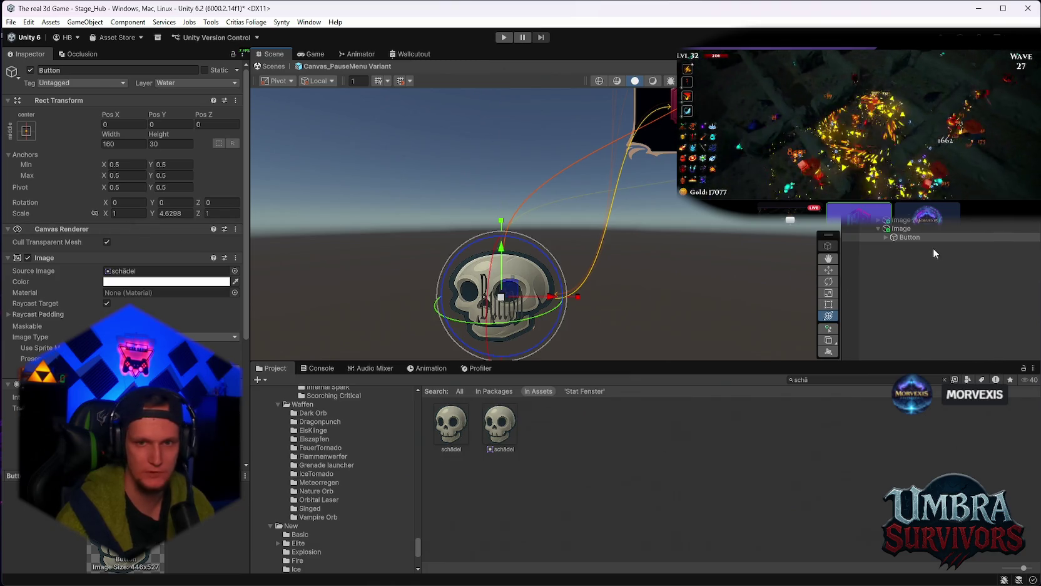
Step: Shrink the skull button to about 0.5 scale, keeping its Text (TMP) label
left_click(885, 238)
left_click(906, 245)
key("Delete")
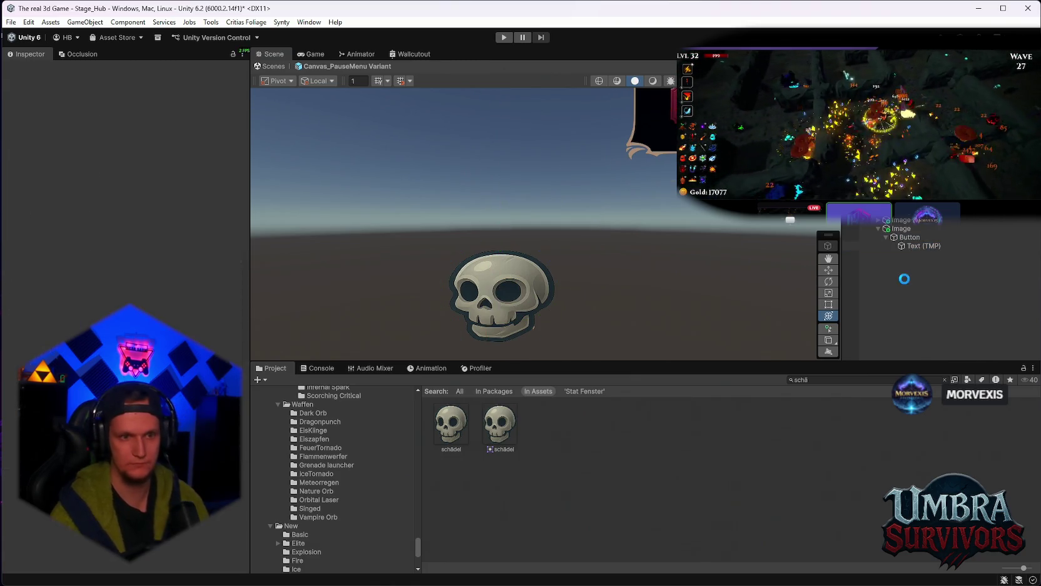
left_click(914, 239)
left_click_drag(501, 297, 470, 296)
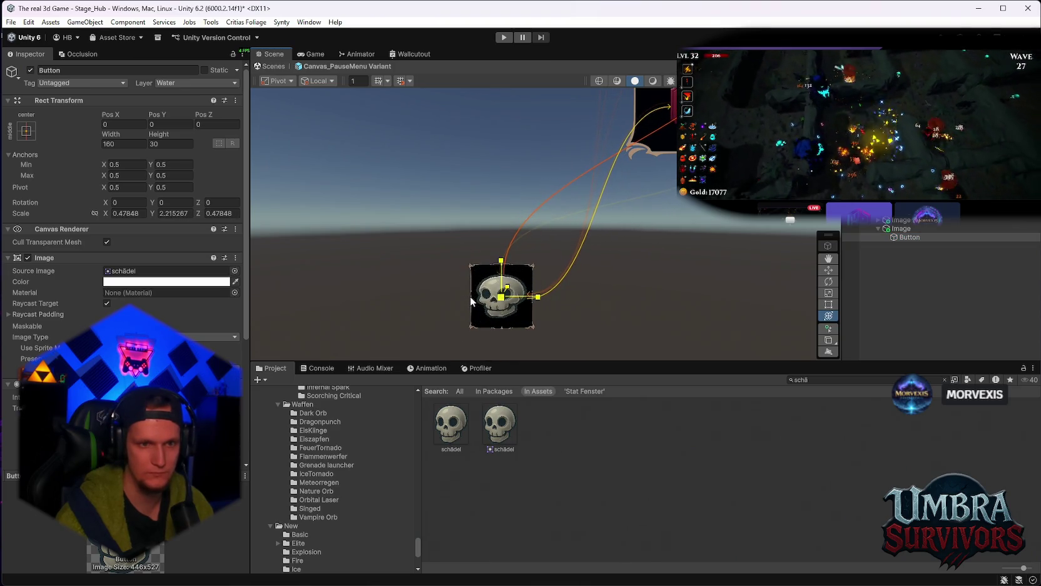
scroll(610, 269, "down", 3)
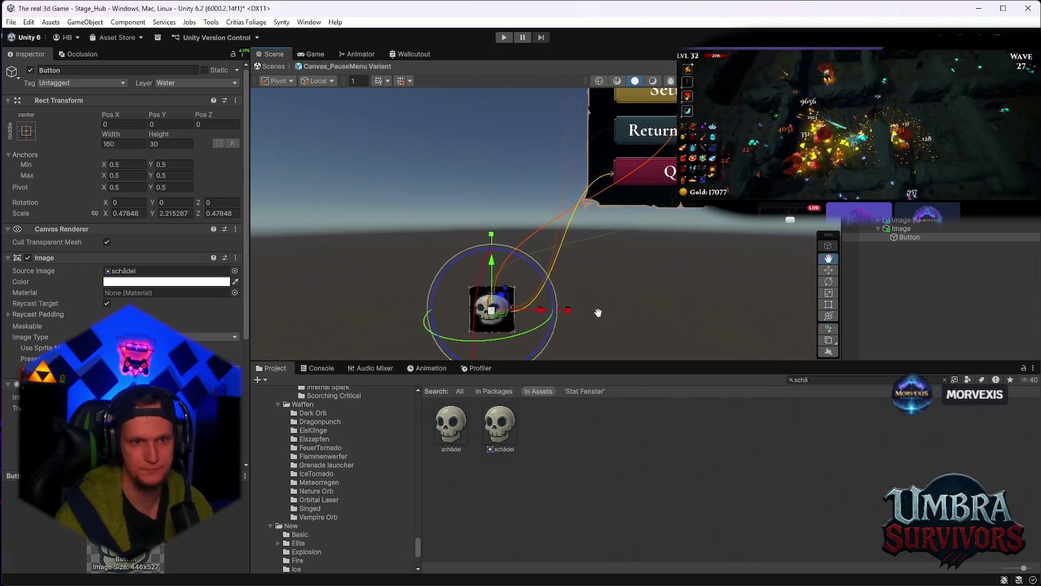
left_click(913, 268)
key("ctrl+z")
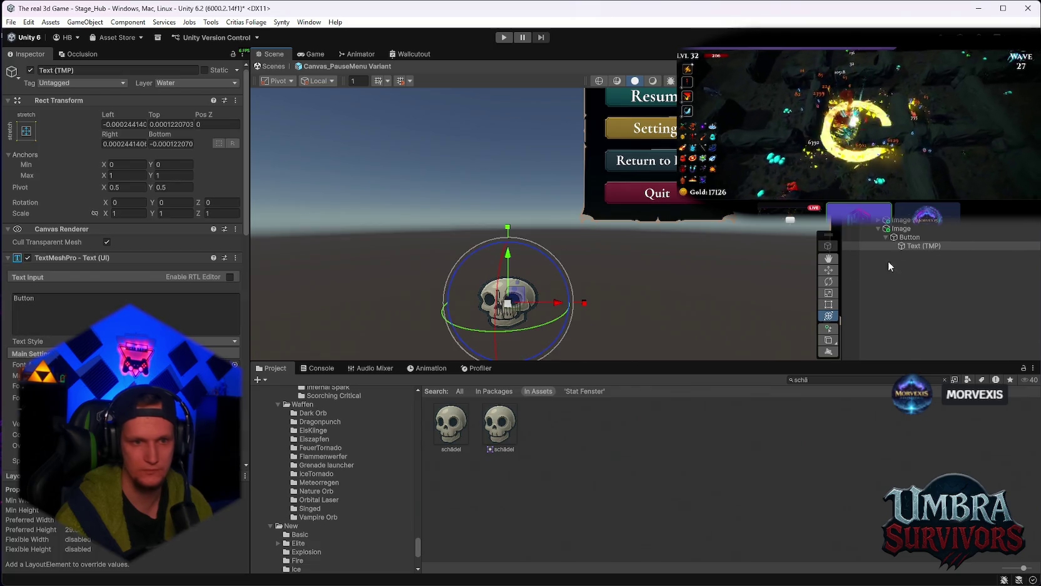
key("Up")
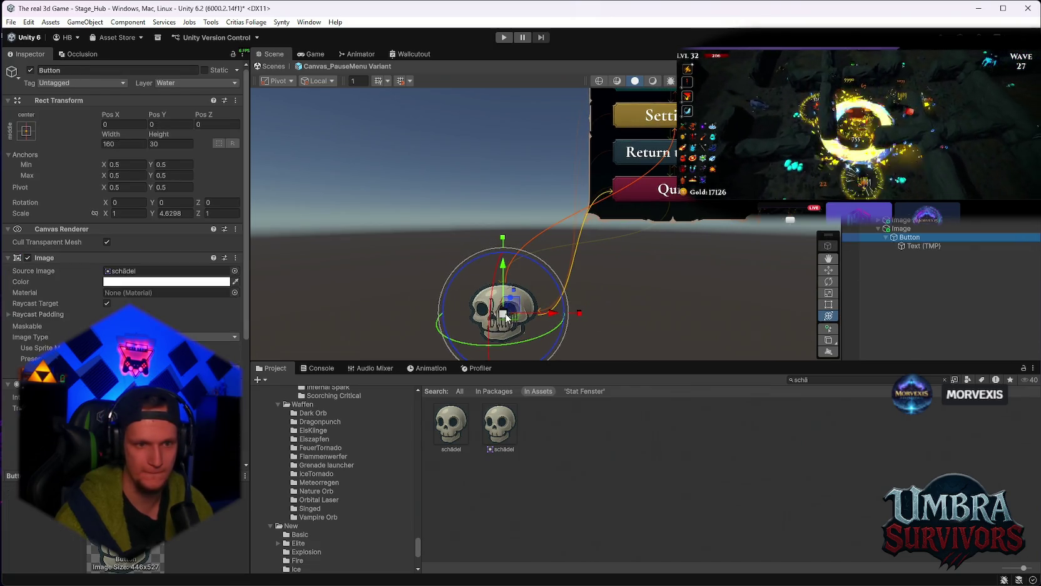
Step: Move the button's Text (TMP) label up above the skull and widen it
left_click(926, 246)
left_click_drag(516, 206, 516, 172)
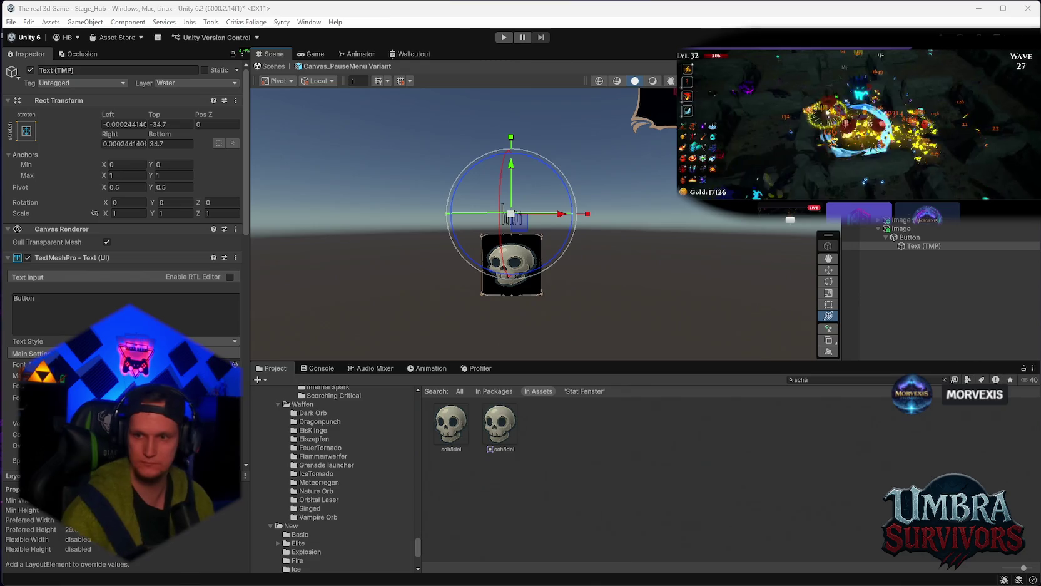
scroll(544, 225, "up", 4)
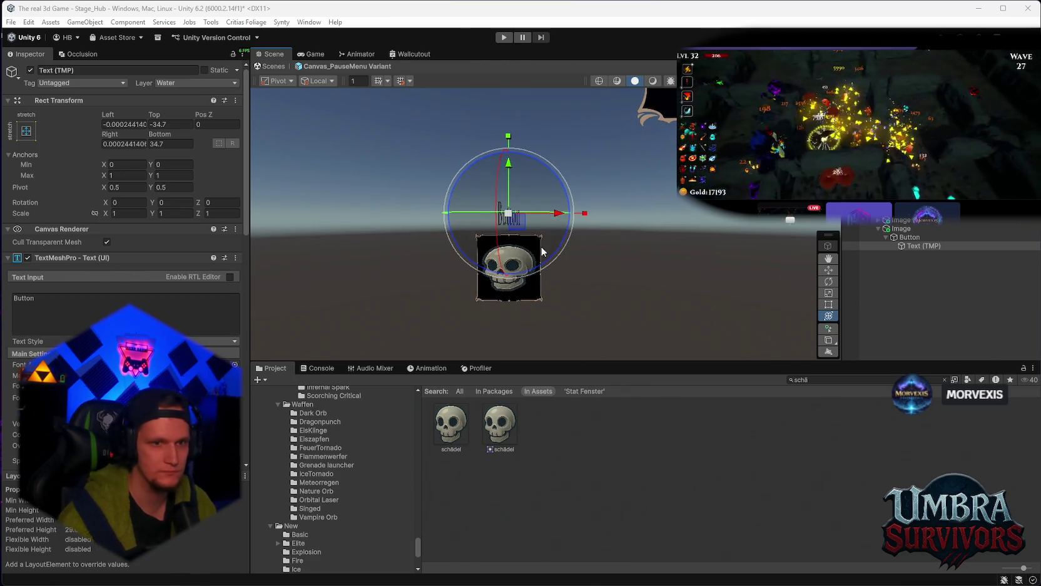
left_click_drag(569, 214, 624, 217)
scroll(589, 300, "down", 2)
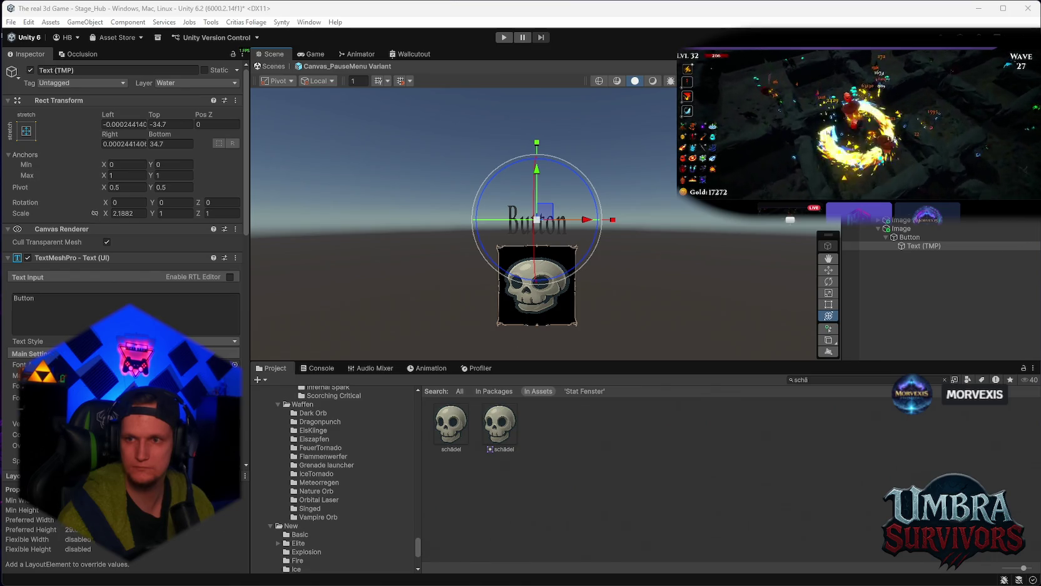
Step: Change the label text to 'Instant Death' and shrink it slightly
double_click(49, 300)
type("Instant Death")
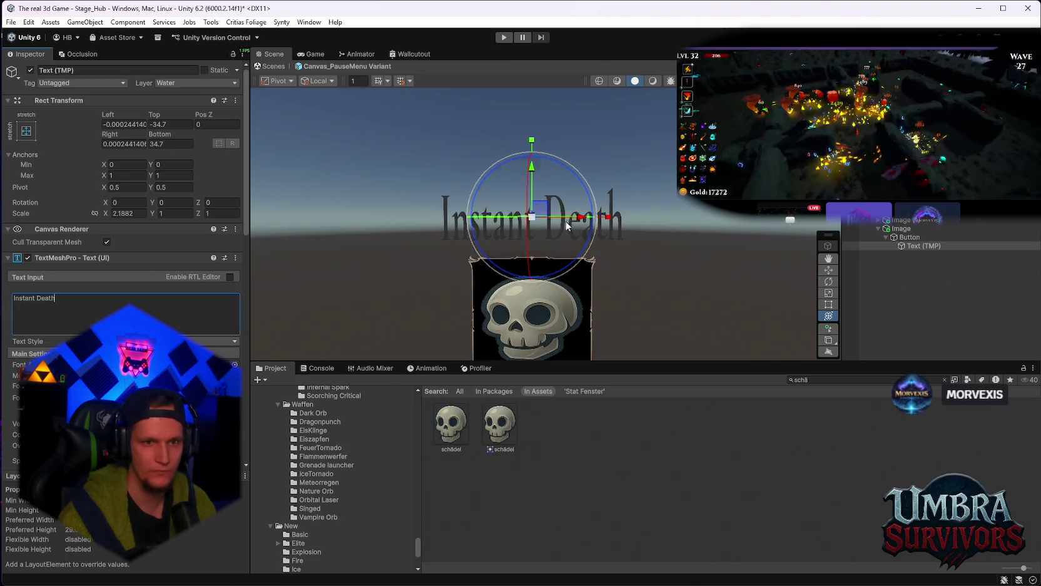
left_click_drag(533, 217, 516, 218)
left_click_drag(533, 179, 546, 188)
key("ctrl+z")
scroll(126, 300, "down", 3)
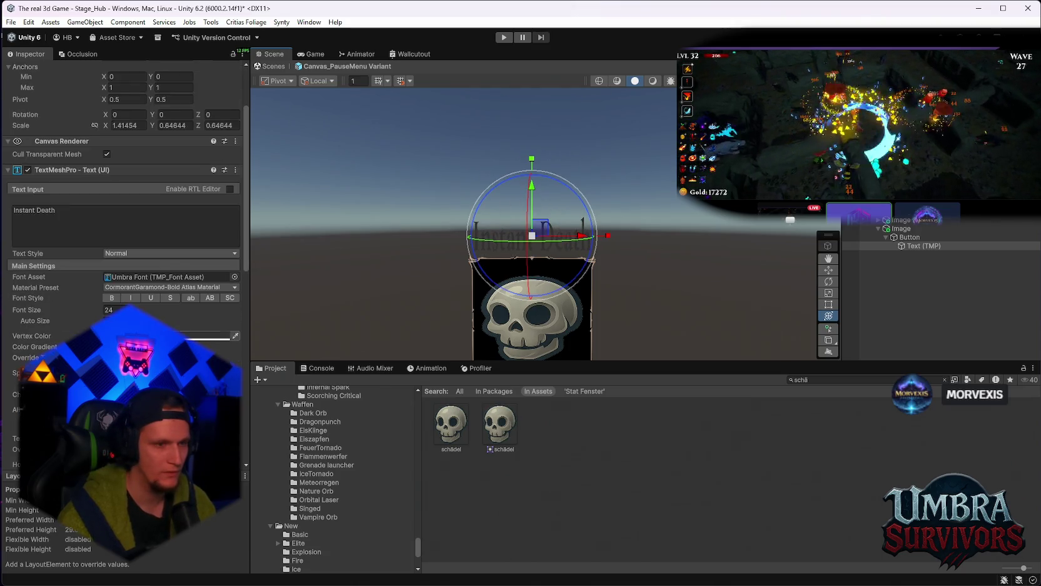
Step: Set the Instant Death label's vertex colour to white
left_click(175, 336)
left_click(156, 303)
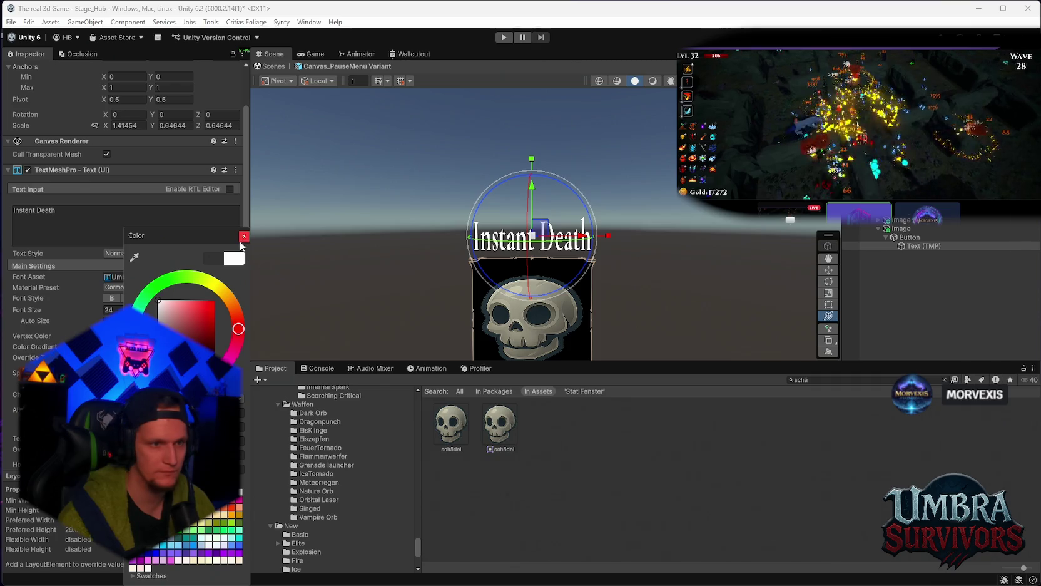
left_click(243, 237)
scroll(622, 262, "down", 5)
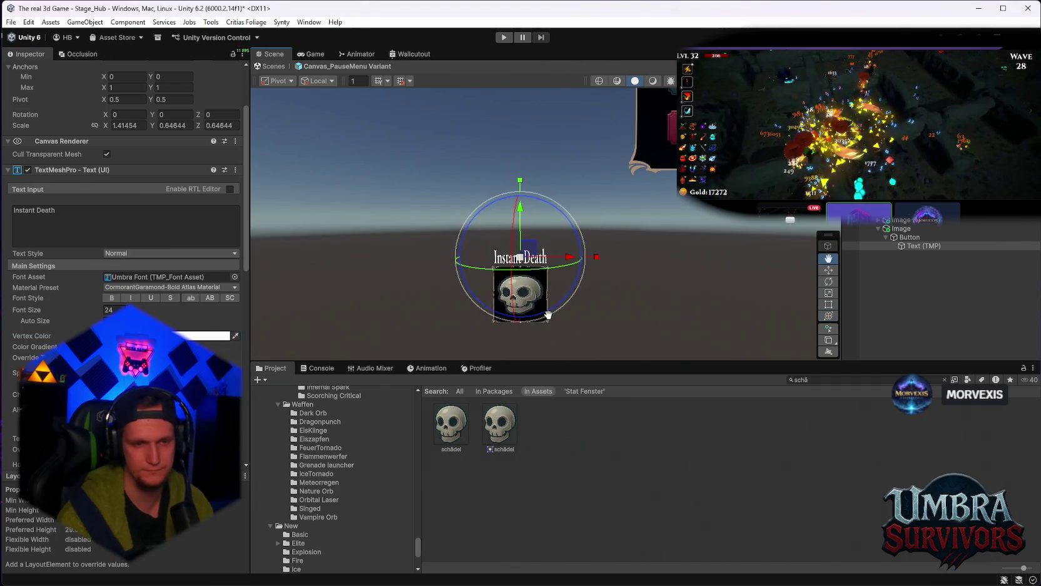
Step: Scale the surrounding frame Image up to about 1.3005
key("y")
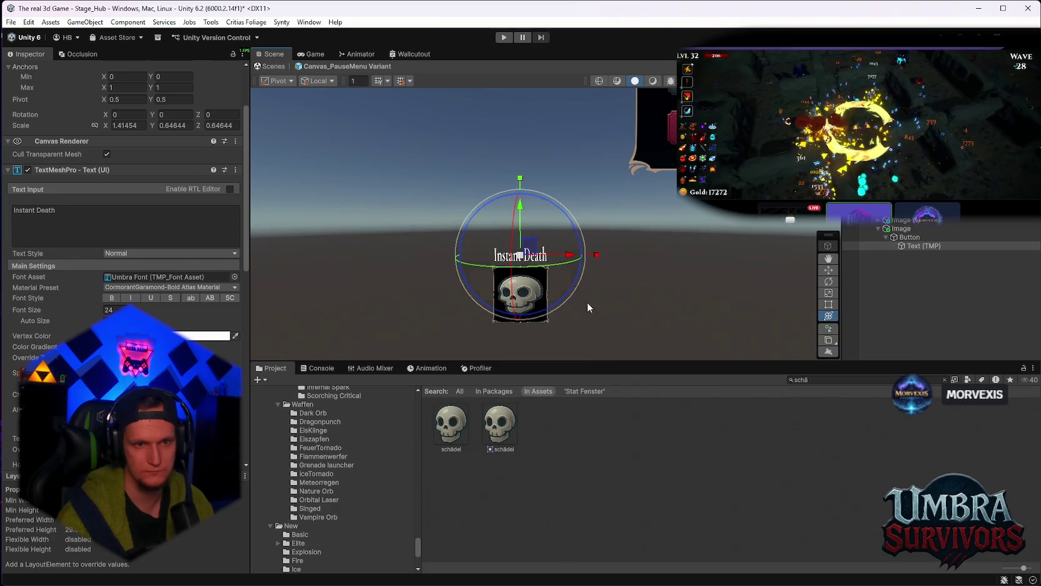
scroll(579, 309, "down", 1)
left_click(900, 229)
left_click_drag(578, 279, 590, 273)
scroll(590, 274, "down", 4)
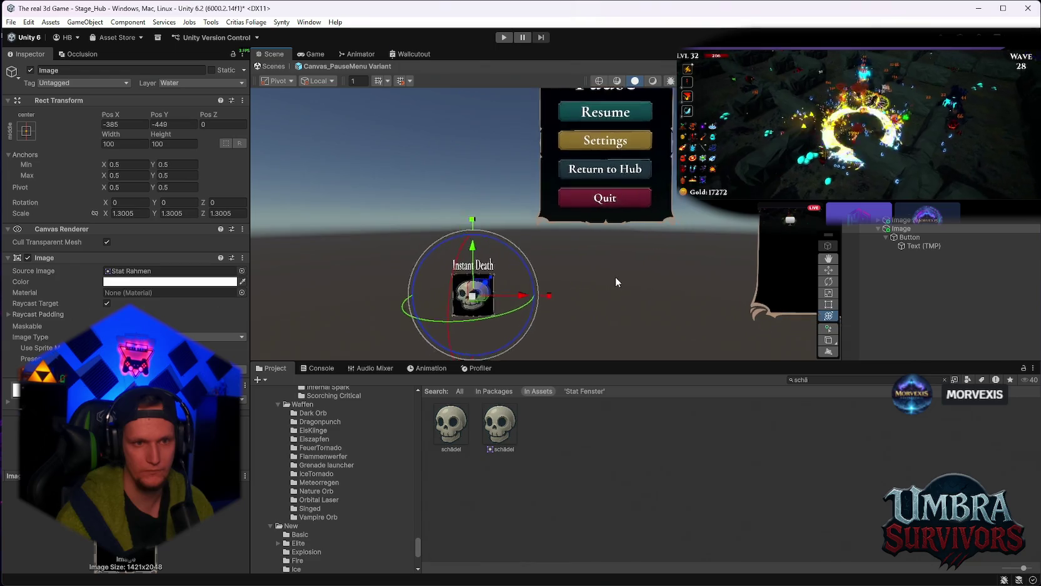
Step: Stretch the skull button taller, then widen the Instant Death label and lower it toward the skull
key("f")
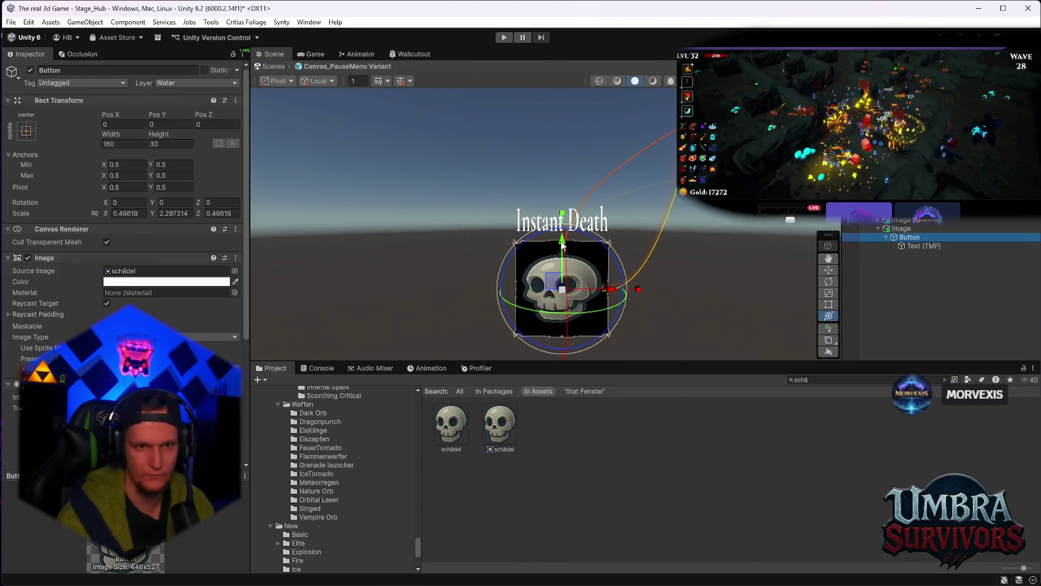
left_click_drag(562, 214, 562, 200)
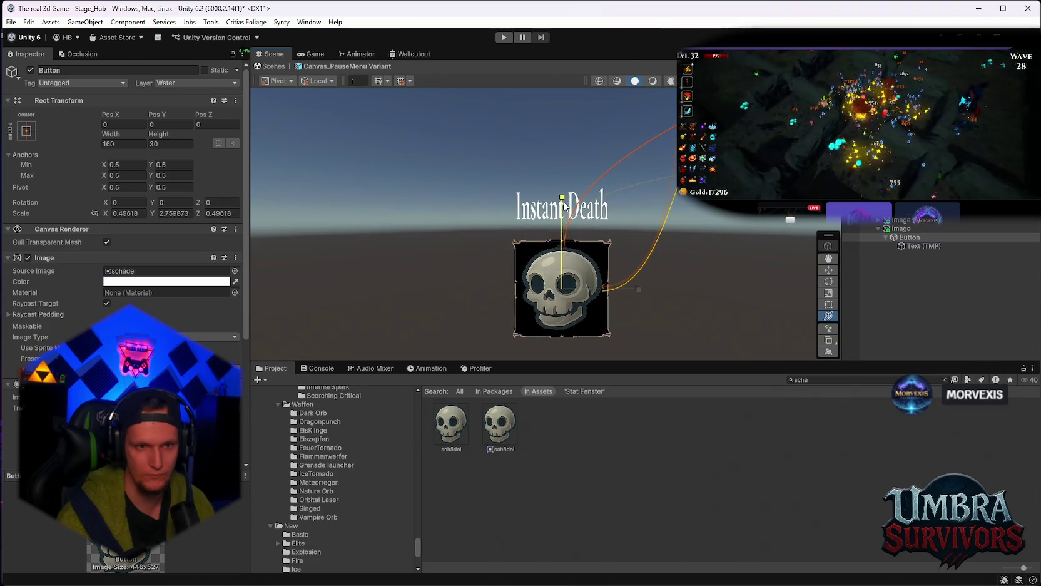
left_click(919, 247)
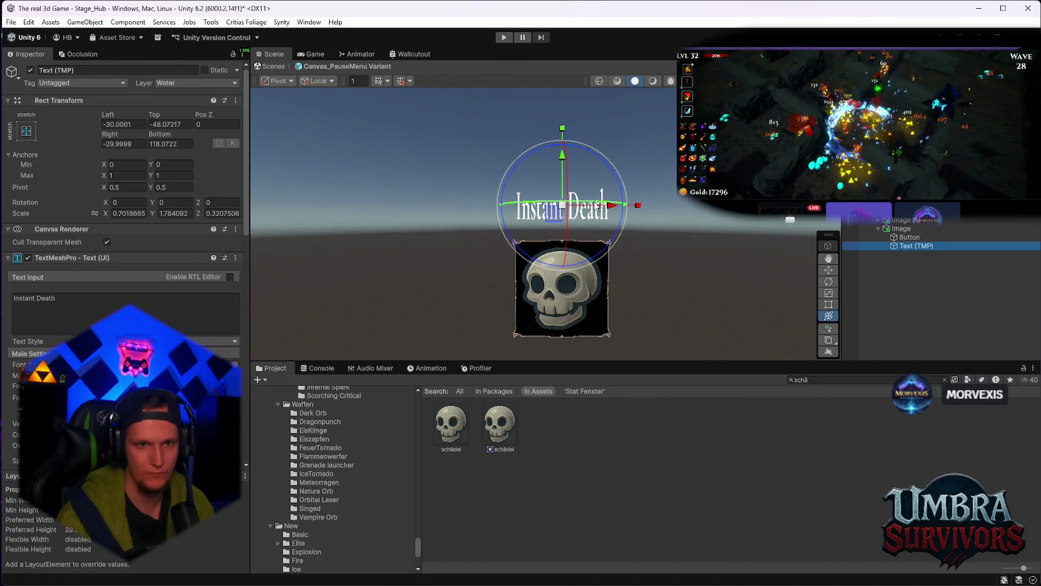
left_click_drag(637, 207, 660, 203)
left_click_drag(558, 162, 560, 166)
scroll(650, 256, "down", 2)
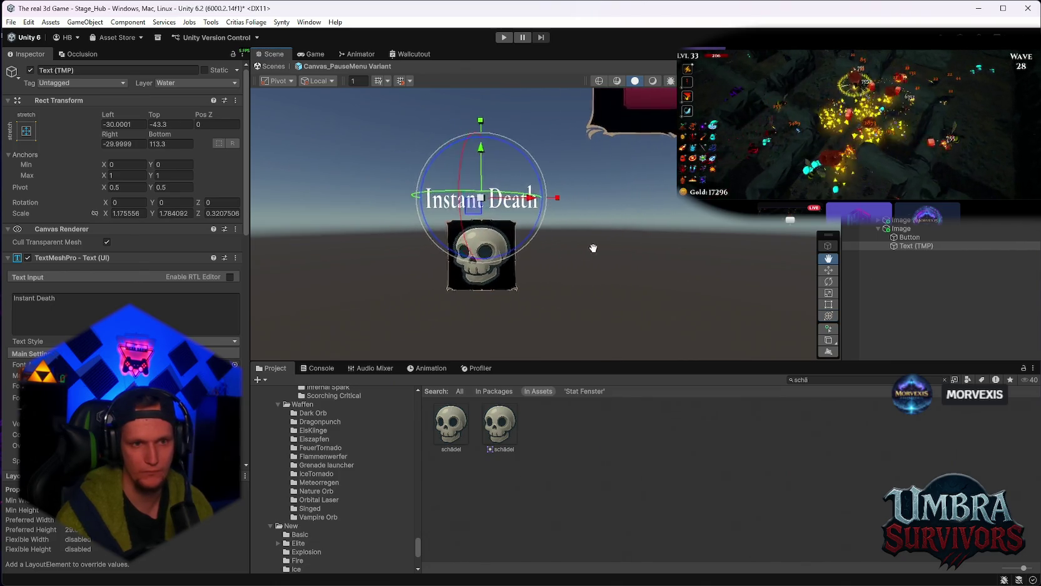
mouse_move(492, 162)
left_mouse_down()
mouse_move(494, 258)
mouse_move(498, 159)
left_mouse_up()
scroll(498, 159, "down", 5)
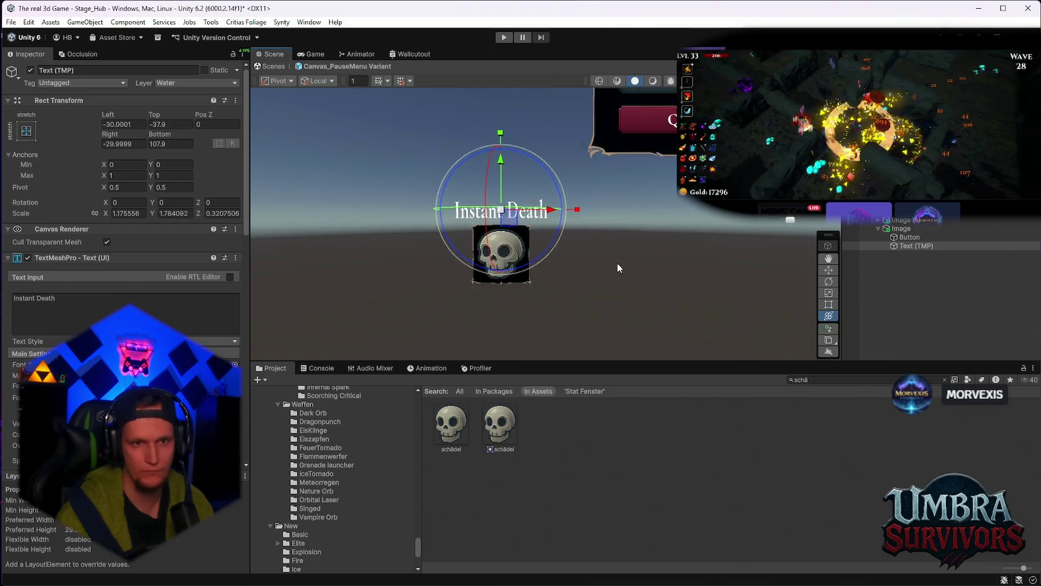
Step: Set the skull Image's Pos X to 0 to centre it under the Pause panel
mouse_move(555, 292)
left_mouse_down()
mouse_move(555, 317)
mouse_move(561, 305)
mouse_move(521, 330)
mouse_move(494, 290)
mouse_move(539, 274)
mouse_move(537, 261)
left_mouse_up()
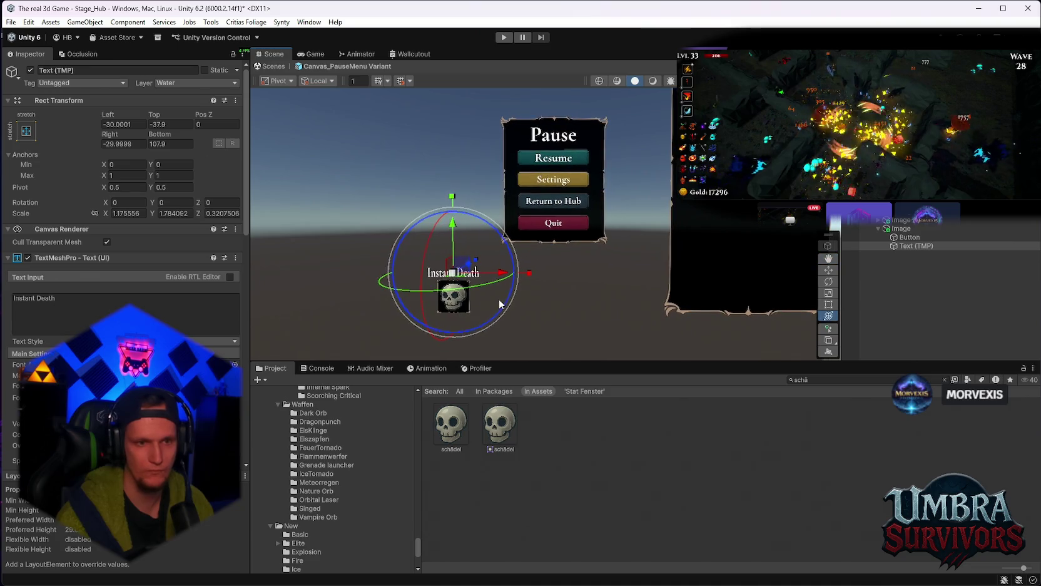
left_click(915, 230)
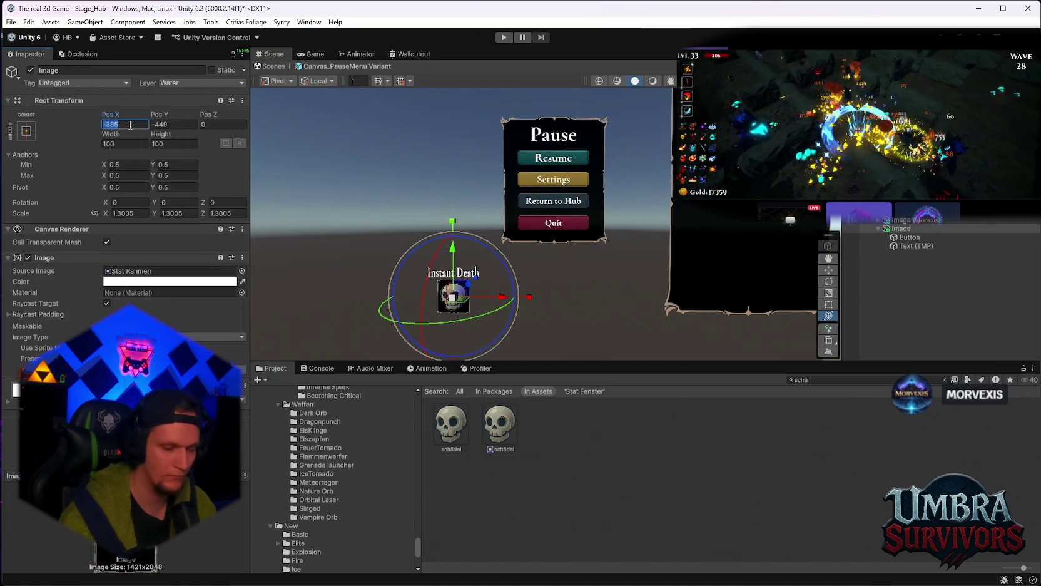
type("0")
scroll(651, 244, "up", 3)
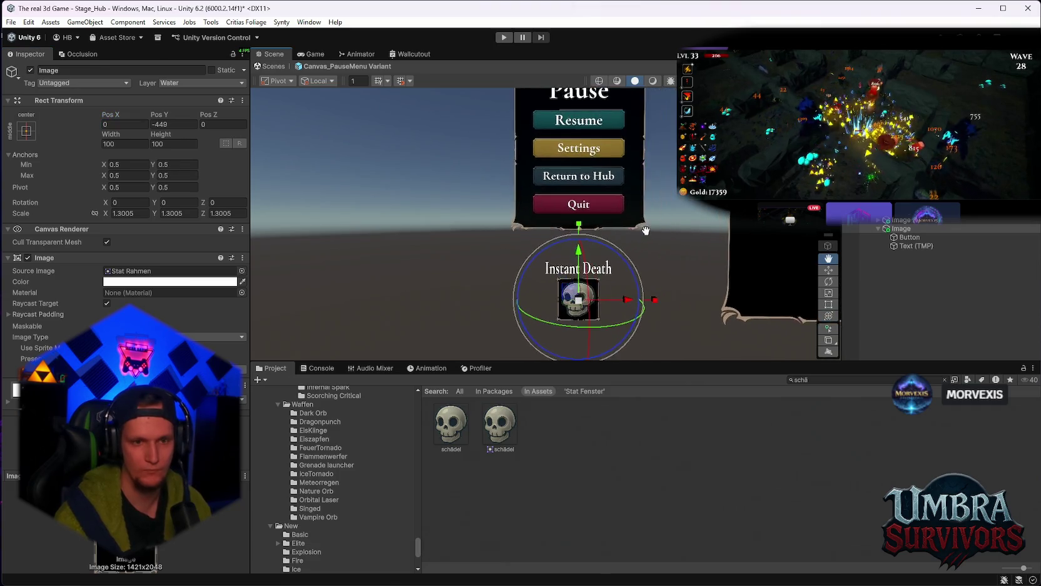
scroll(641, 236, "down", 1)
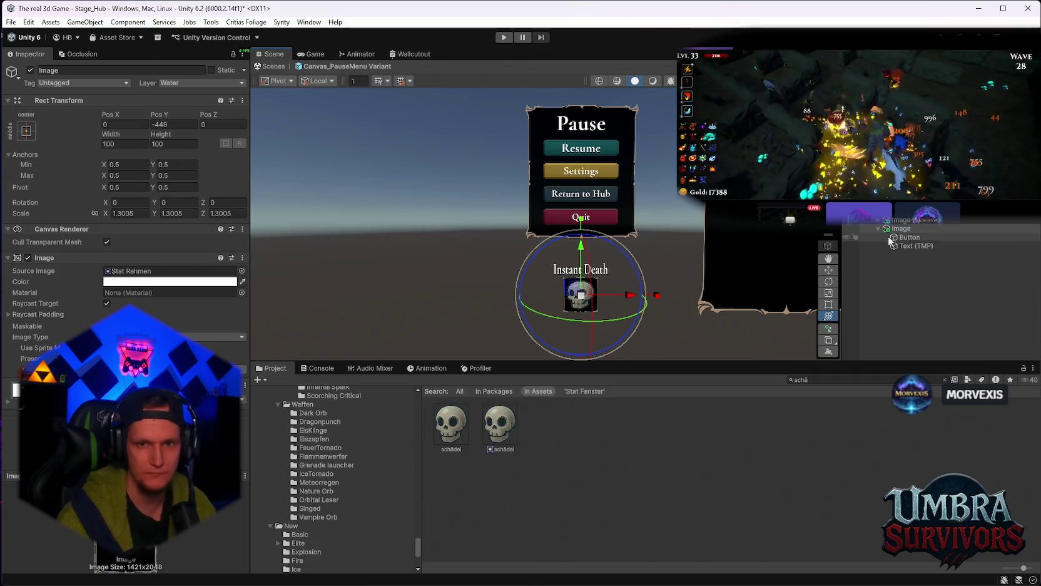
left_click(911, 246)
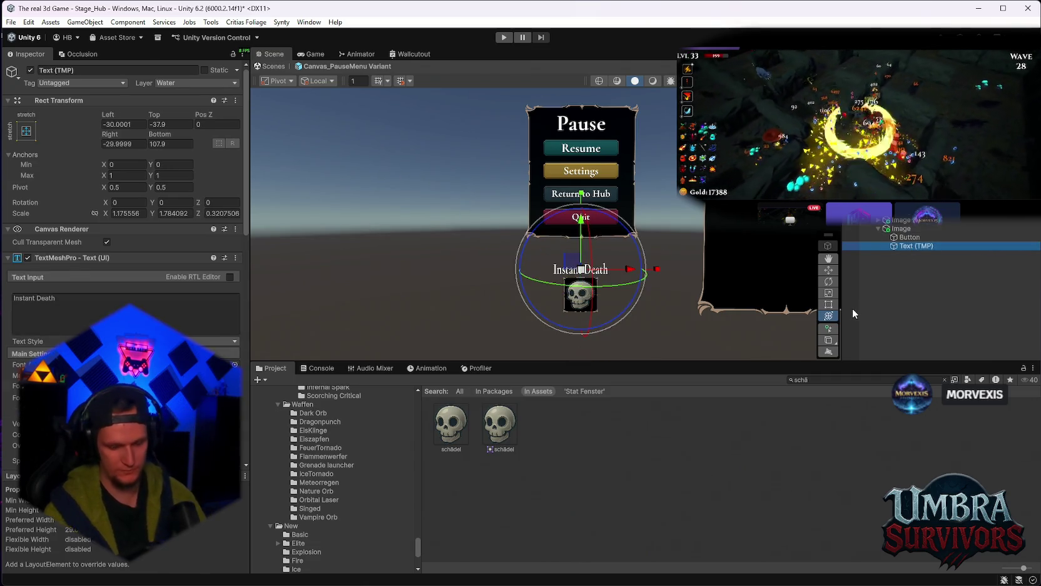
Step: Delete the Instant Death text and drag the skull Image to the left
key("Delete")
left_click(902, 229)
left_click_drag(628, 296, 464, 313)
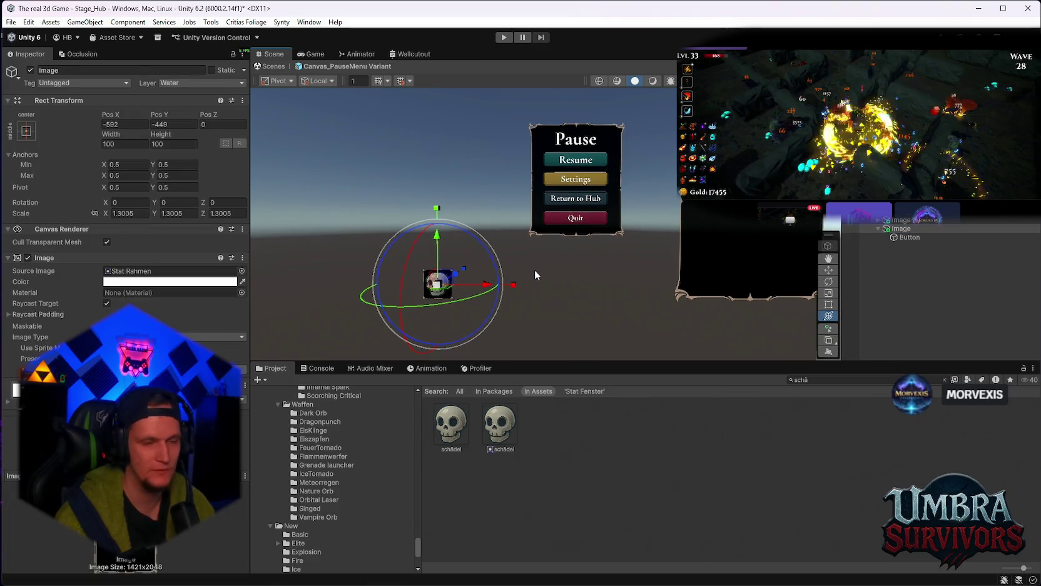
left_click_drag(536, 263, 543, 289)
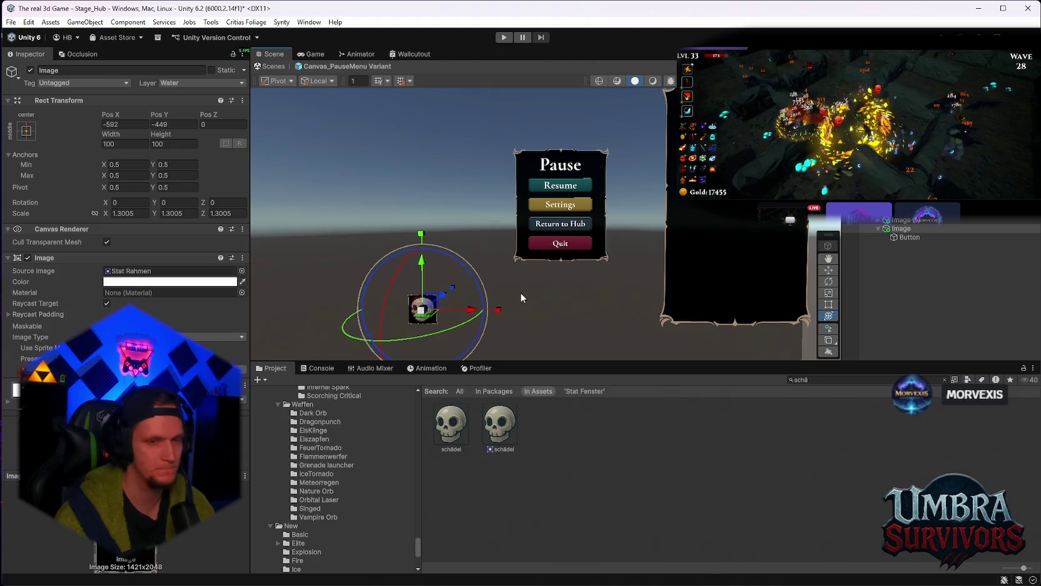
scroll(518, 276, "down", 2)
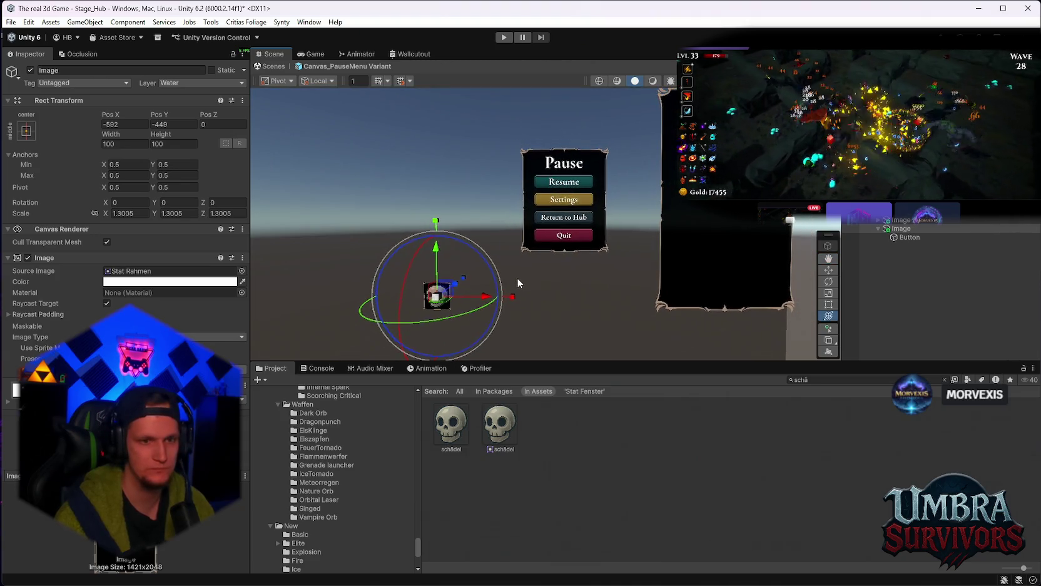
Step: Reset the skull Image's Pos X to 0 and undo its trial upward move
double_click(125, 124)
type("0")
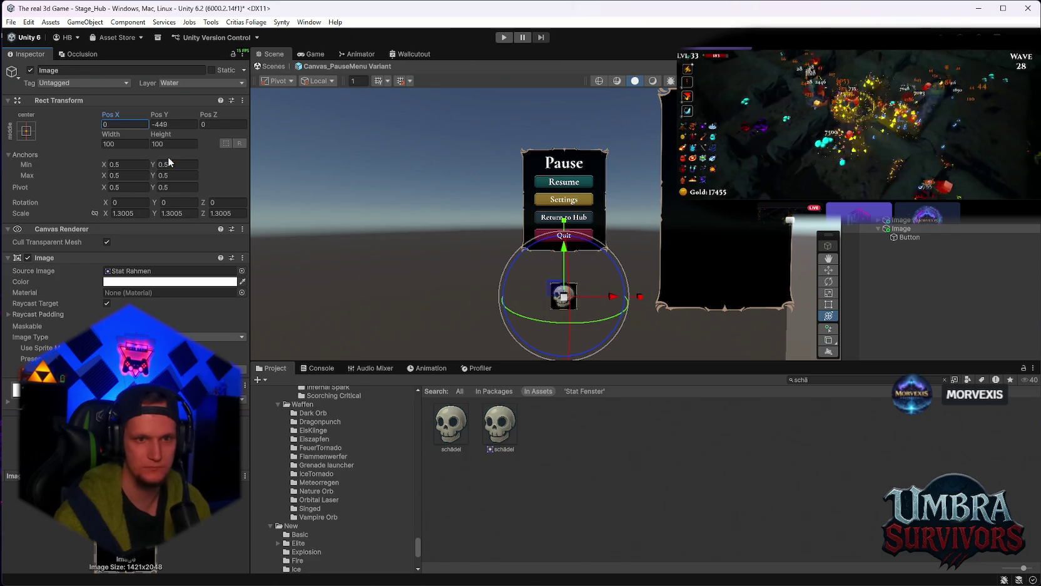
scroll(612, 286, "up", 1)
scroll(612, 286, "up", 3)
left_click_drag(581, 259, 580, 209)
key("ctrl+z")
key("e")
scroll(644, 263, "down", 2)
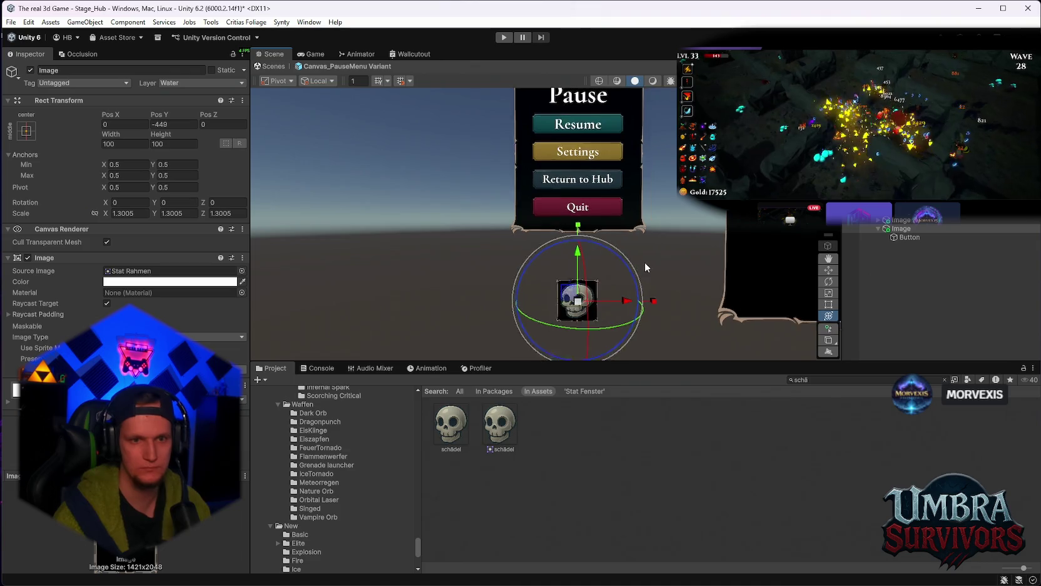
scroll(629, 276, "down", 3)
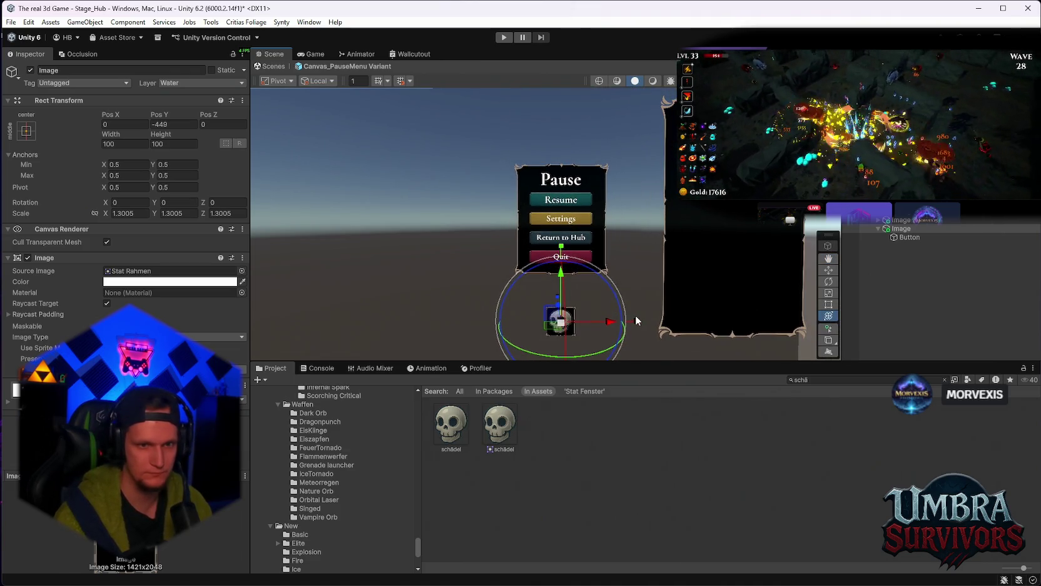
left_click_drag(635, 317, 625, 309)
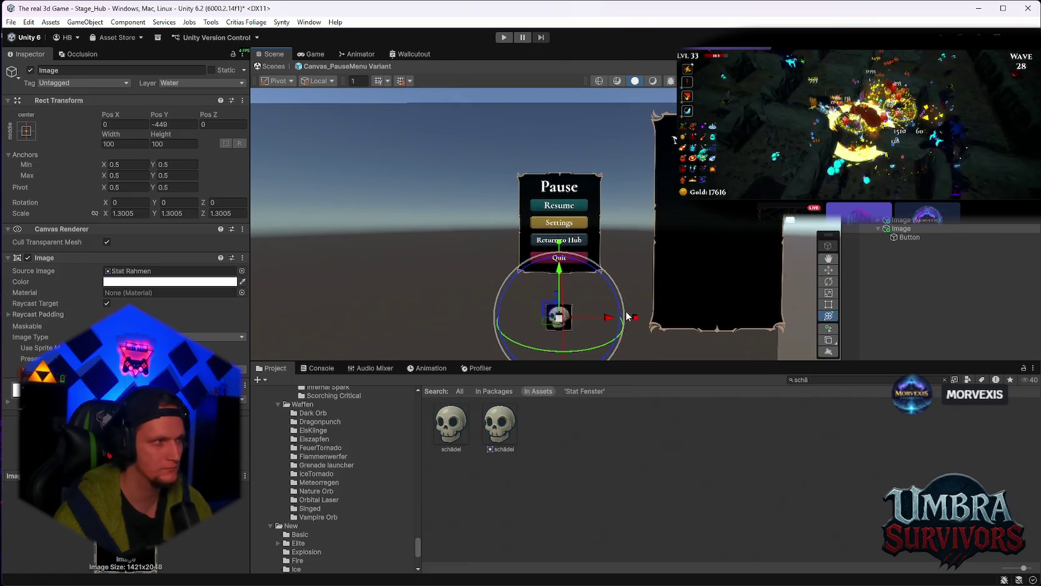
left_click_drag(628, 316, 639, 297)
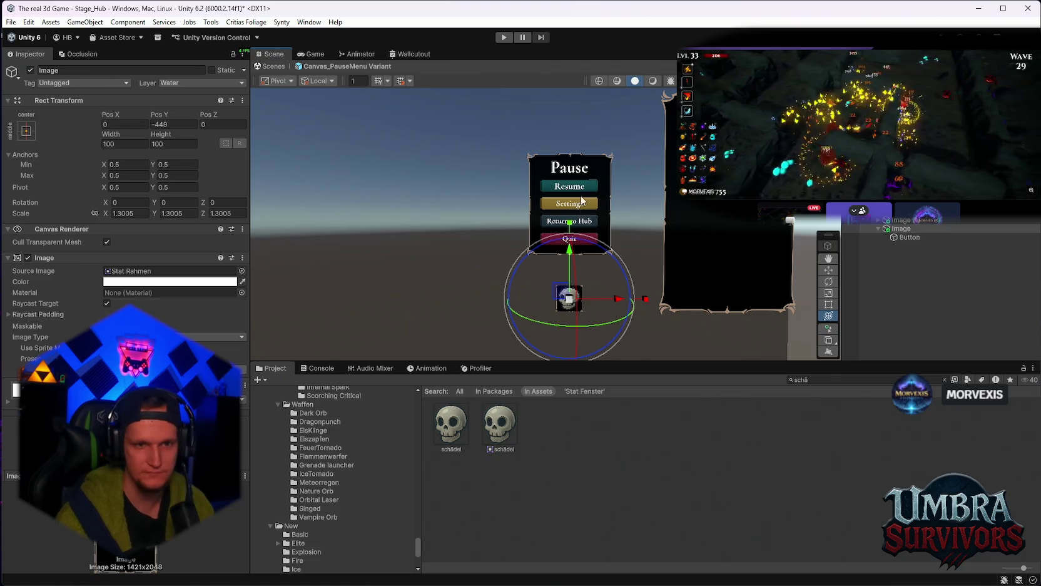
Step: Frame the skull image and slightly reduce its scale
scroll(615, 322, "up", 3)
key("f")
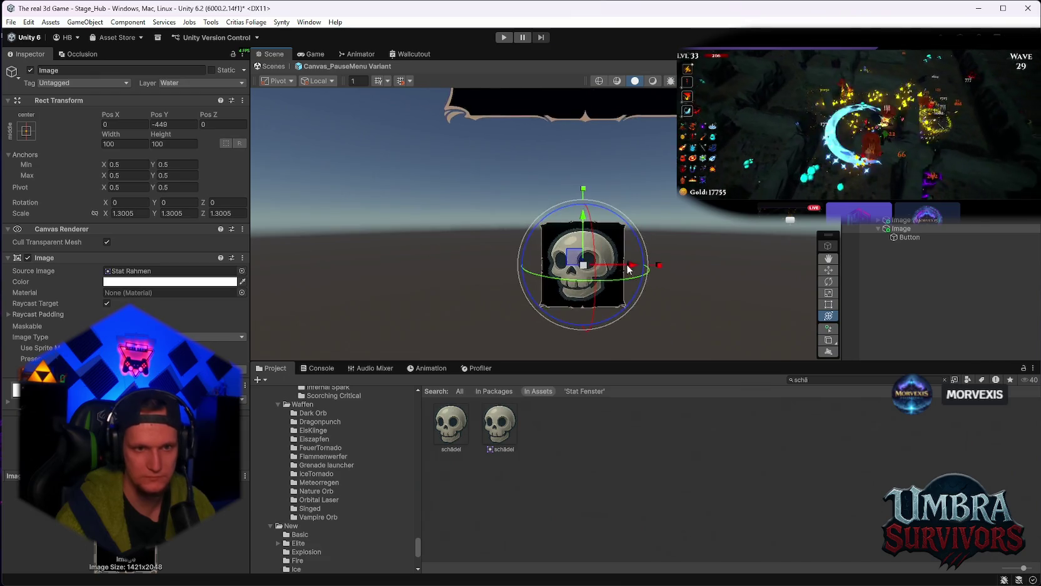
scroll(626, 267, "down", 3)
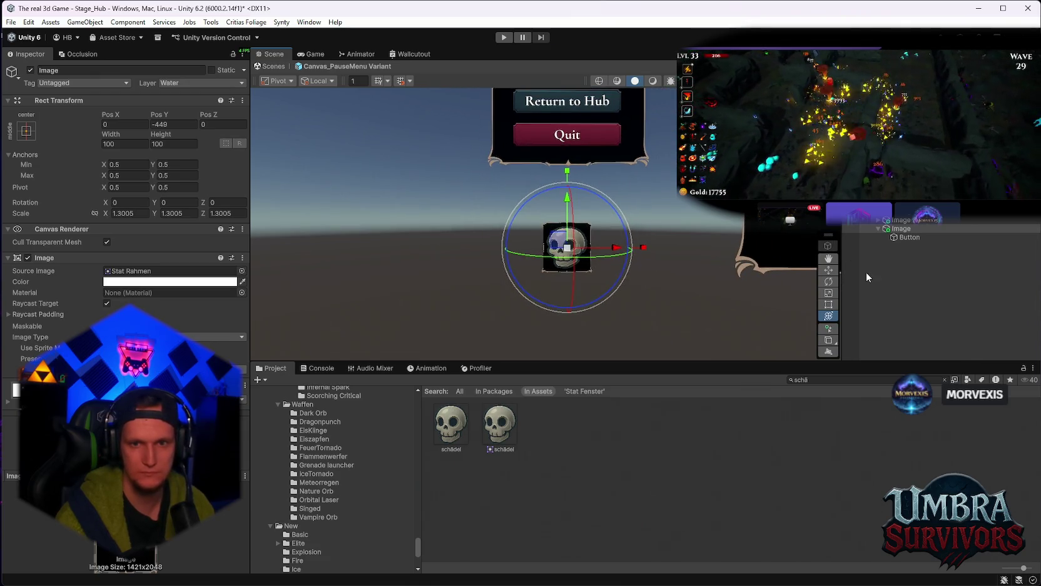
left_click(907, 238)
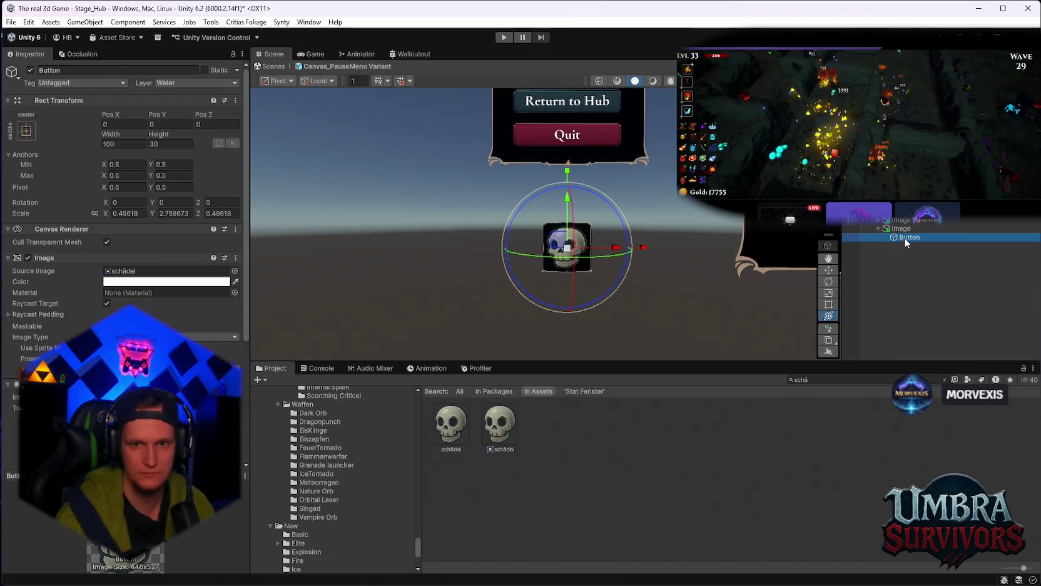
left_click(560, 260)
left_click_drag(570, 252, 571, 246)
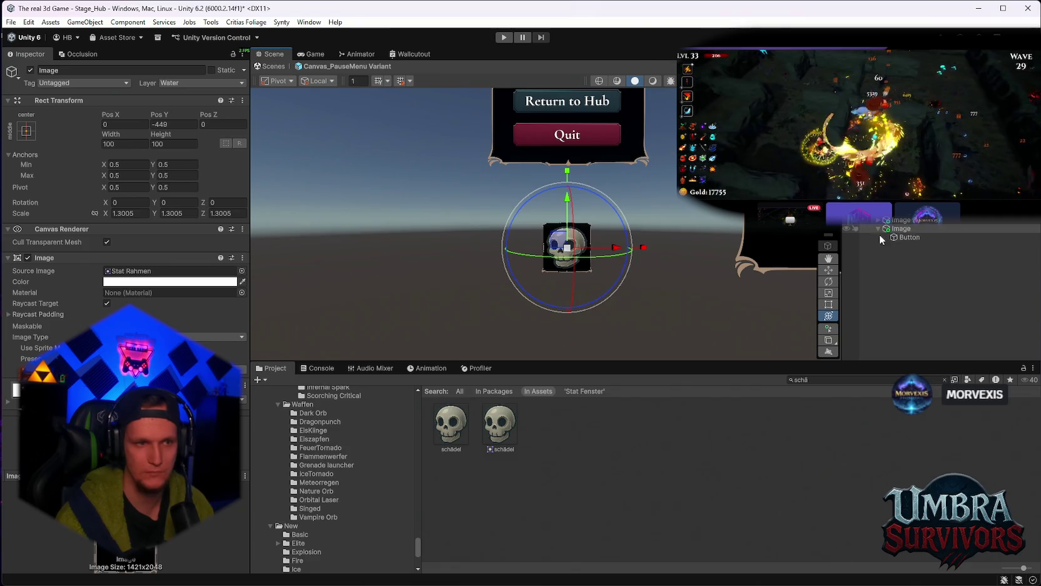
scroll(391, 258, "down", 4)
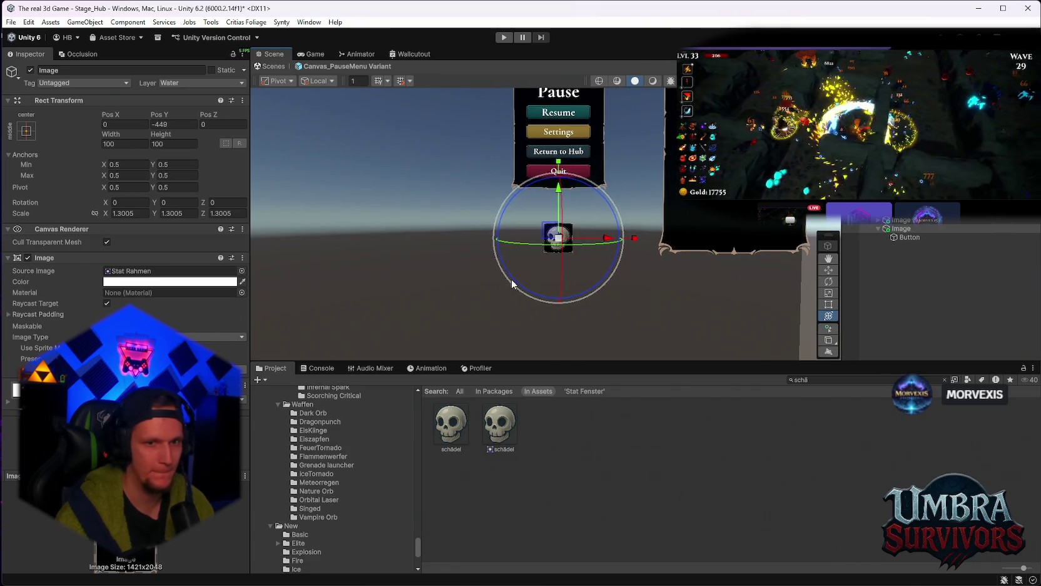
scroll(512, 283, "up", 2)
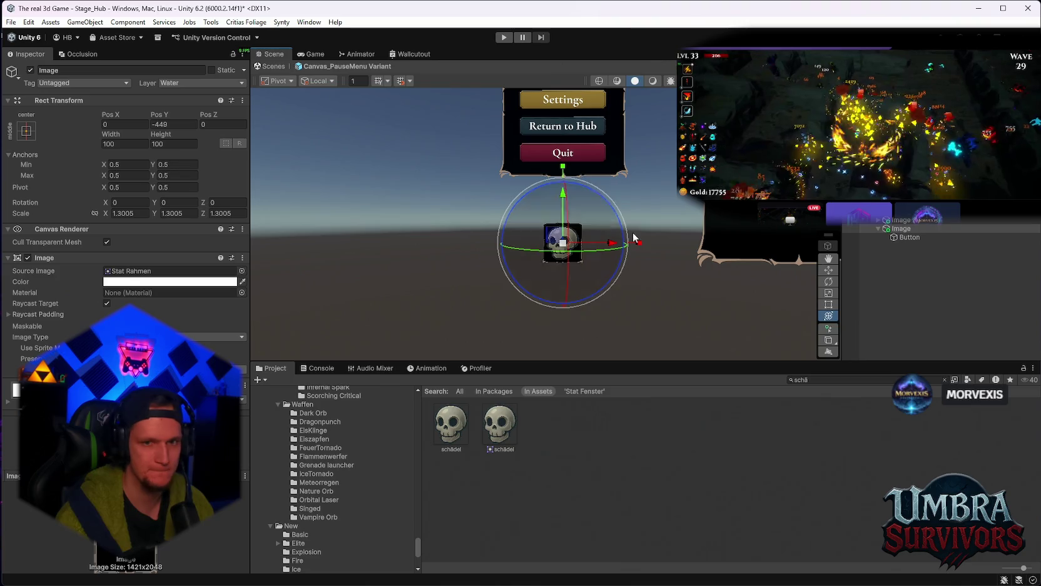
Step: Check the Button's Normal Color in the colour picker without changing it
left_click(909, 237)
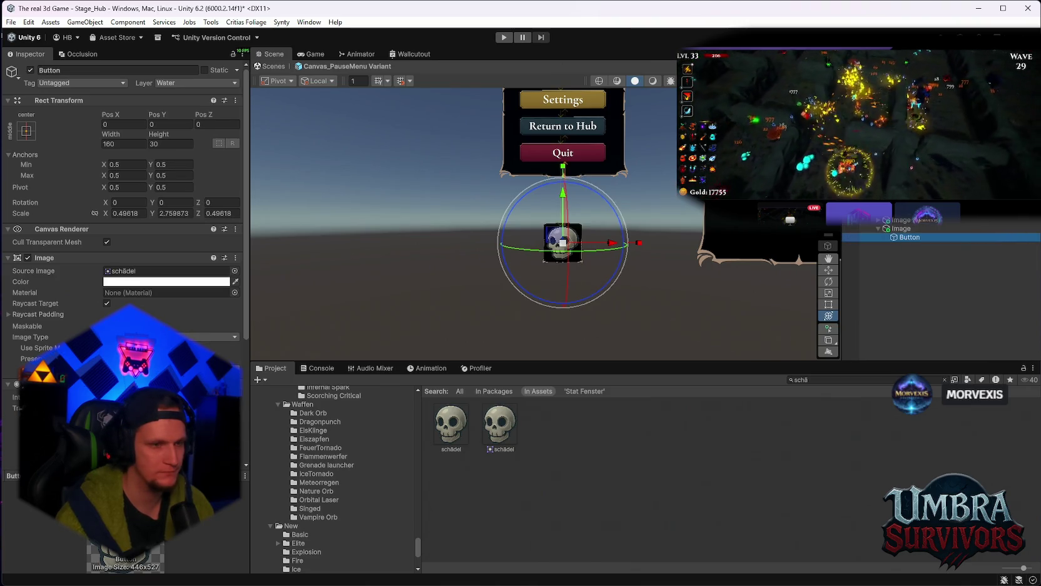
scroll(125, 281, "down", 4)
left_click(113, 312)
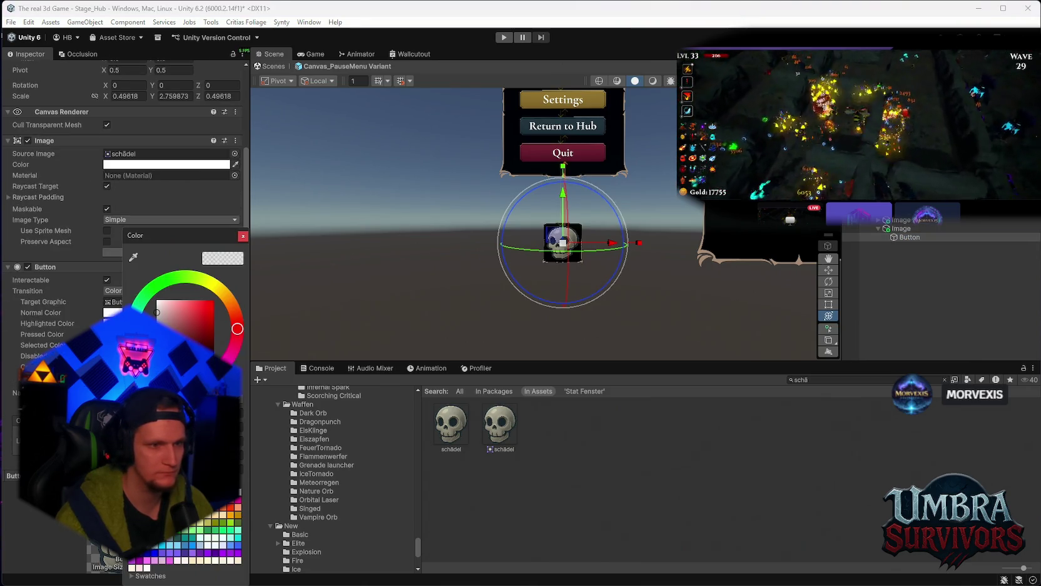
left_click(241, 237)
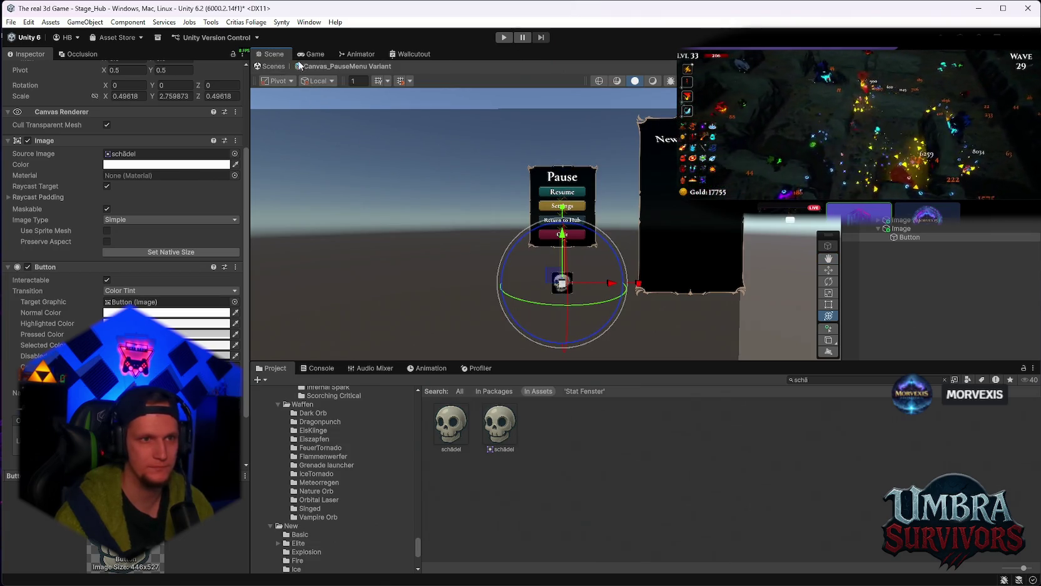
Step: Review the overrides on the Canvas_PauseMenu Variant prefab root
scroll(171, 213, "up", 4)
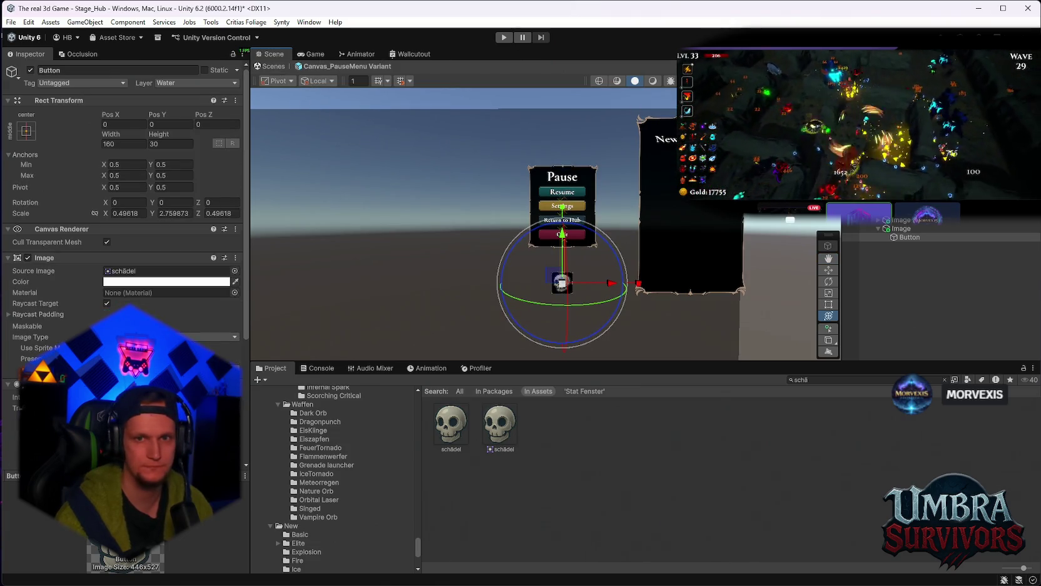
left_click(348, 66)
left_click(92, 111)
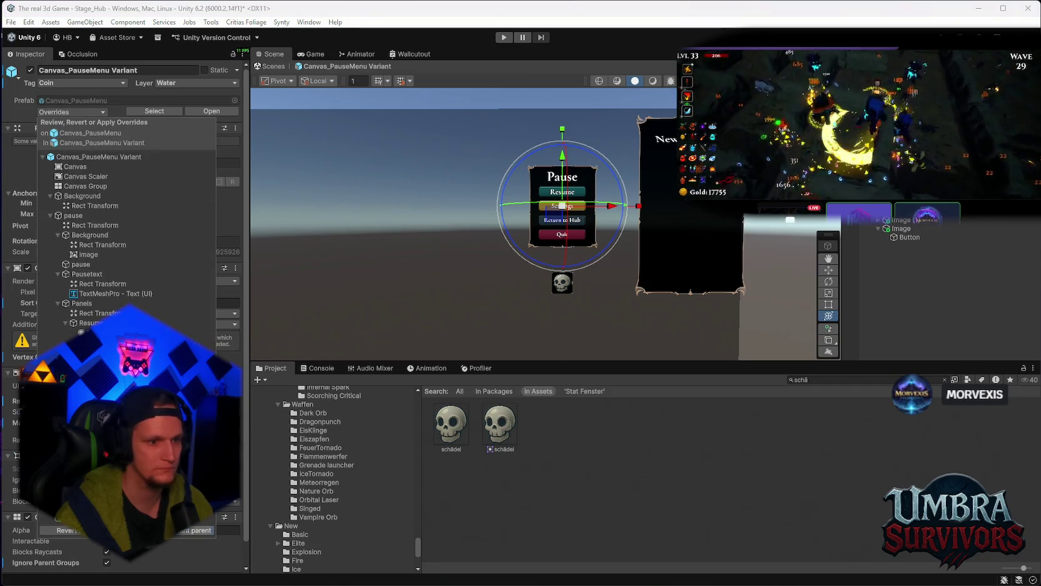
Step: Close the overrides review and exit prefab mode back to the Stage_Hub scene
key("Escape")
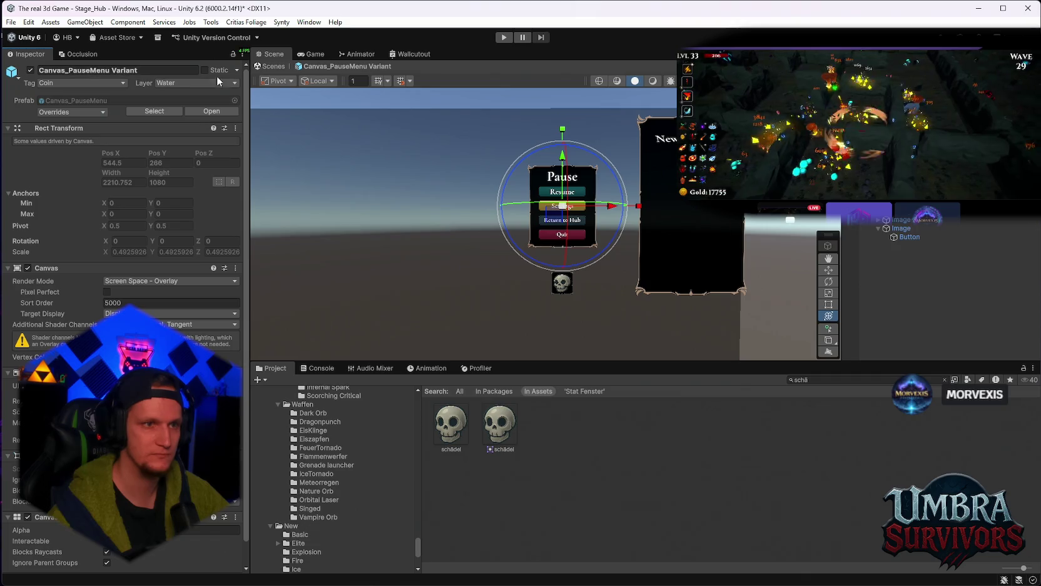
left_click(273, 66)
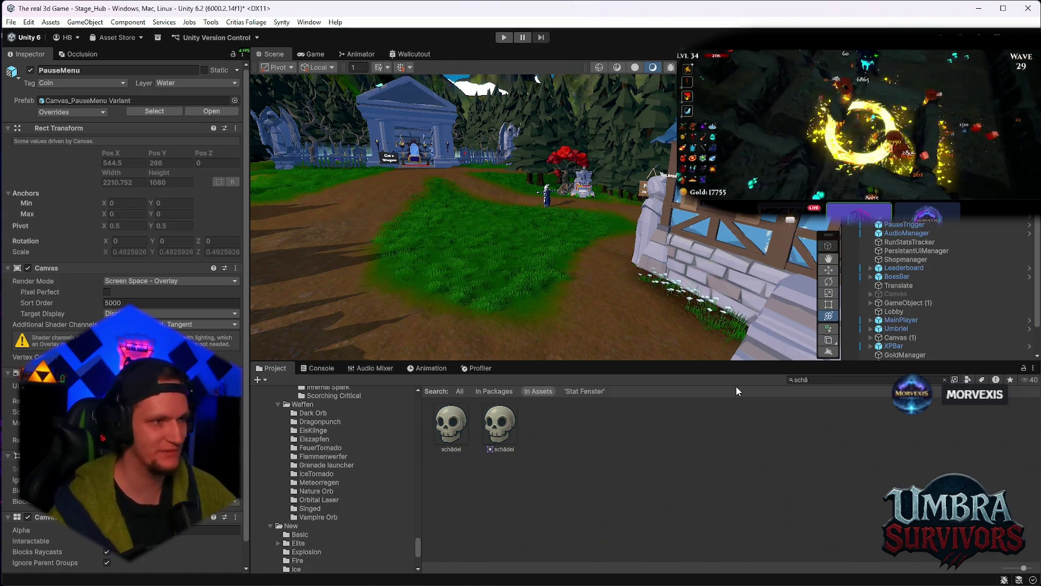
Step: Look around the hub scene, then start and stop play mode to test the pause menu
left_click_drag(699, 252, 602, 226)
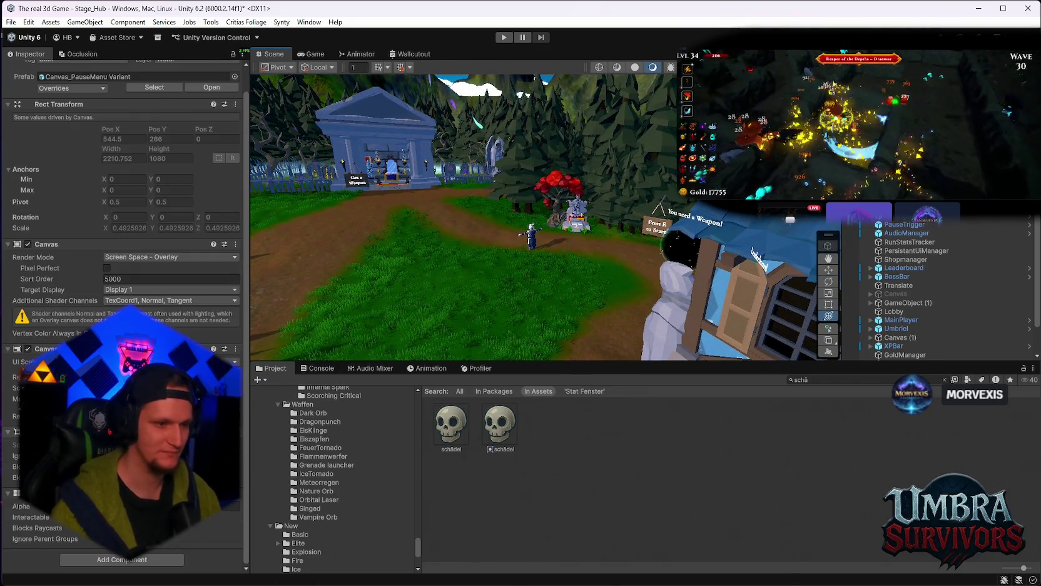
mouse_move(519, 217)
left_mouse_down()
mouse_move(717, 215)
mouse_move(509, 229)
left_mouse_up()
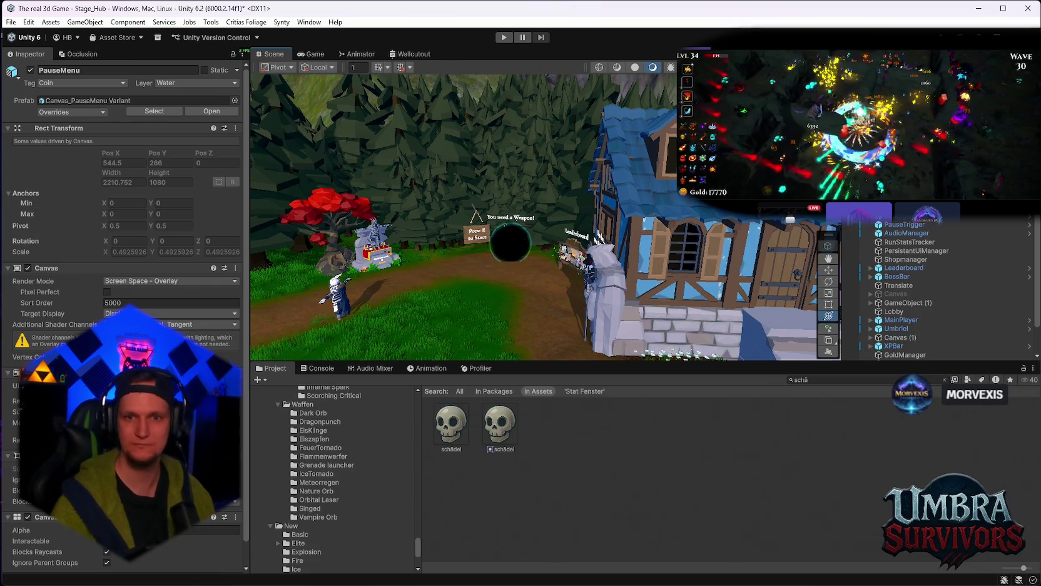
left_click(500, 40)
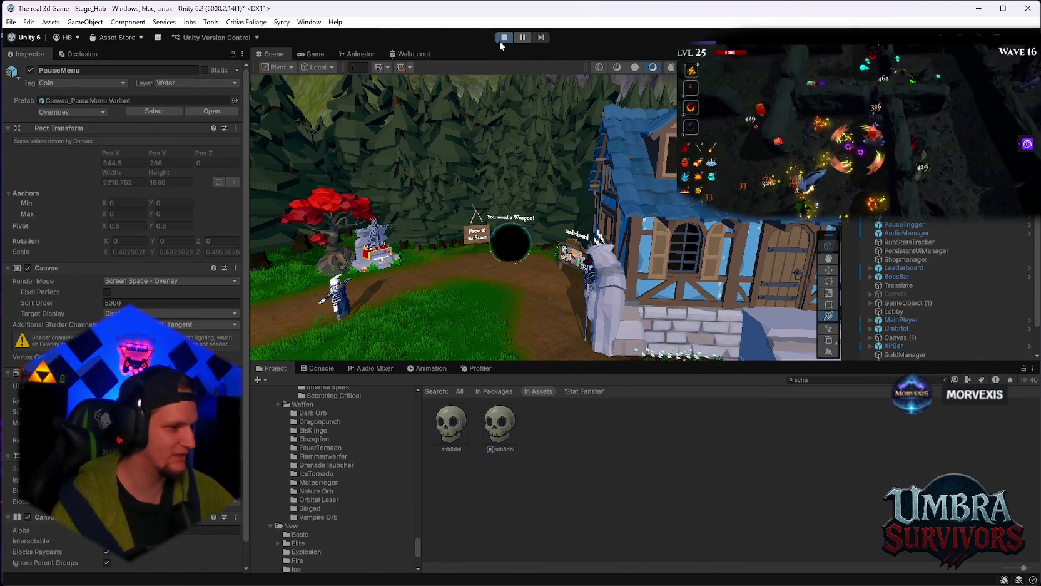
left_click(504, 38)
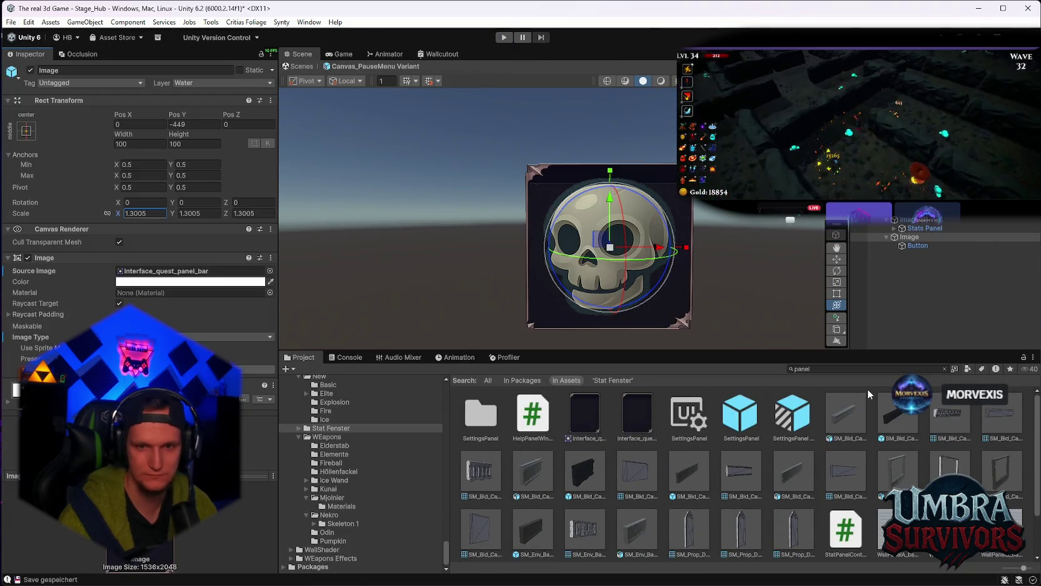
Step: Search the Project assets for 'interface', then 'panel'
double_click(842, 369)
type("interface")
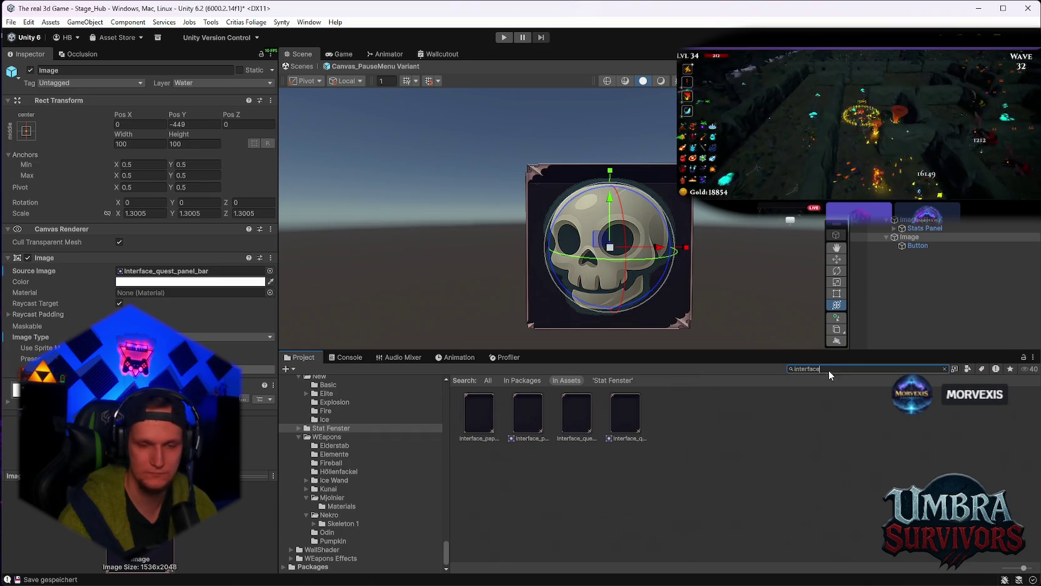
left_click_drag(828, 371, 751, 368)
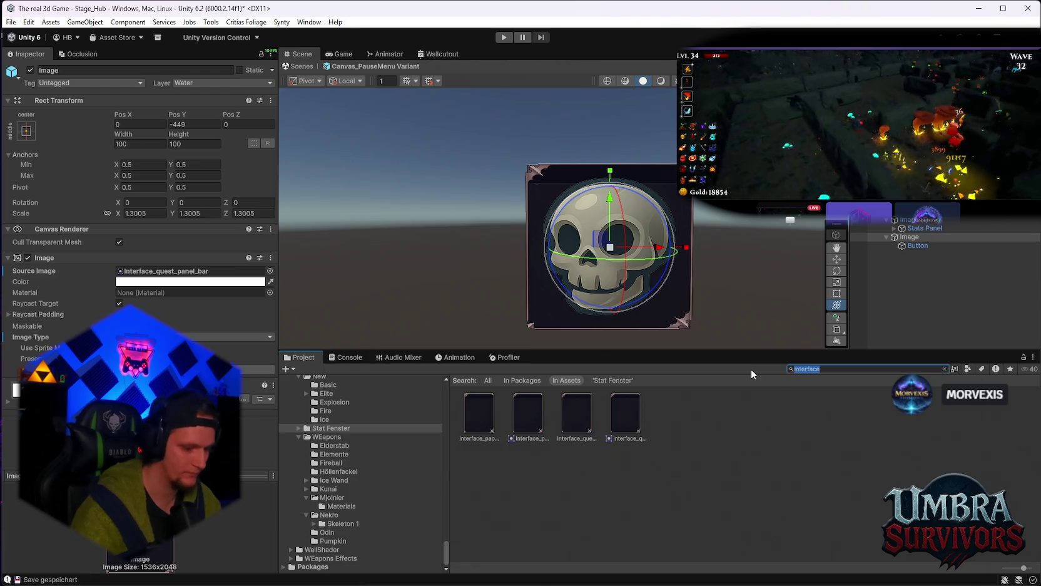
type("panel")
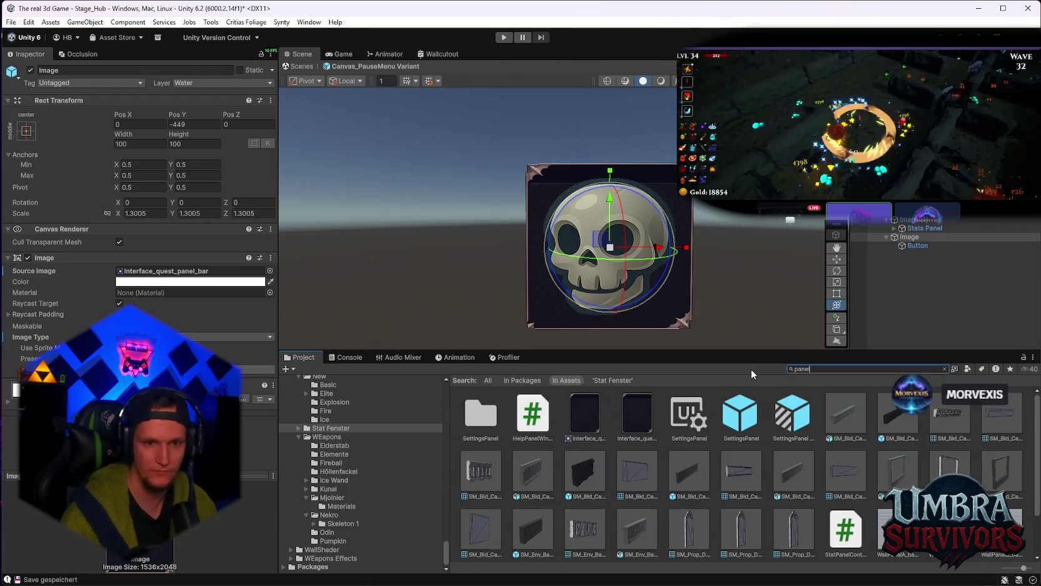
scroll(719, 485, "up", 1)
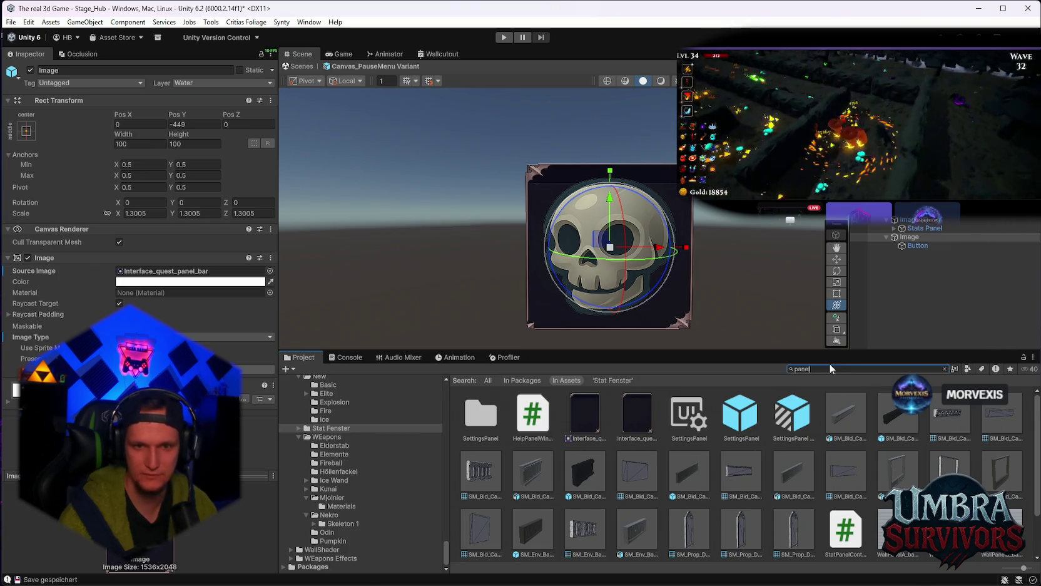
Step: Search for 'fr' and try Frame_gold_s, then Gold_button_frame_LONG_PSD, as the Image's Source Image
type("frame")
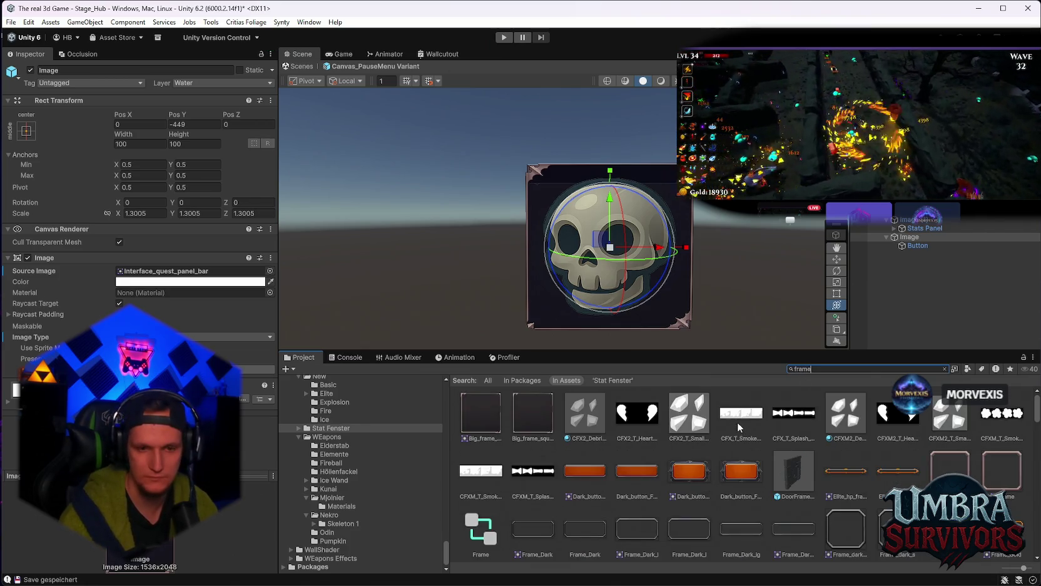
scroll(736, 438, "down", 1)
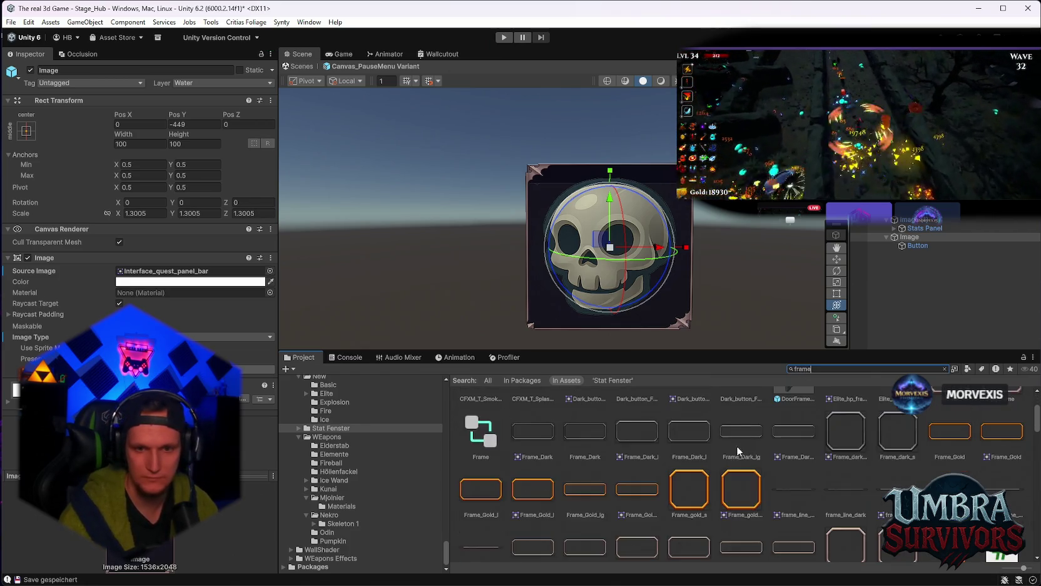
mouse_move(680, 480)
left_mouse_down()
mouse_move(627, 476)
mouse_move(188, 272)
left_mouse_up()
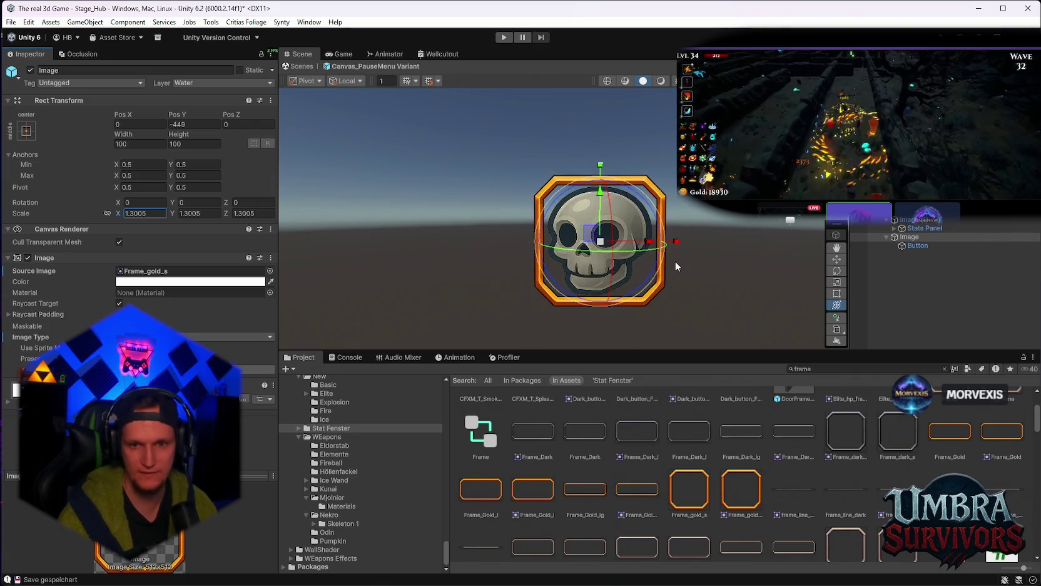
scroll(807, 507, "down", 5)
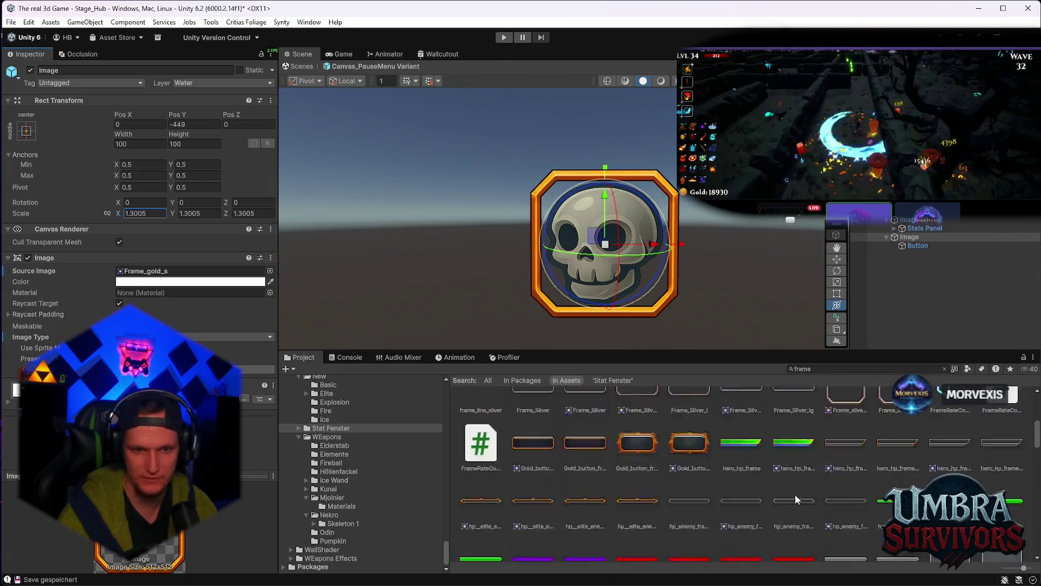
scroll(691, 486, "up", 1)
left_click_drag(588, 500, 154, 275)
scroll(689, 468, "down", 10)
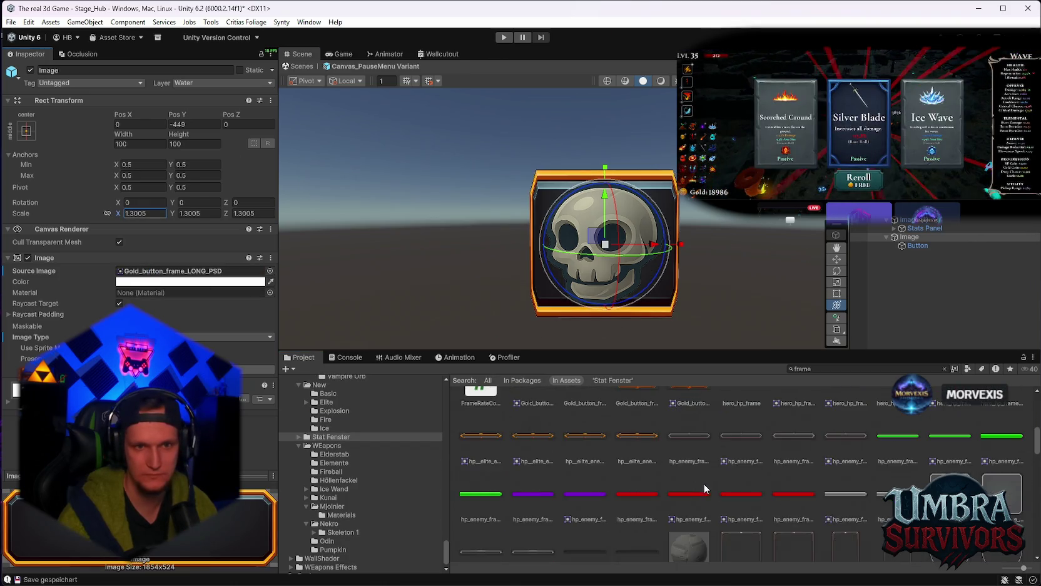
Step: Browse the frame sprites and try another one on the Image's Source Image
scroll(707, 491, "down", 12)
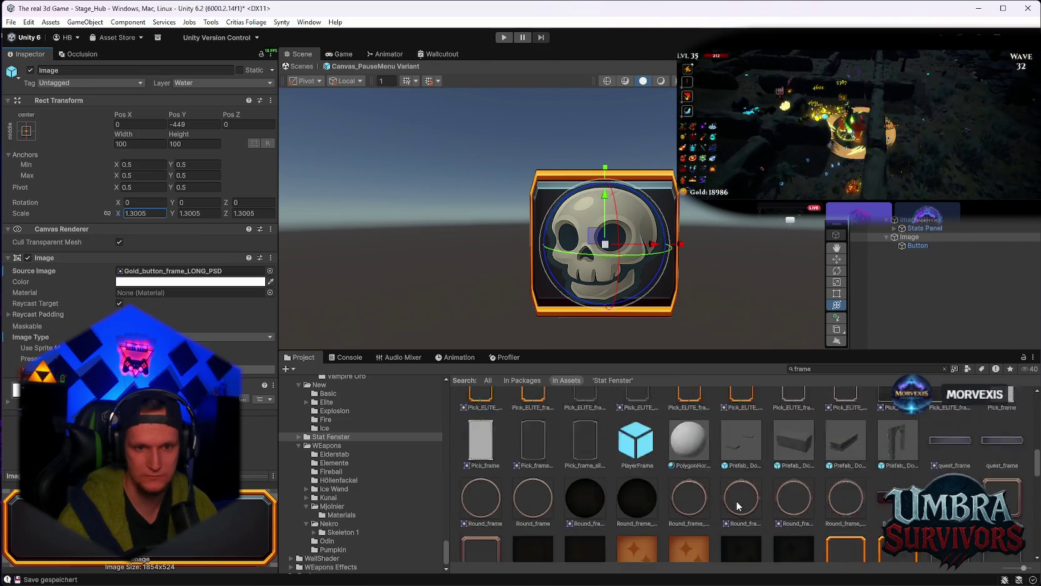
scroll(750, 501, "up", 10)
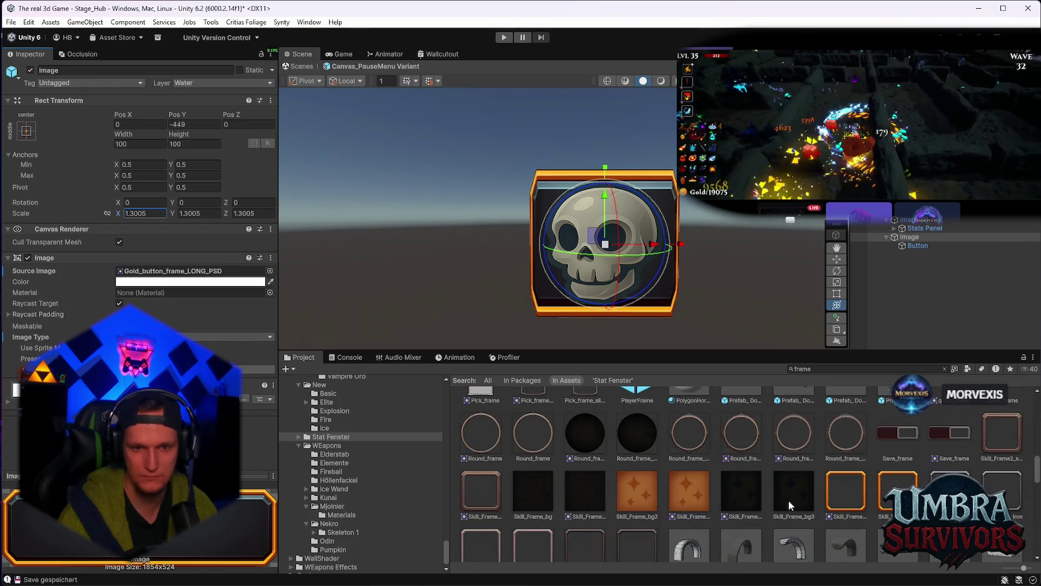
scroll(789, 504, "up", 3)
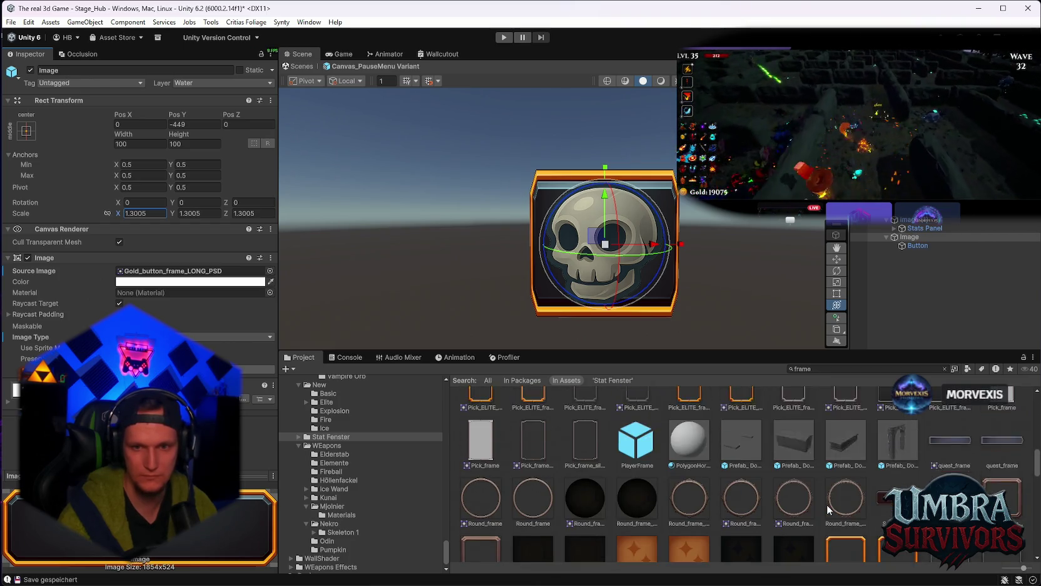
scroll(829, 509, "up", 1)
scroll(823, 505, "up", 6)
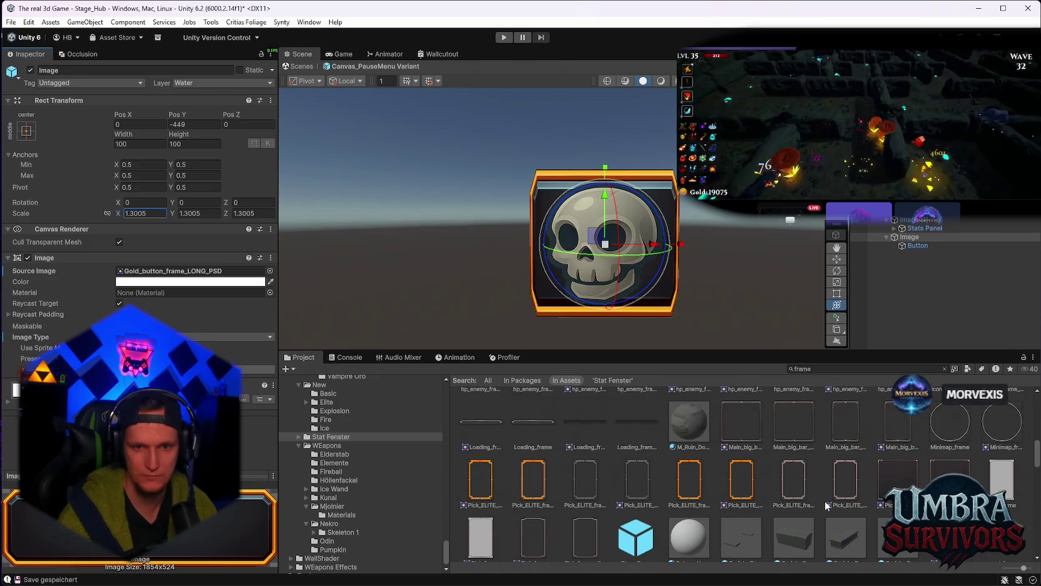
scroll(840, 506, "up", 5)
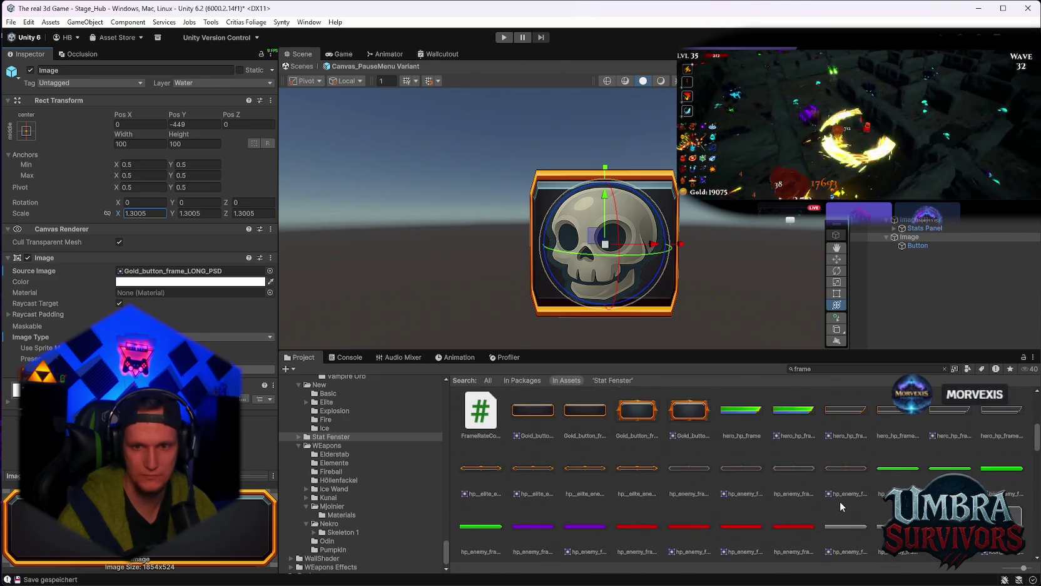
scroll(868, 511, "down", 1)
left_click_drag(175, 276, 175, 273)
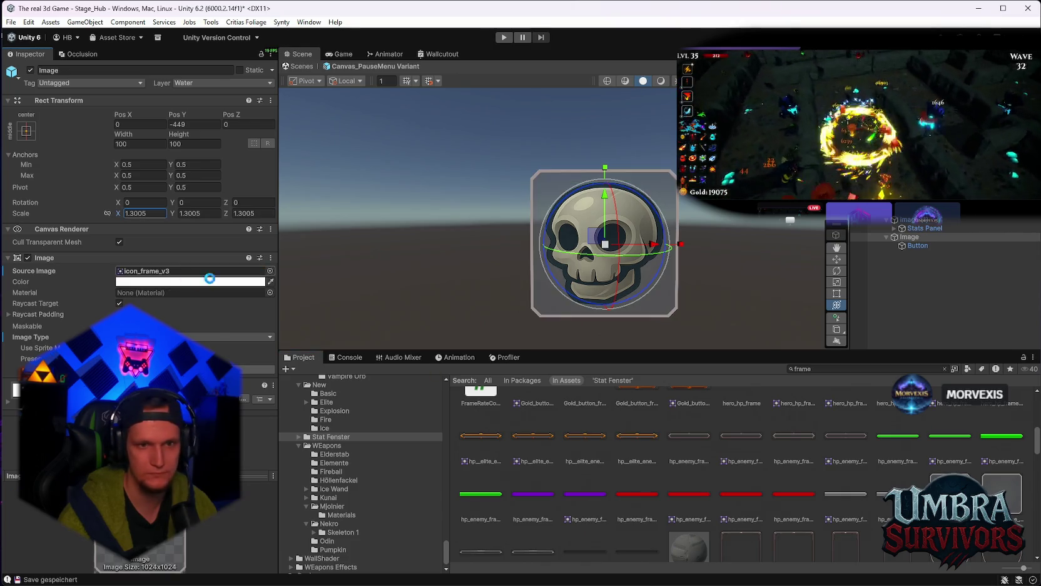
scroll(690, 502, "up", 3)
scroll(695, 504, "up", 1)
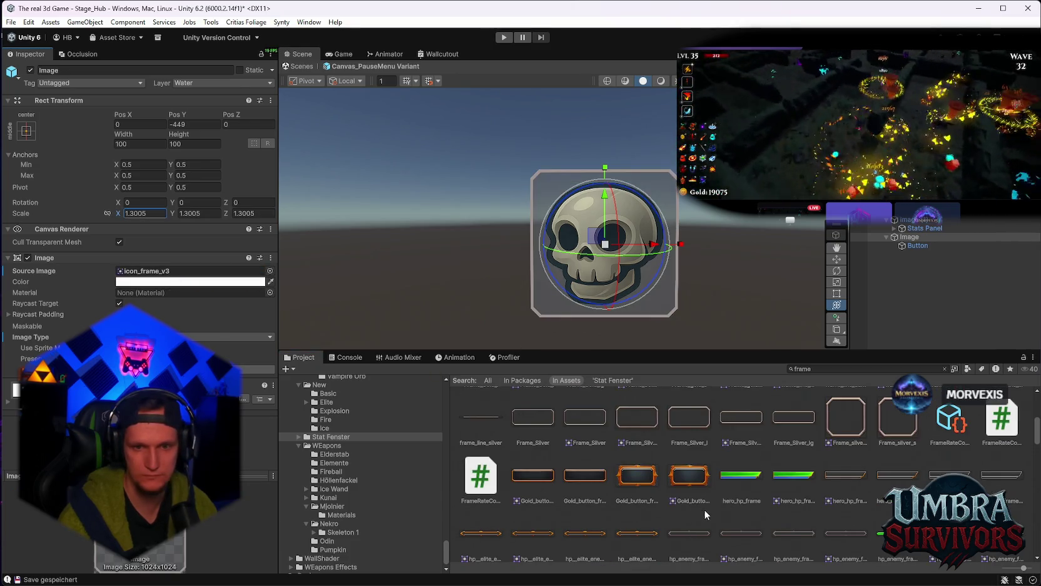
scroll(791, 492, "up", 2)
left_click_drag(850, 494, 140, 274)
Step: Settle on Gold_button_frame_LONG_PSD as the frame Image's Source Image
scroll(610, 483, "up", 1)
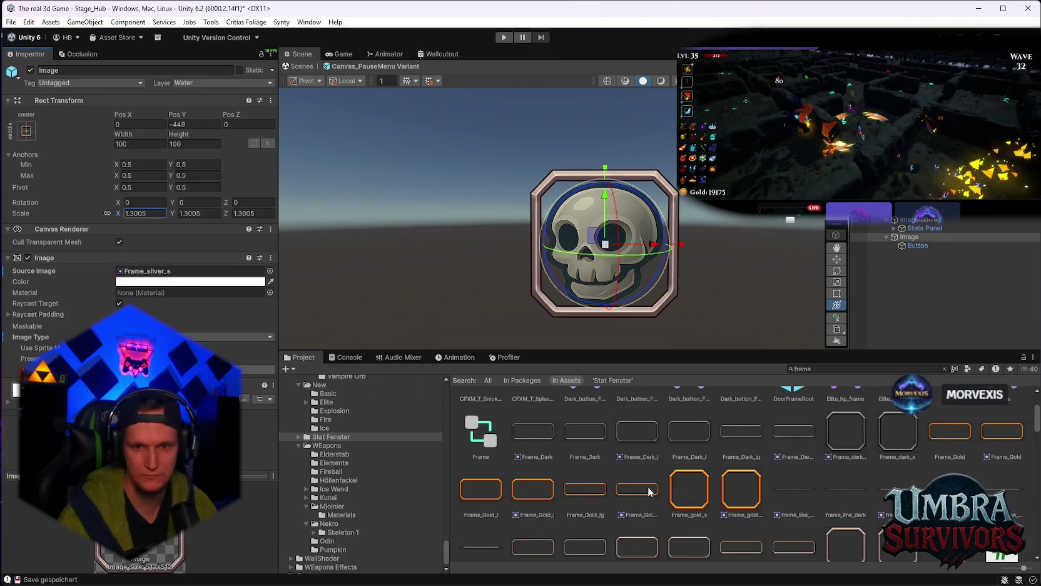
scroll(703, 503, "up", 2)
scroll(688, 518, "up", 1)
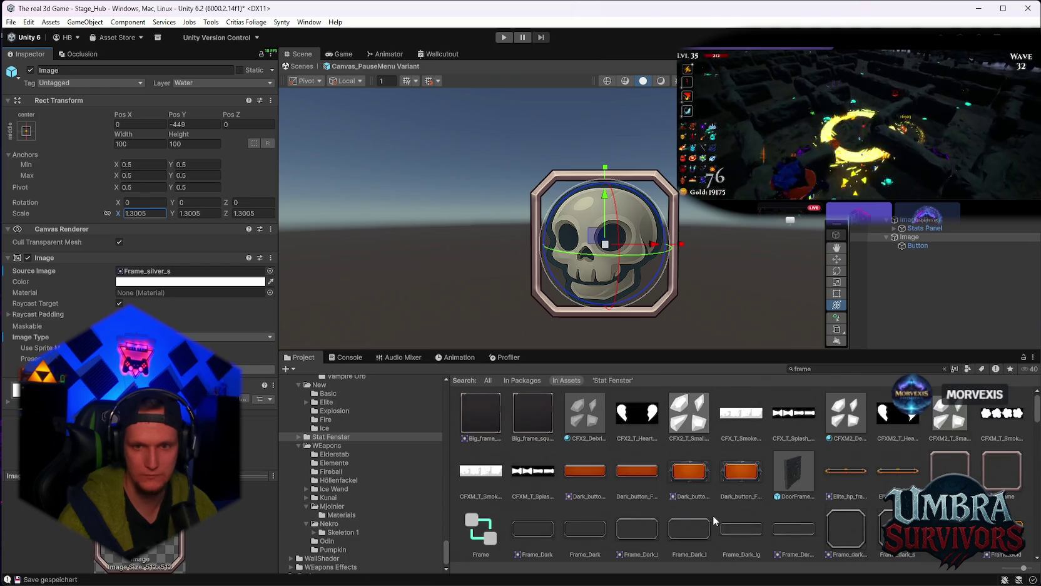
scroll(713, 515, "down", 3)
scroll(709, 512, "up", 3)
scroll(595, 458, "down", 1)
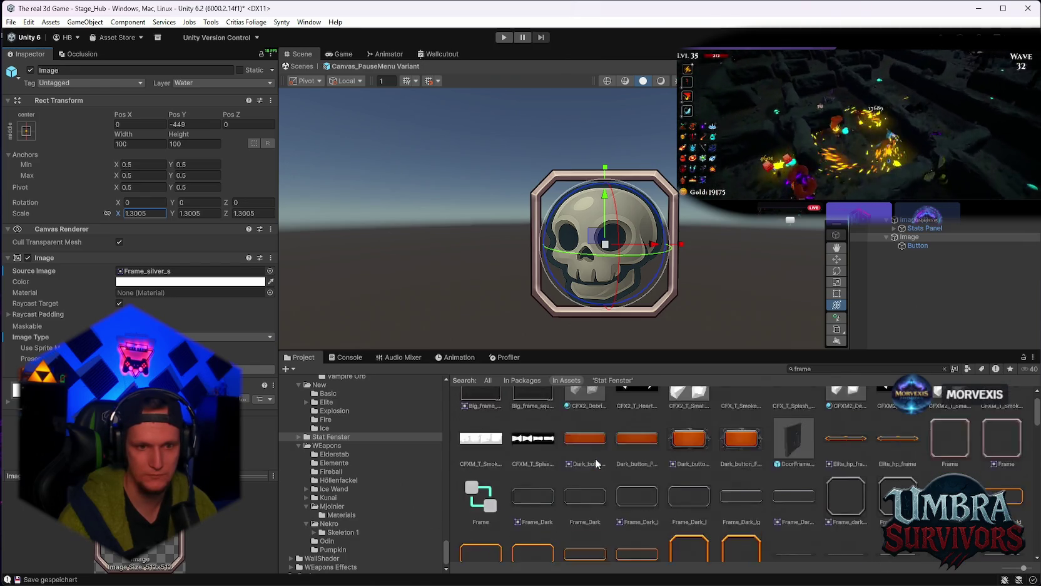
scroll(750, 498, "down", 1)
scroll(850, 479, "down", 6)
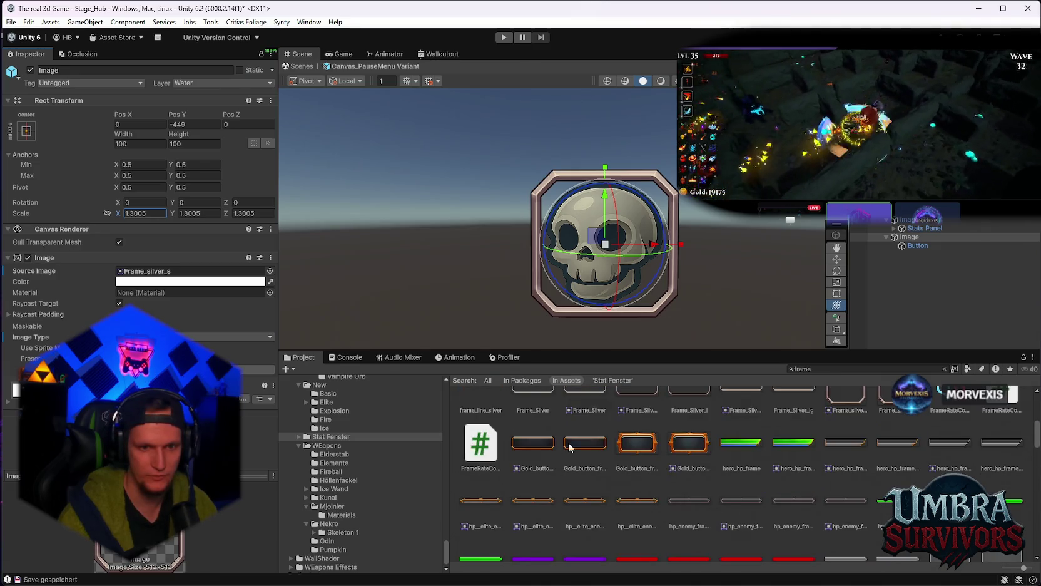
mouse_move(583, 443)
left_mouse_down()
mouse_move(375, 398)
mouse_move(208, 283)
left_mouse_up()
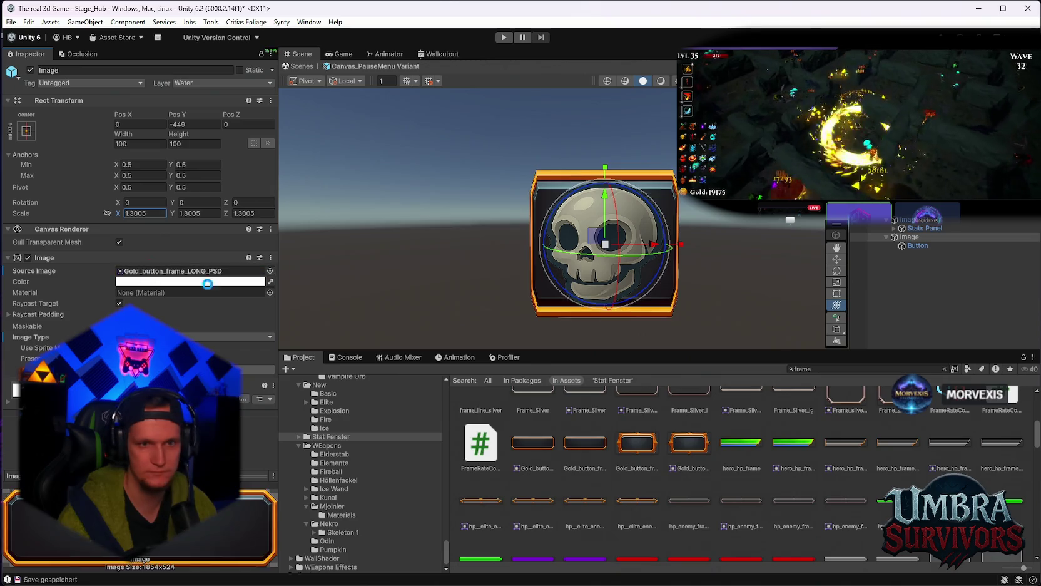
left_click(916, 246)
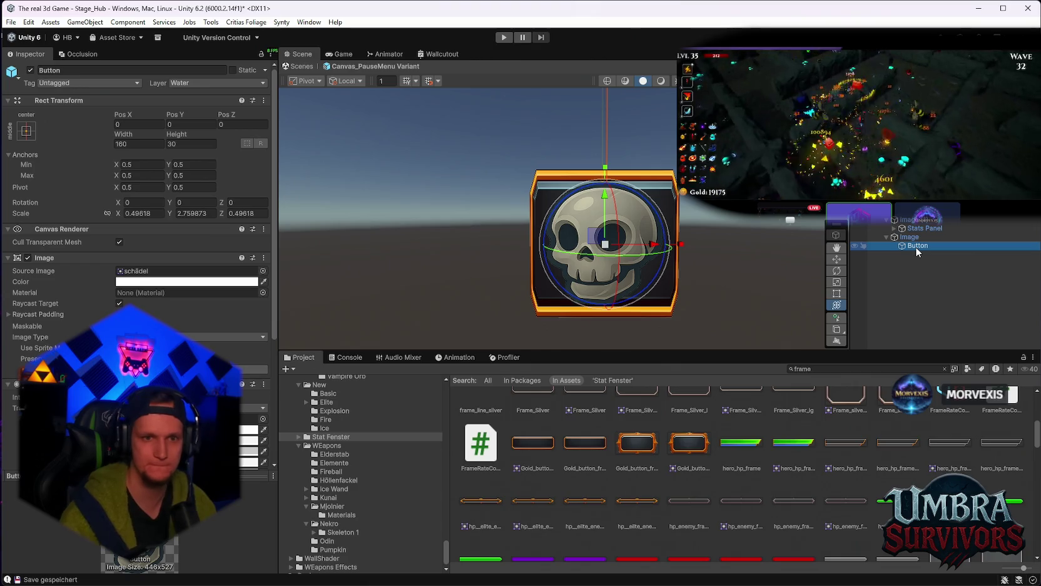
Step: Remove the skull sprite from the Button's Source Image and disable its Image component
left_click(151, 271)
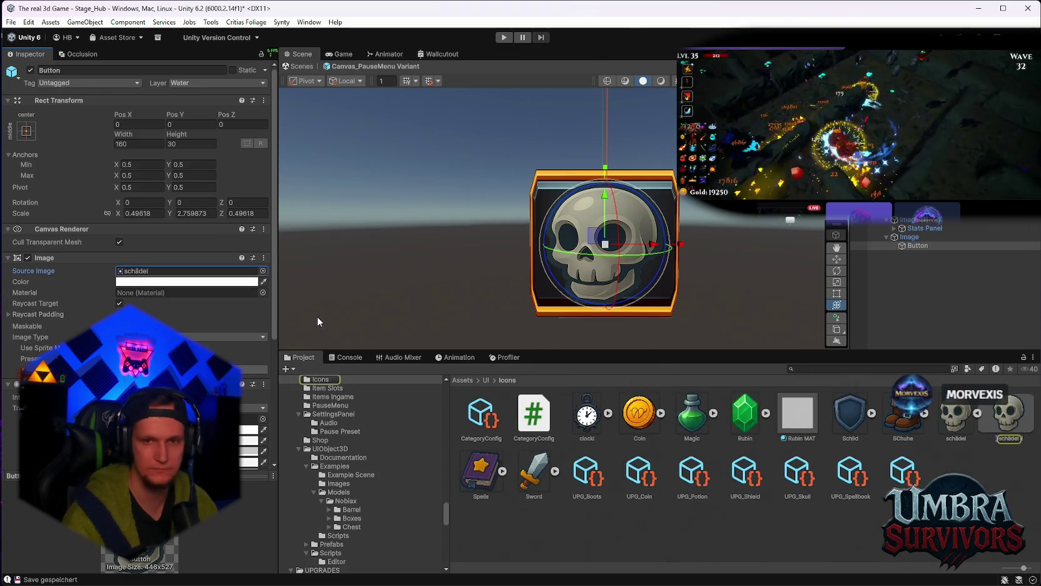
key("Delete")
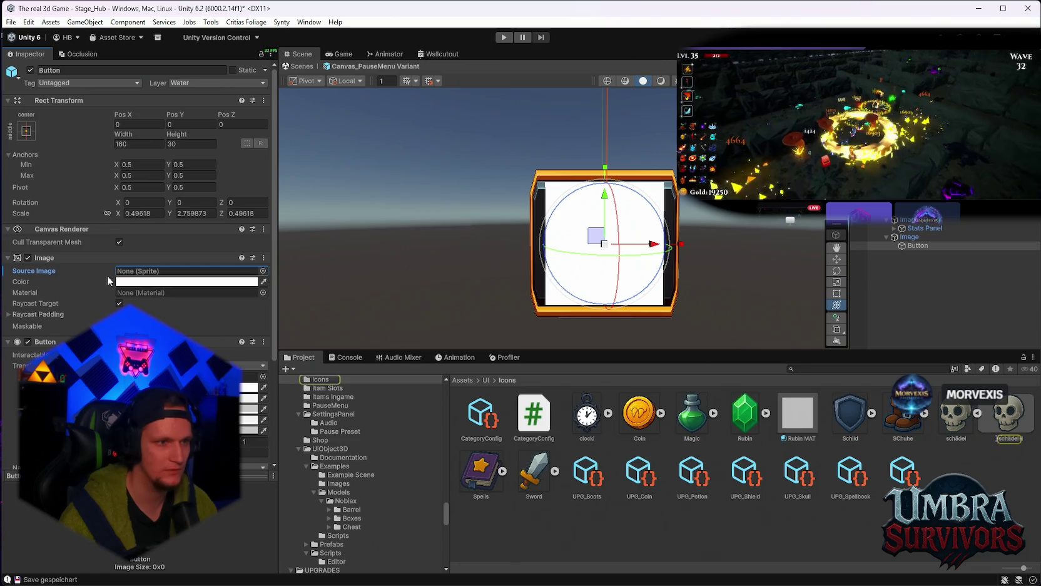
left_click(29, 257)
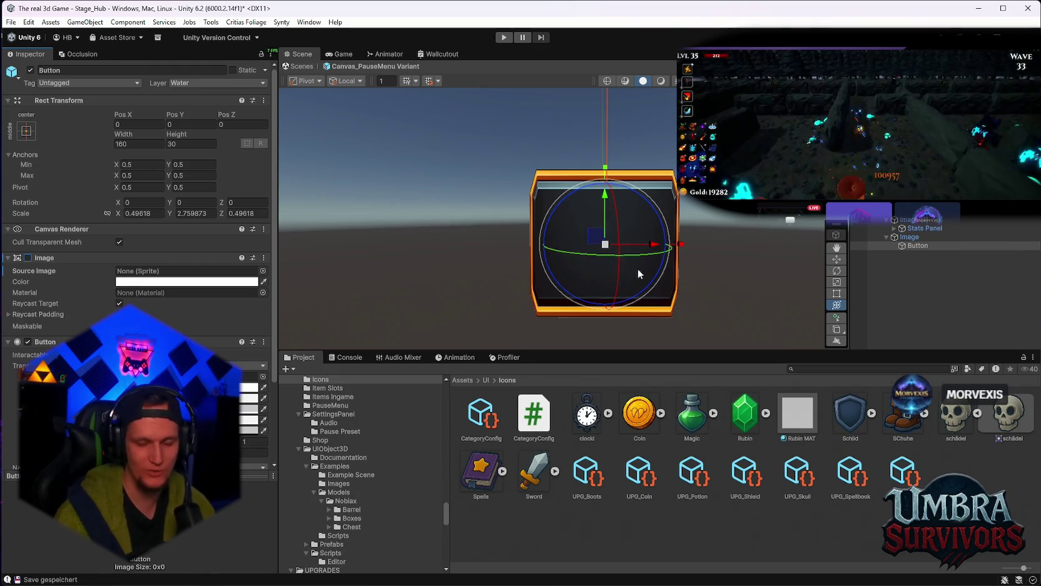
scroll(327, 435, "down", 15)
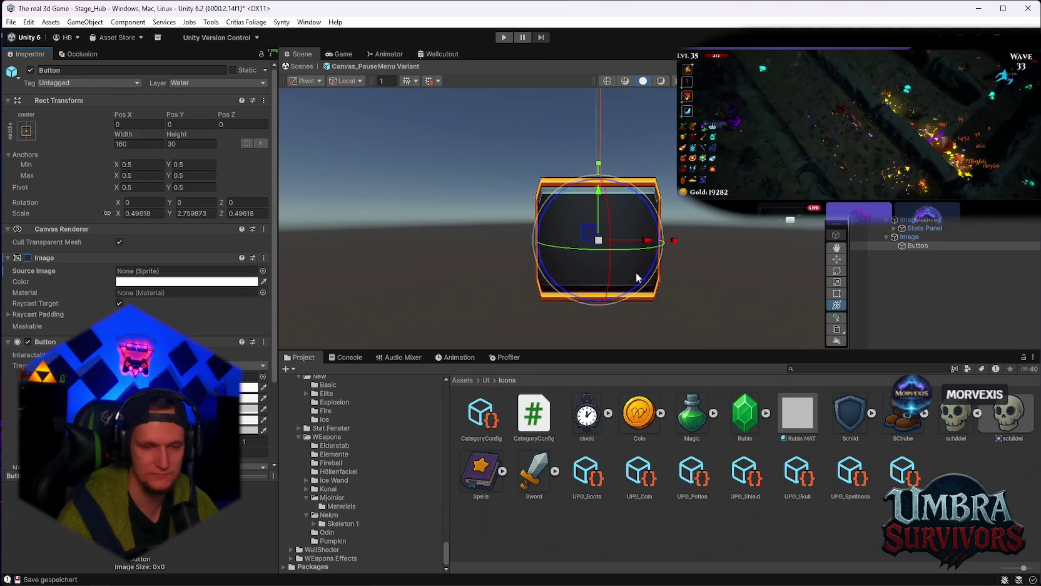
right_click(909, 237)
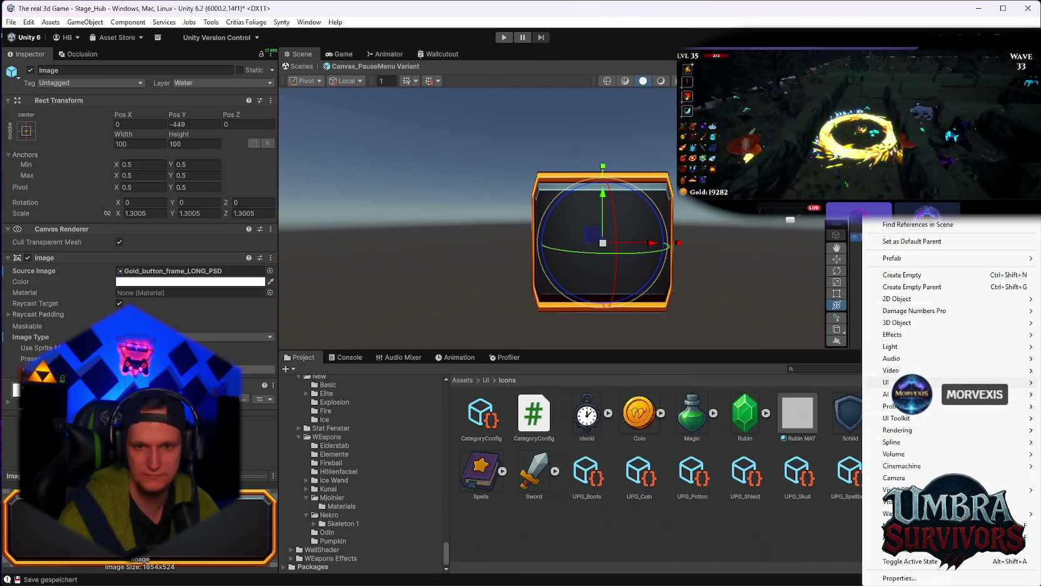
Step: Add a TextMeshPro text under the frame Image reading 'Kill' and enlarge it inside the frame
mouse_move(889, 381)
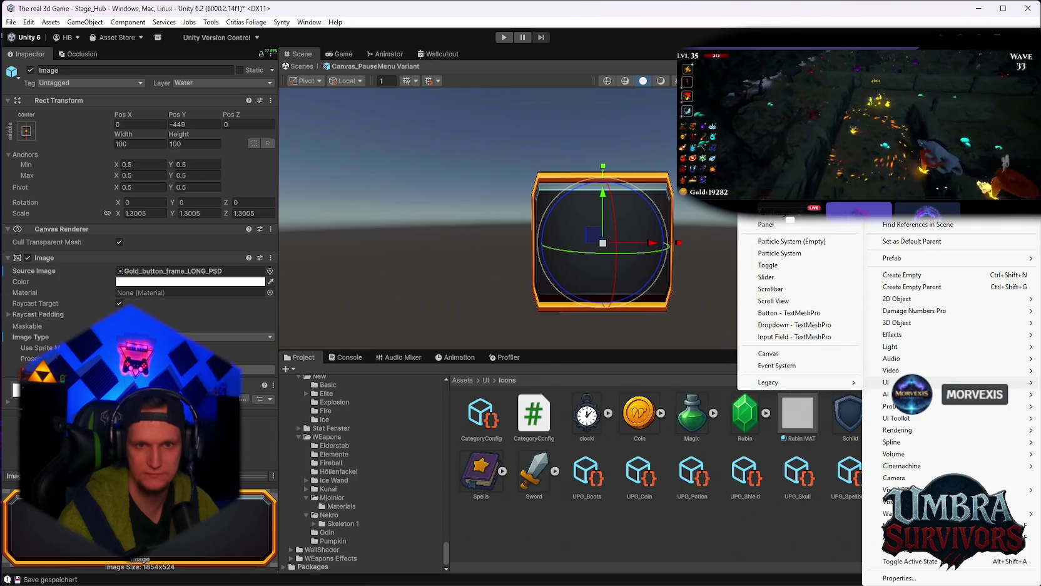
left_click(776, 212)
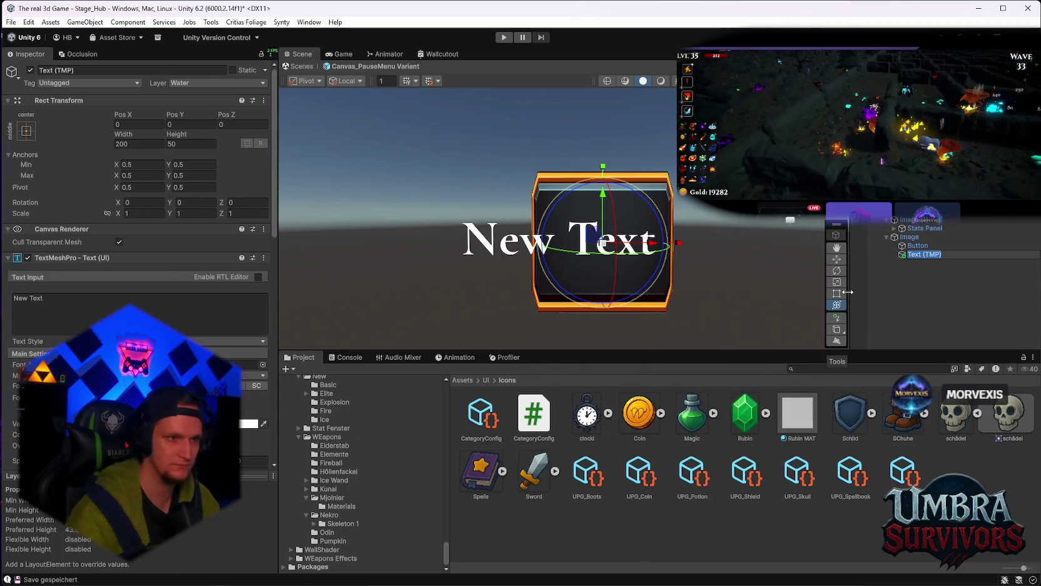
left_click(104, 301)
type("Kill")
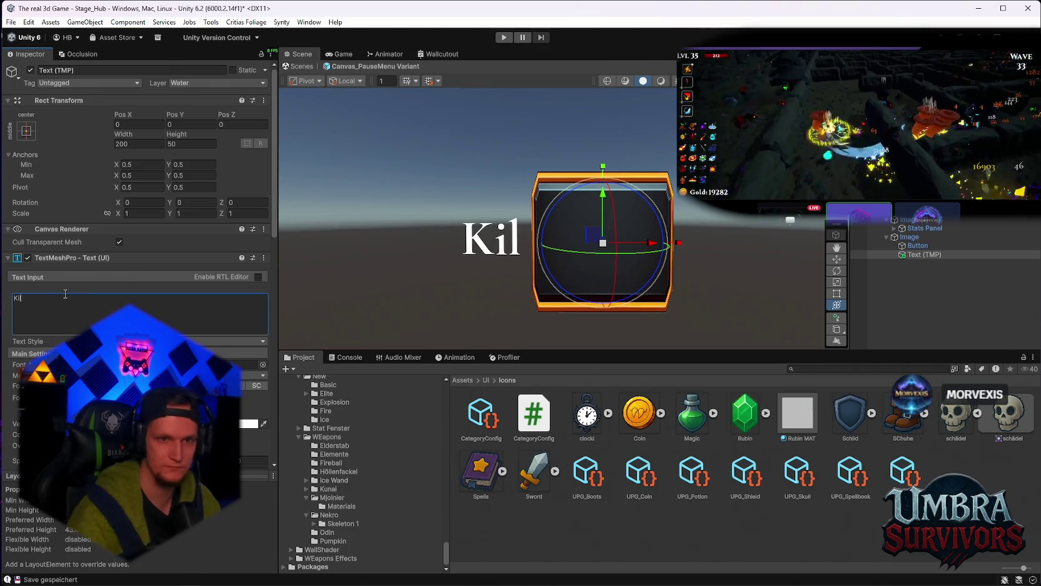
scroll(104, 300, "down", 3)
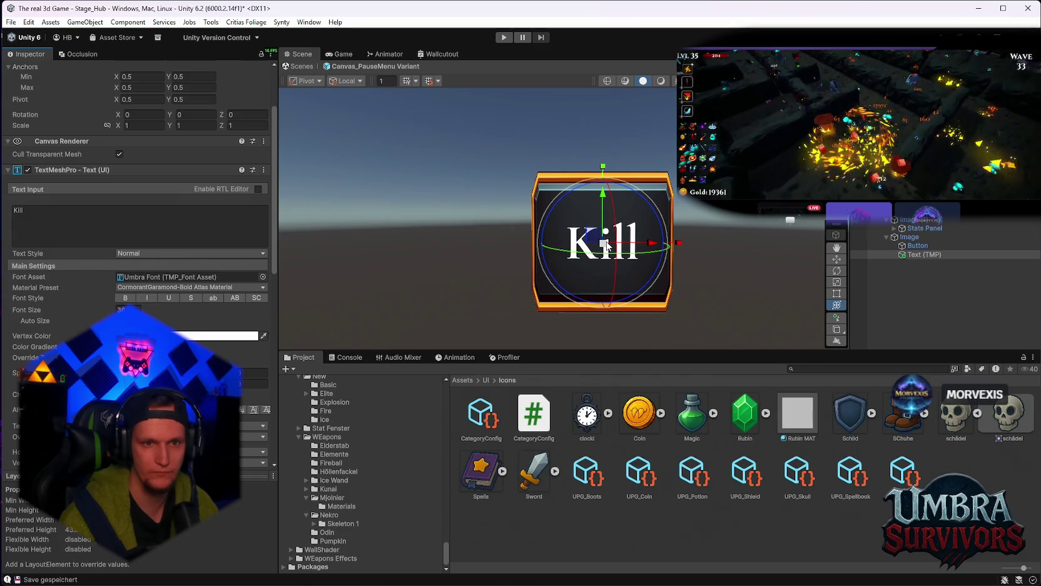
mouse_move(606, 246)
left_mouse_down()
mouse_move(650, 278)
mouse_move(673, 265)
mouse_move(638, 248)
mouse_move(662, 243)
mouse_move(642, 287)
left_mouse_up()
left_click(647, 275)
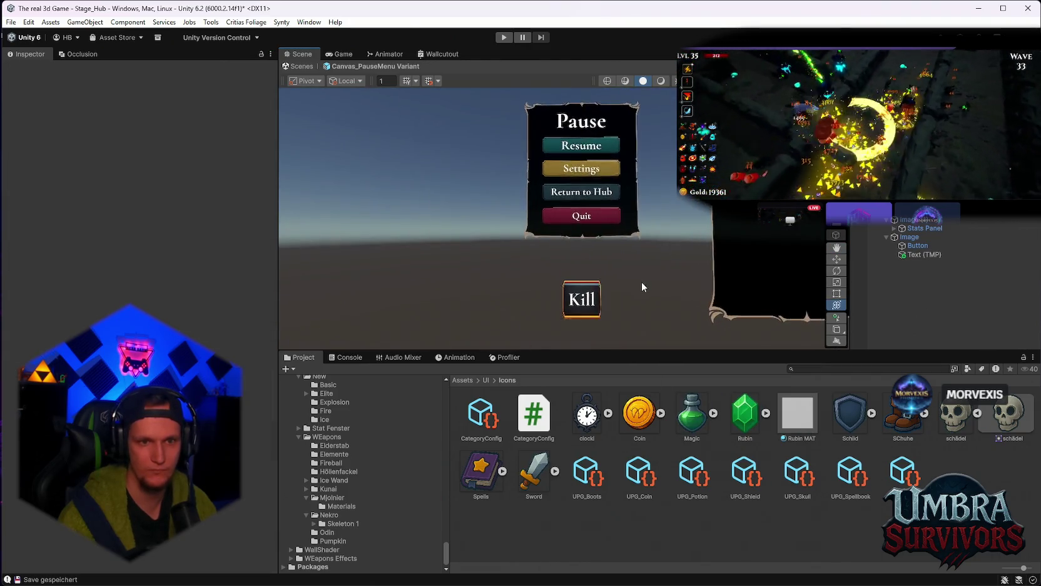
Step: Retype the label as 'KILL' in capitals and shrink it slightly
scroll(641, 281, "up", 5)
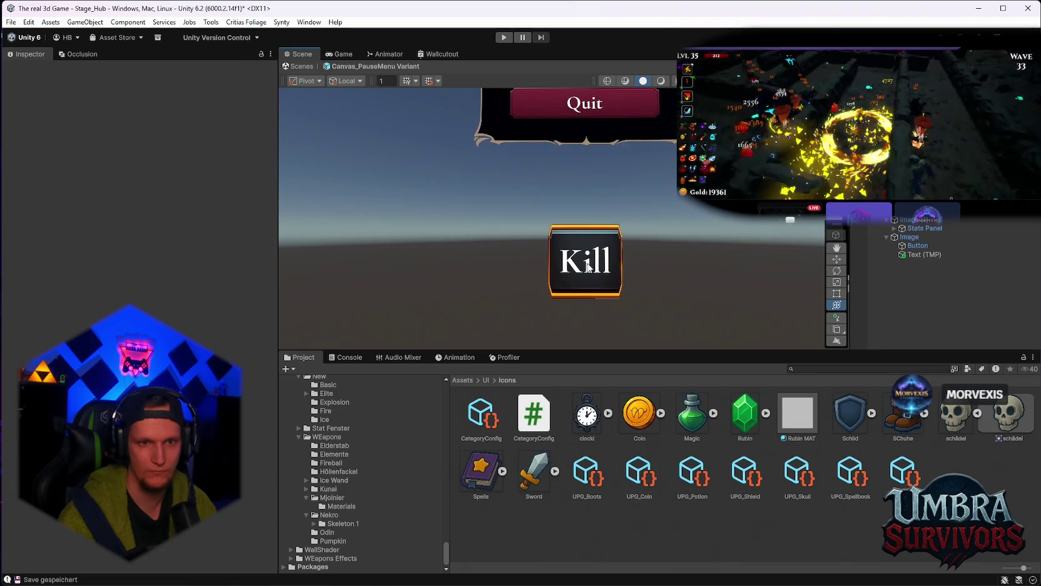
left_click(865, 254)
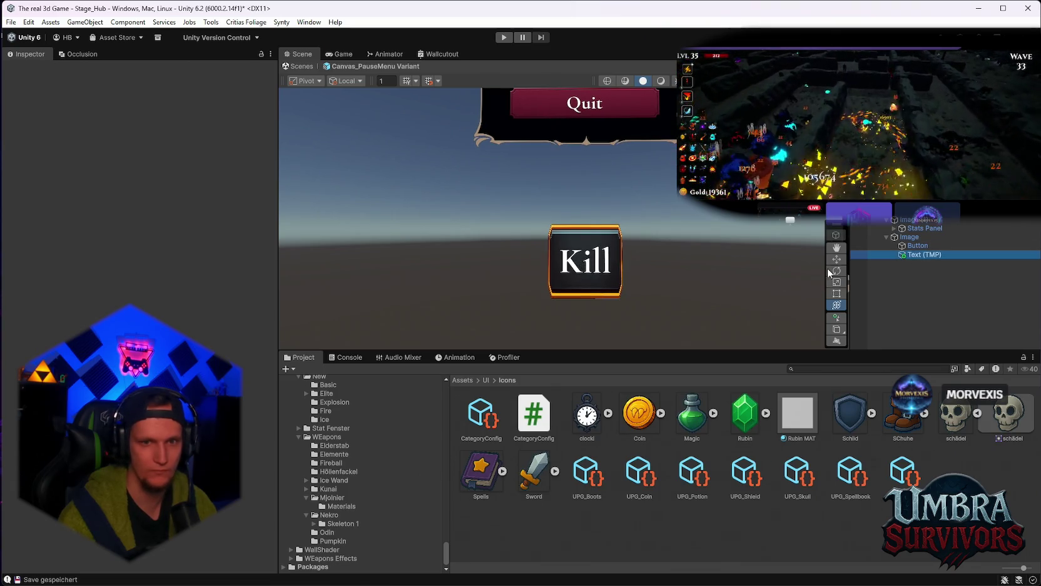
scroll(88, 307, "down", 1)
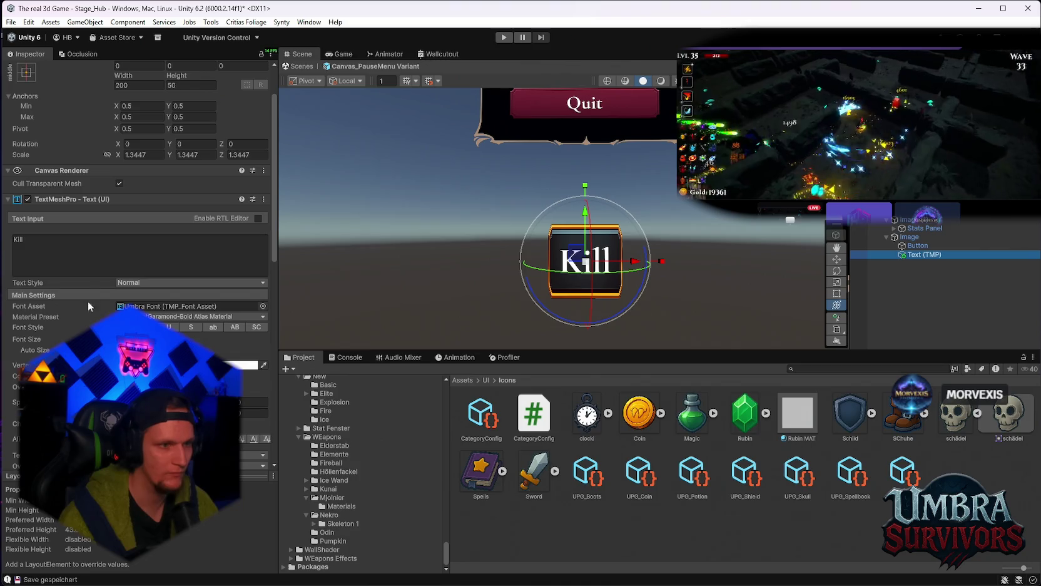
left_click(60, 244)
key("BackSpace")
key("BackSpace")
key("BackSpace")
type("ILL")
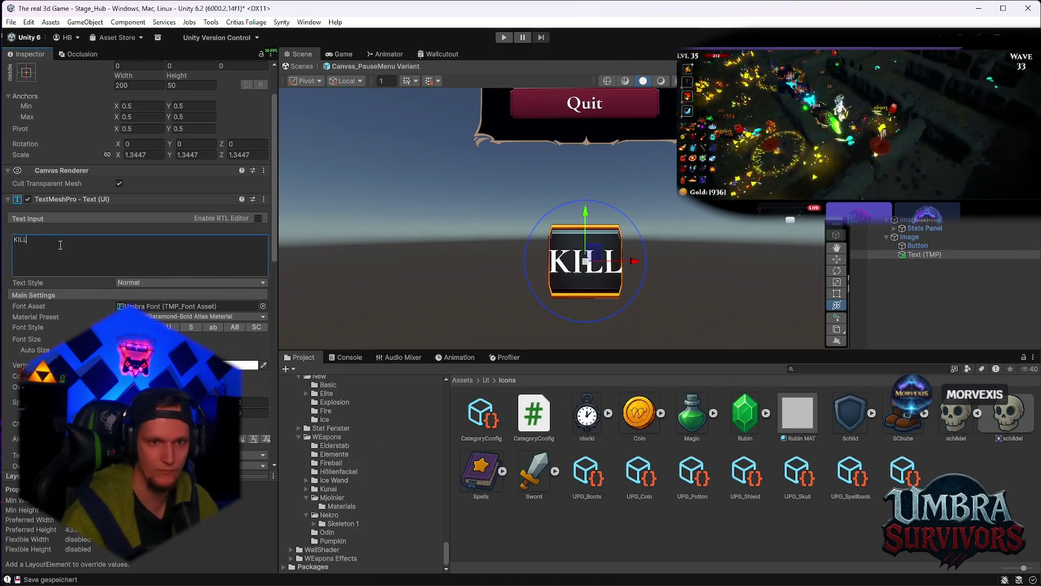
left_click_drag(586, 261, 580, 265)
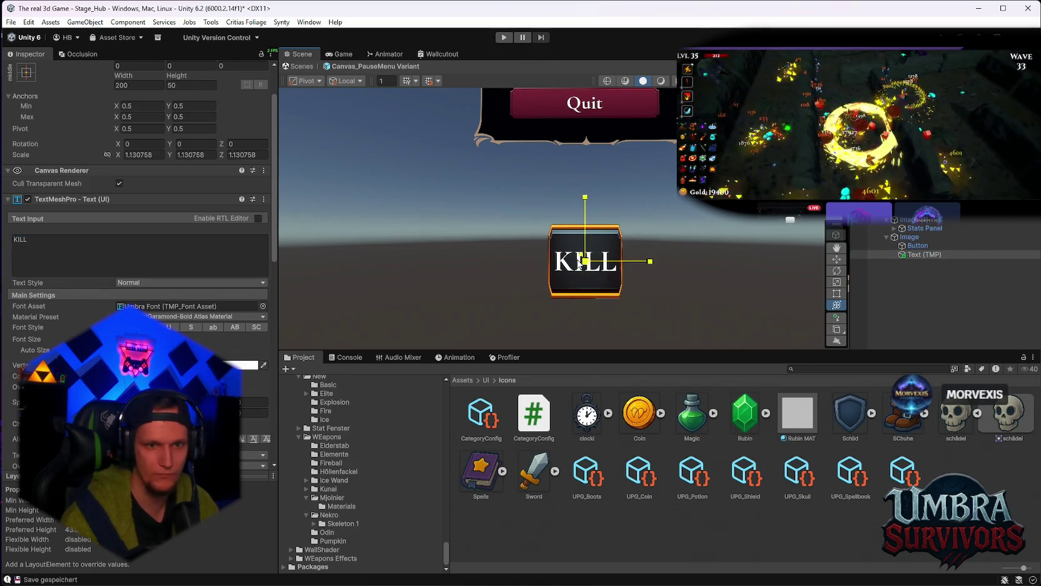
Step: Change the label text to 'Death' and rescale it to fit the frame
left_click(50, 249)
key("BackSpace")
key("BackSpace")
key("BackSpace")
type("il")
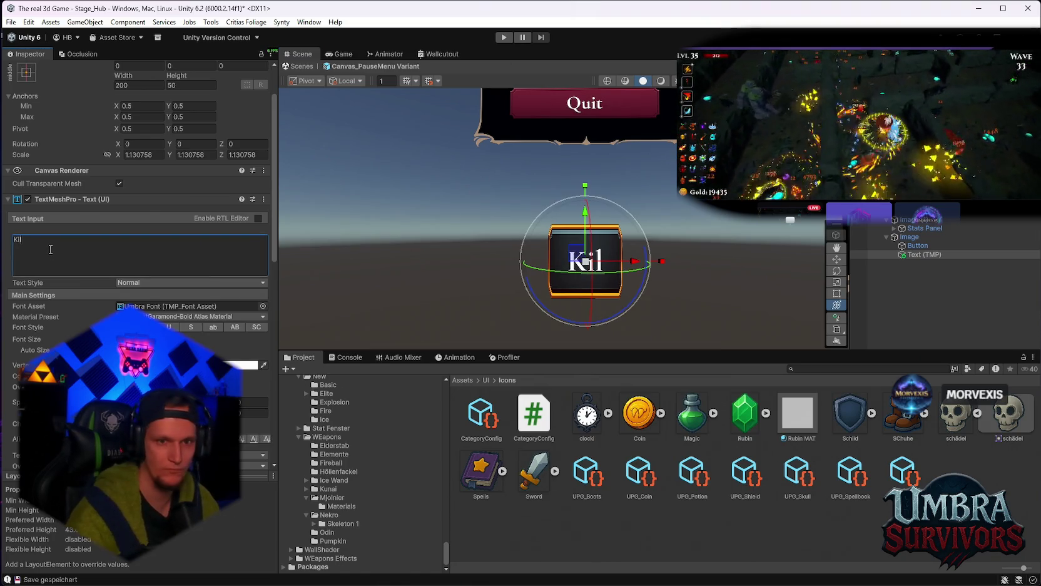
key("BackSpace")
key("BackSpace")
type("ILL")
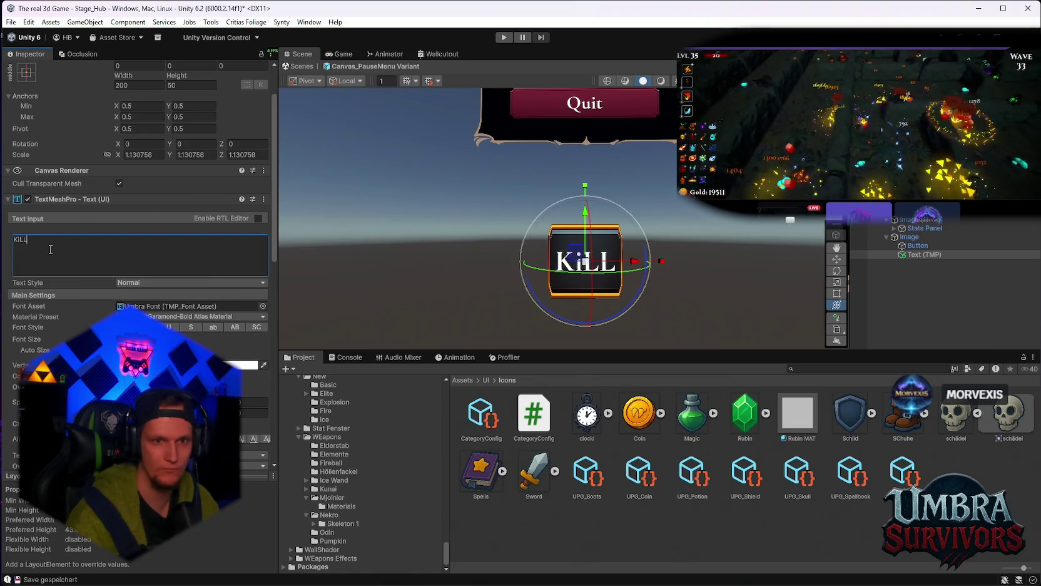
key("BackSpace")
key("BackSpace")
key("BackSpace")
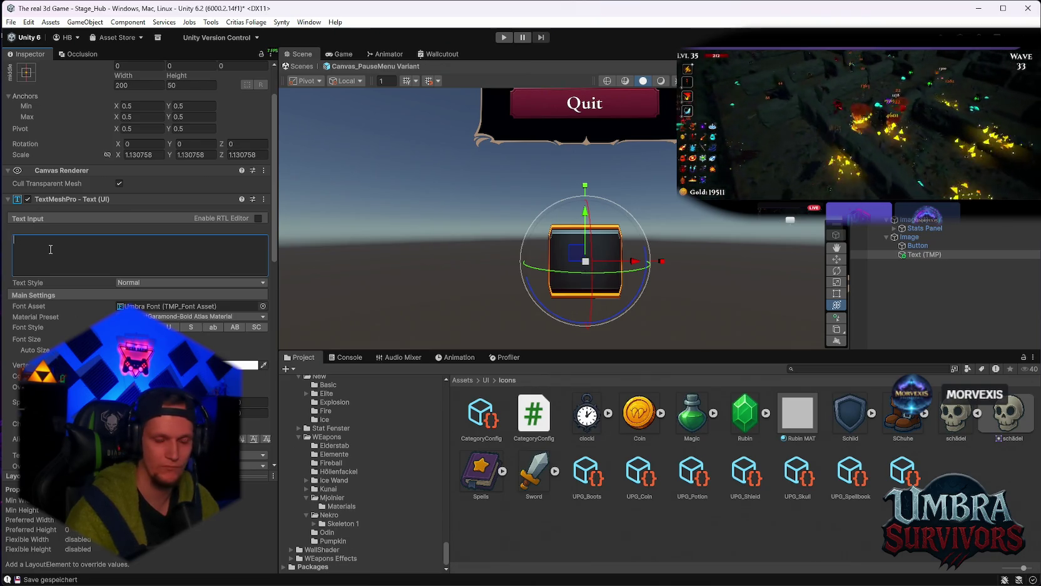
type("DEath")
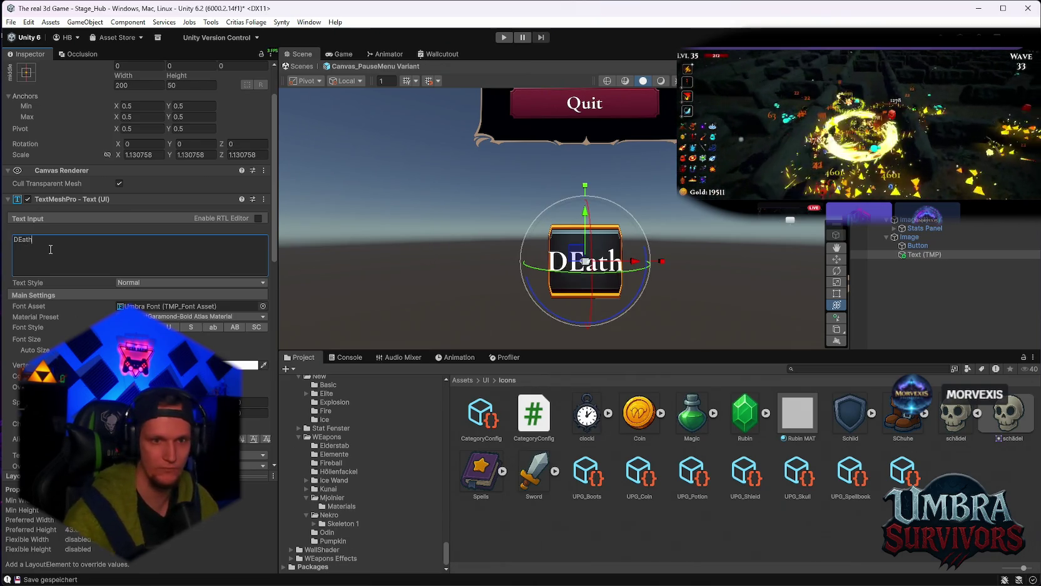
key("BackSpace")
key("BackSpace")
key("BackSpace")
type("eath")
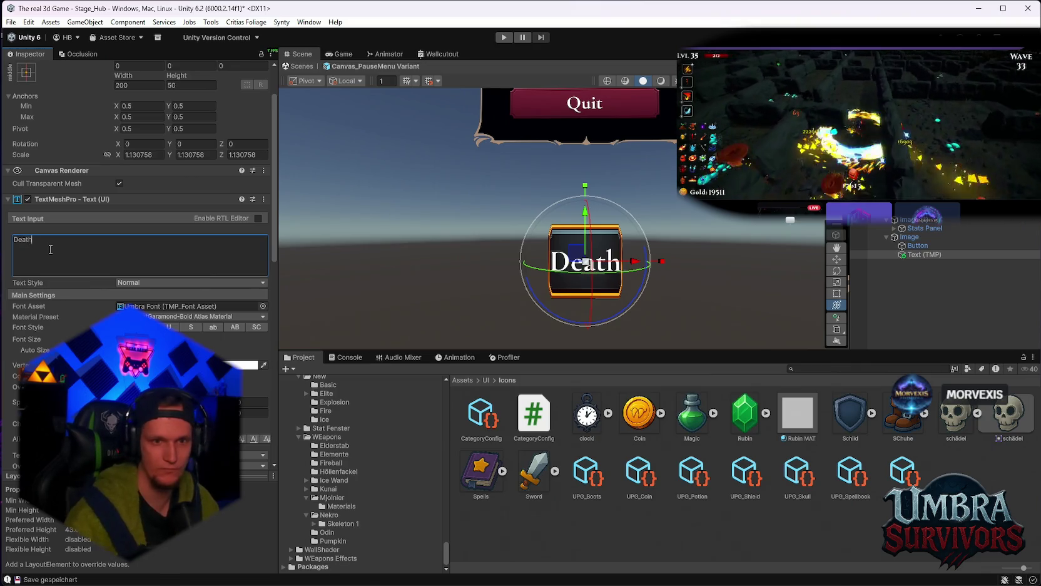
mouse_move(587, 260)
left_mouse_down()
mouse_move(578, 264)
mouse_move(654, 163)
mouse_move(789, 220)
left_mouse_up()
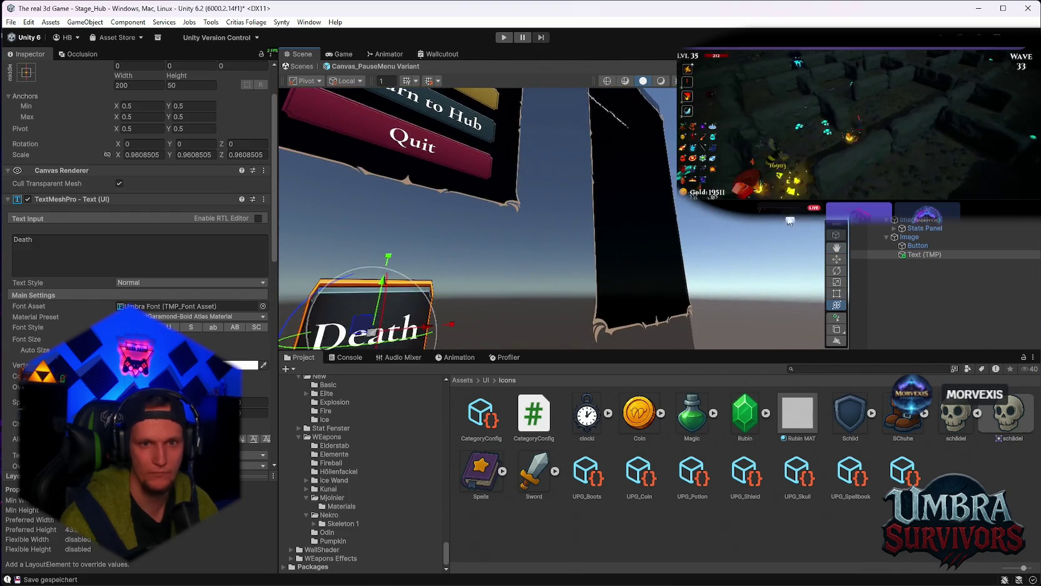
Step: Preview the Death button, then select its framing Image and locate the sprite it uses
left_click(596, 276)
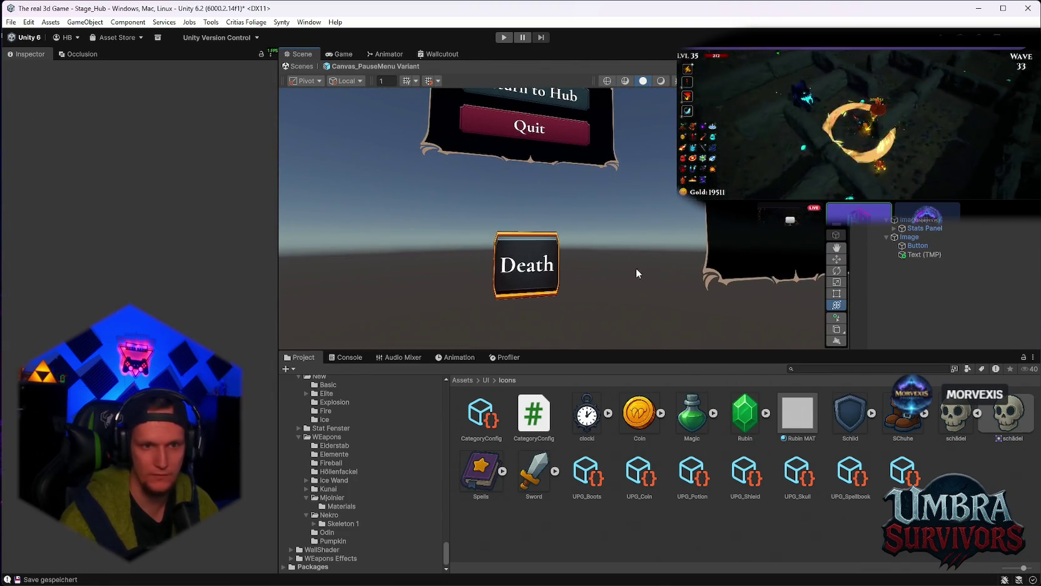
left_click(917, 245)
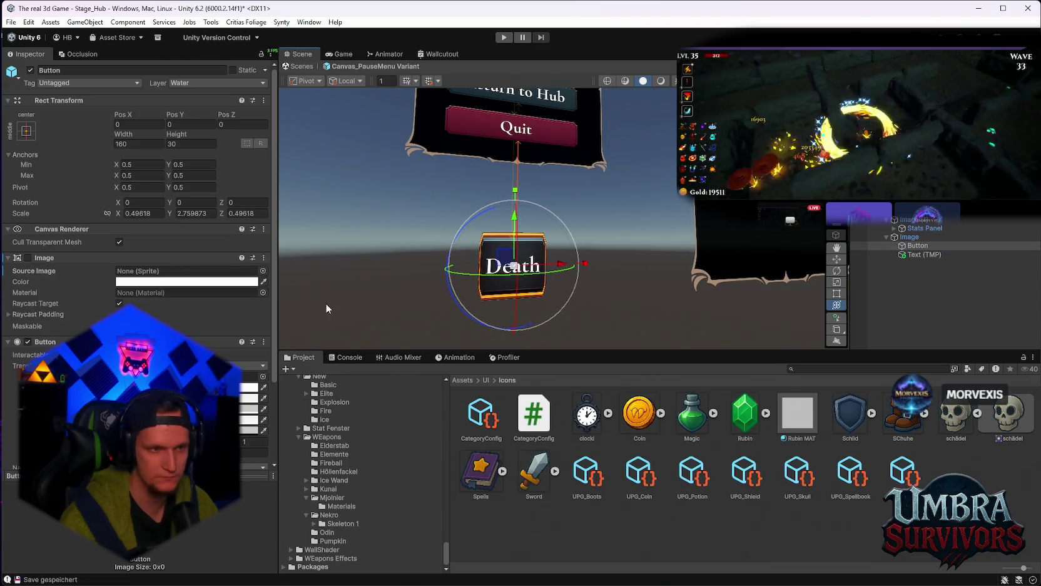
left_click(954, 255)
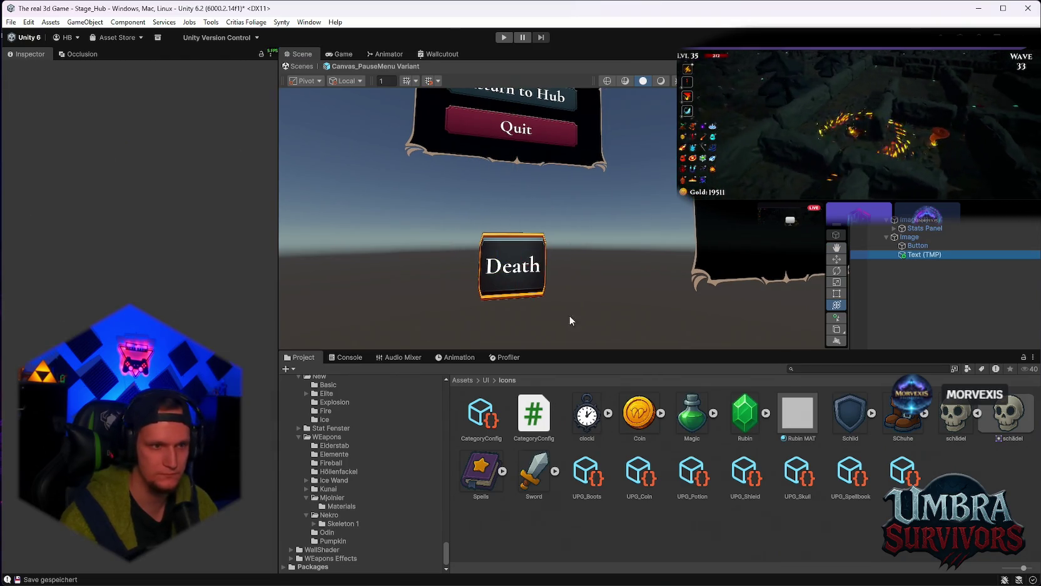
left_click(513, 275)
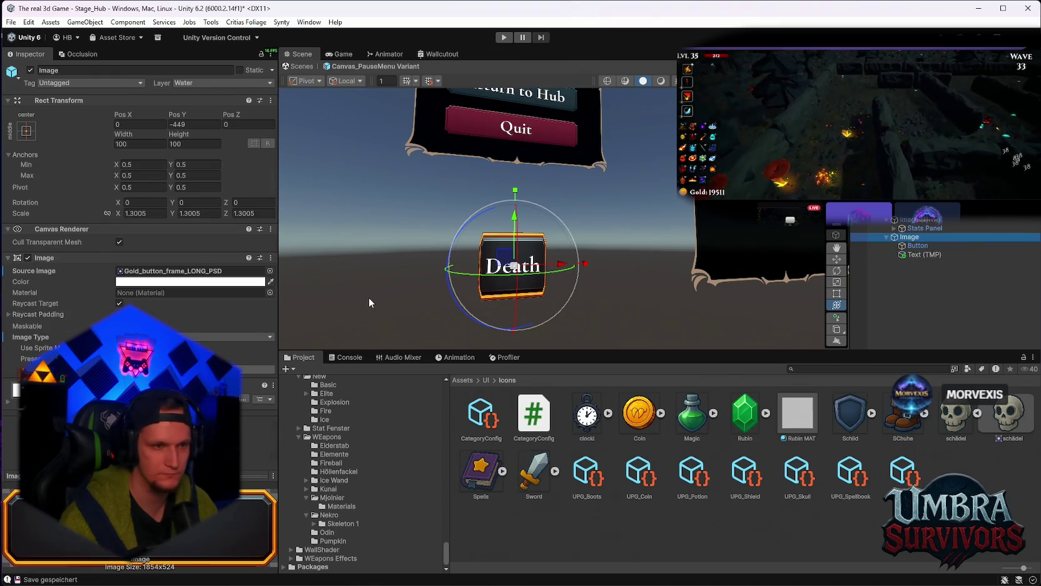
left_click(187, 271)
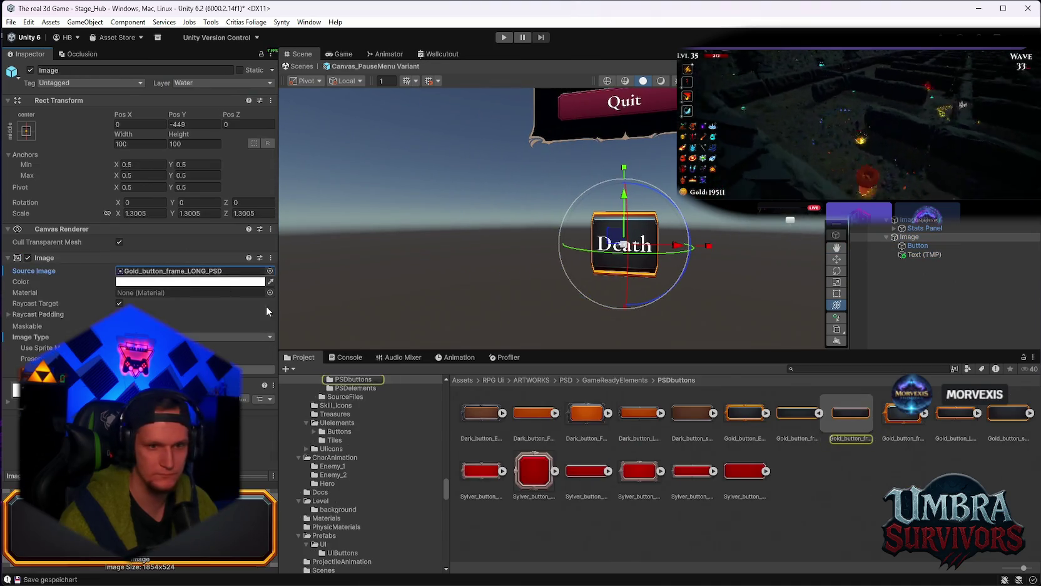
Step: Show Gold_button_frame_LONG_PSD's import settings and launch its Sprite Editor for border editing
left_click(859, 420)
right_click(837, 415)
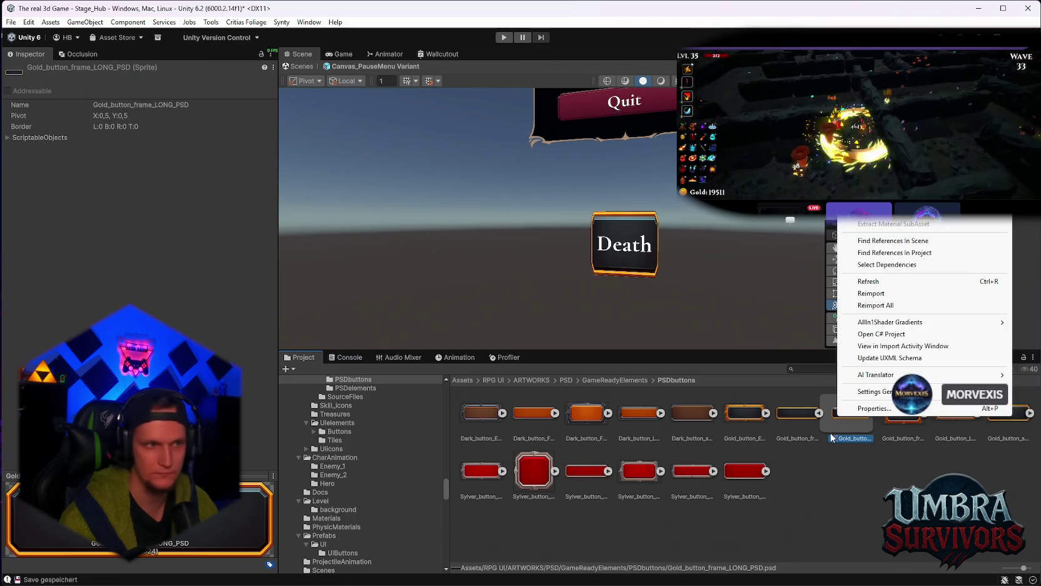
left_click(814, 419)
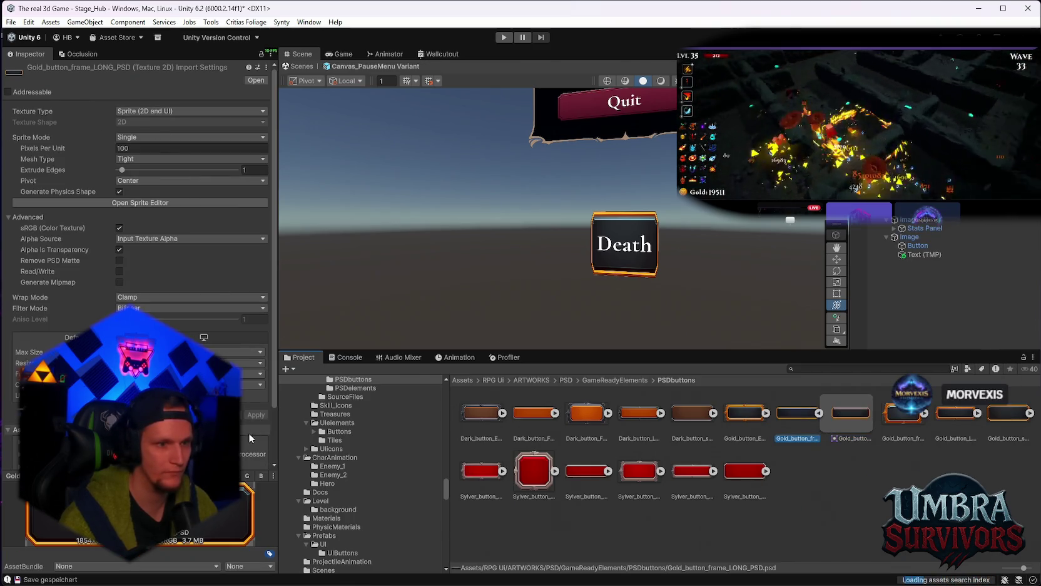
left_click(142, 202)
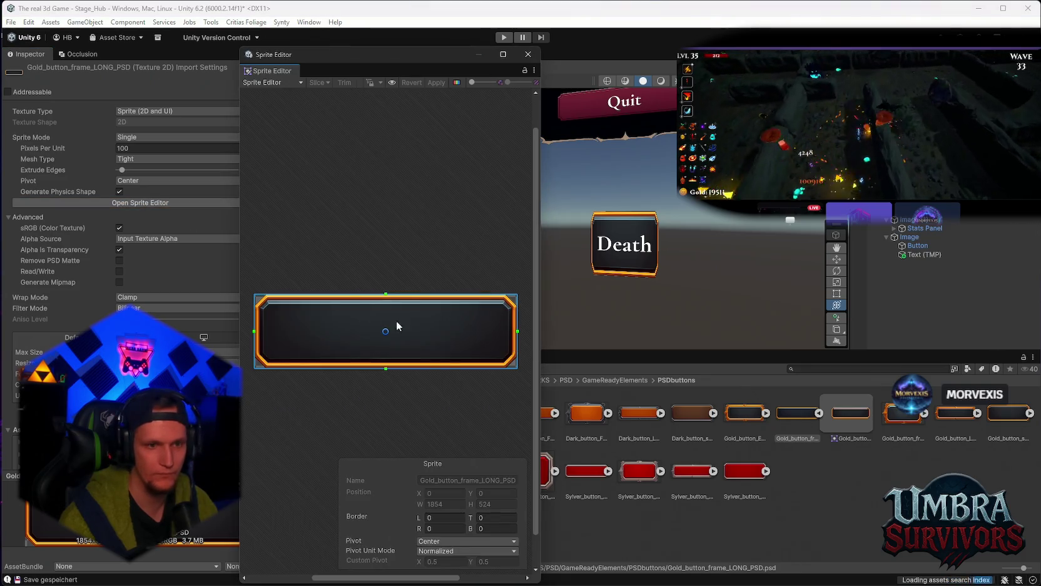
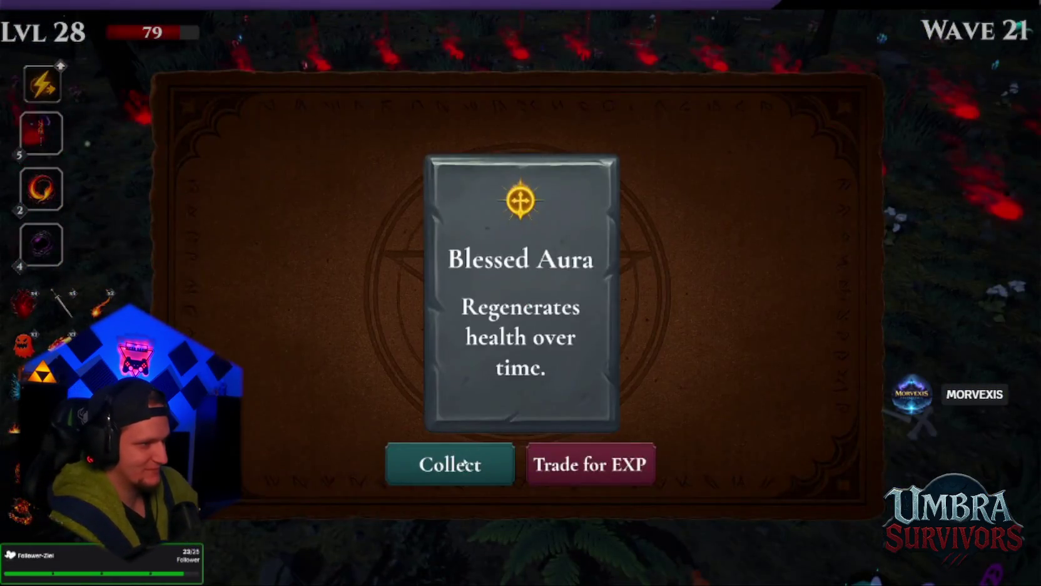
Step: Collect the Blessed Aura, Void Pulse and Ice Wave reward cards in wave 21
left_click(464, 463)
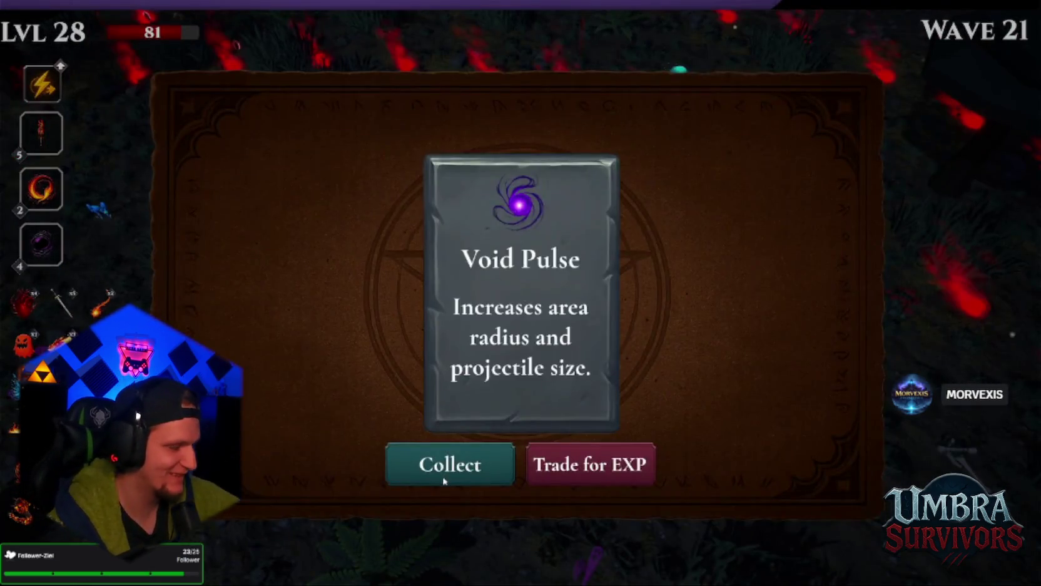
left_click(444, 480)
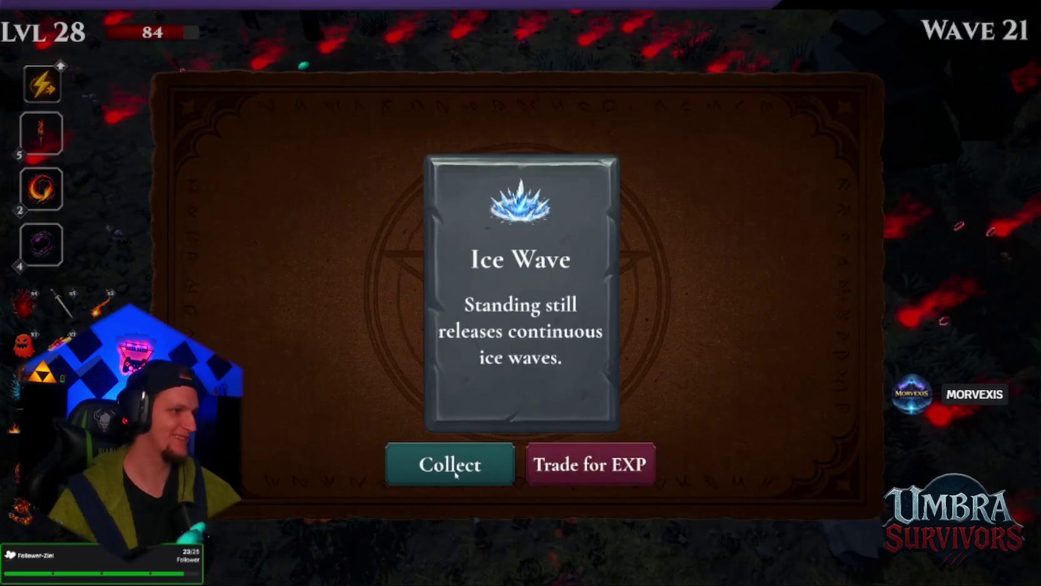
left_click(448, 464)
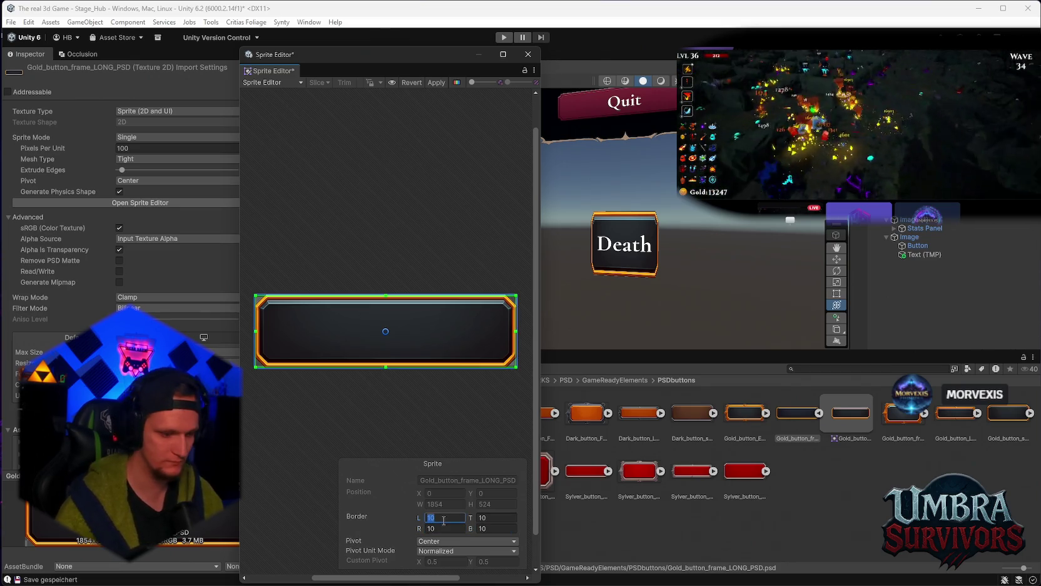
Step: Give Gold_button_frame_LONG_PSD 100-pixel borders on all sides, apply, and close the Sprite Editor
type("50")
key("Tab")
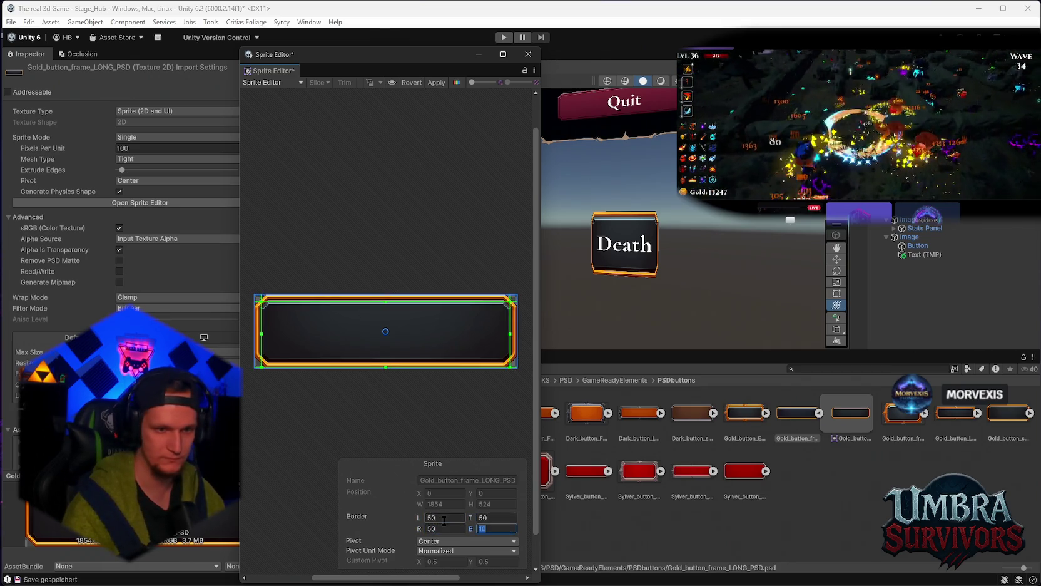
type("50")
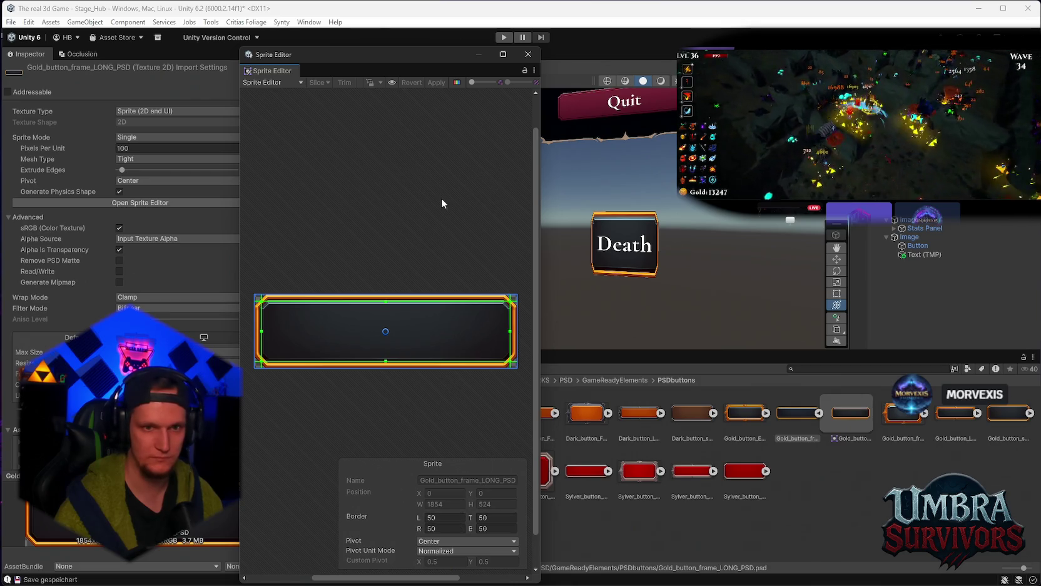
left_click_drag(375, 49, 349, 36)
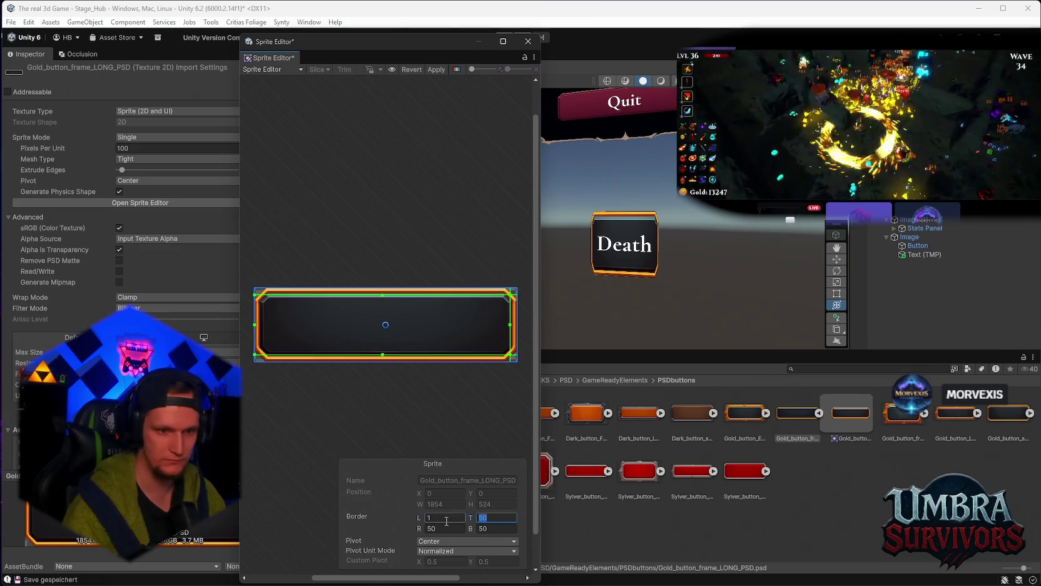
type("100")
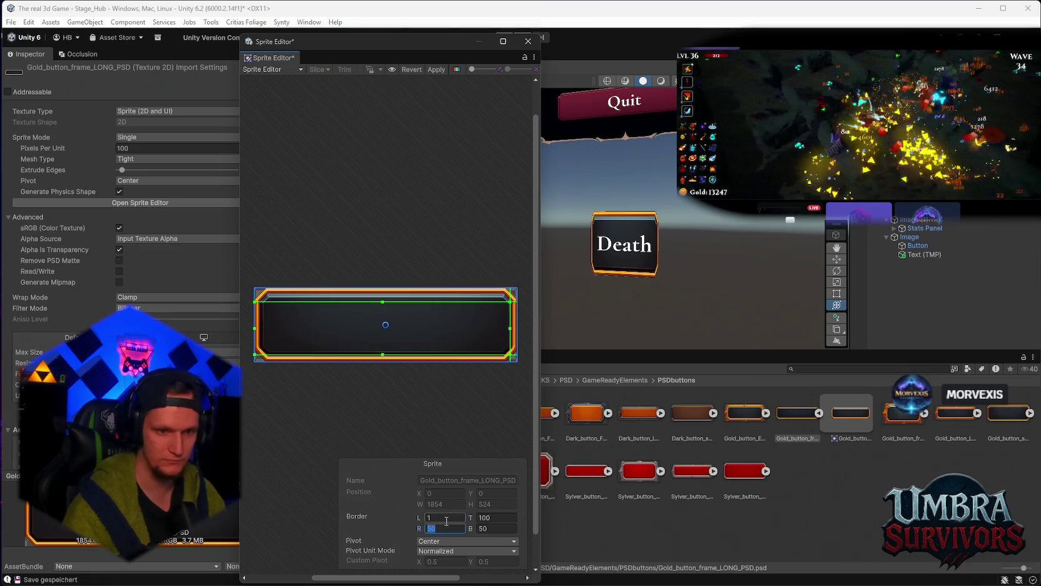
key("Tab")
type("100")
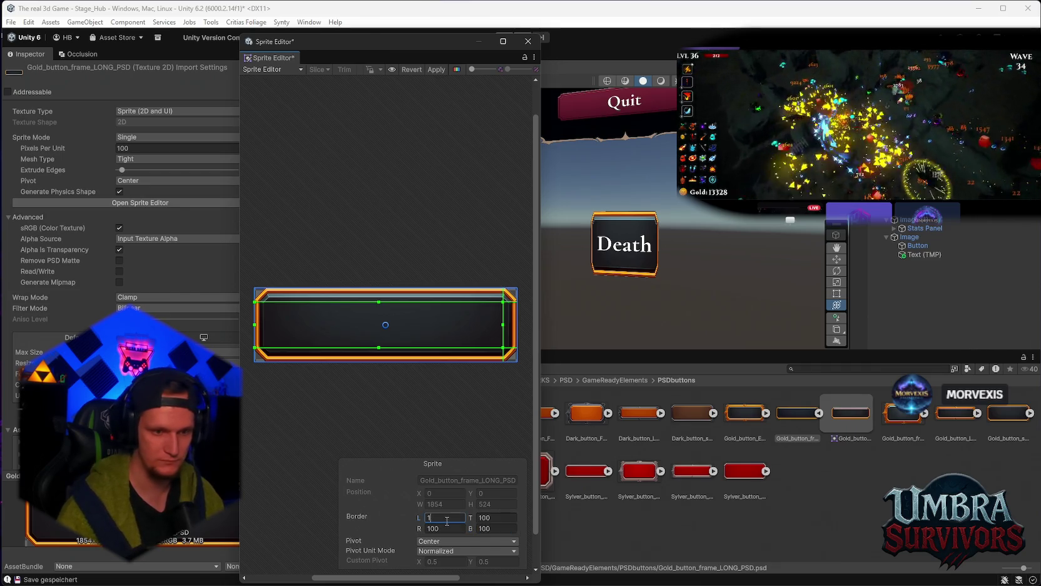
type("00")
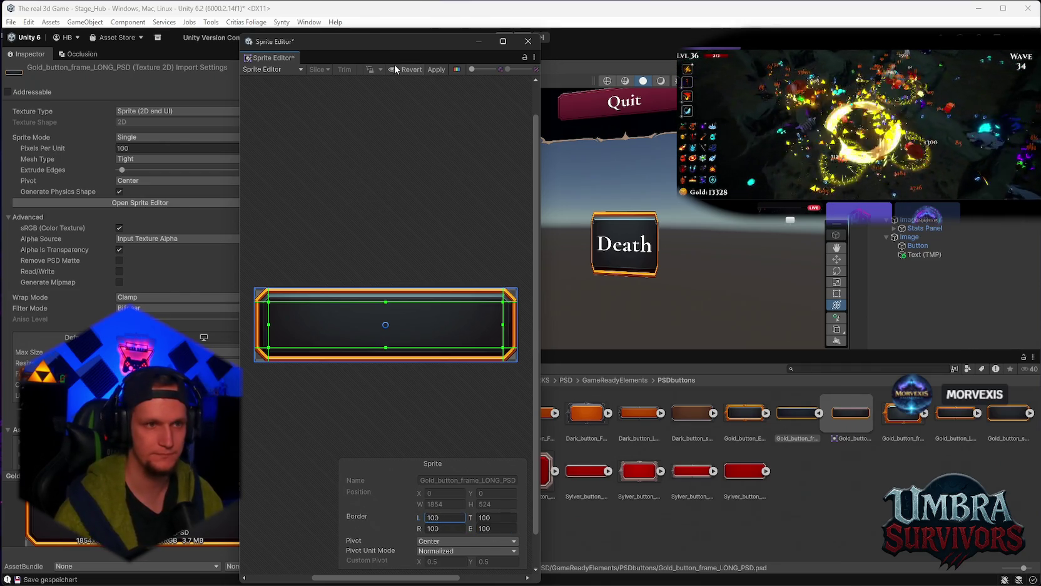
left_click(434, 70)
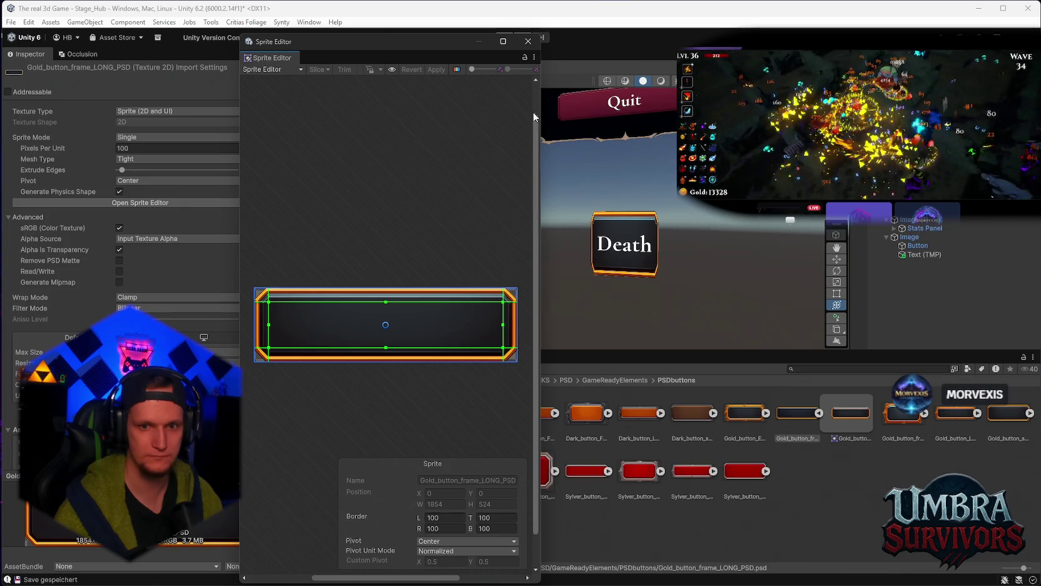
left_click(528, 41)
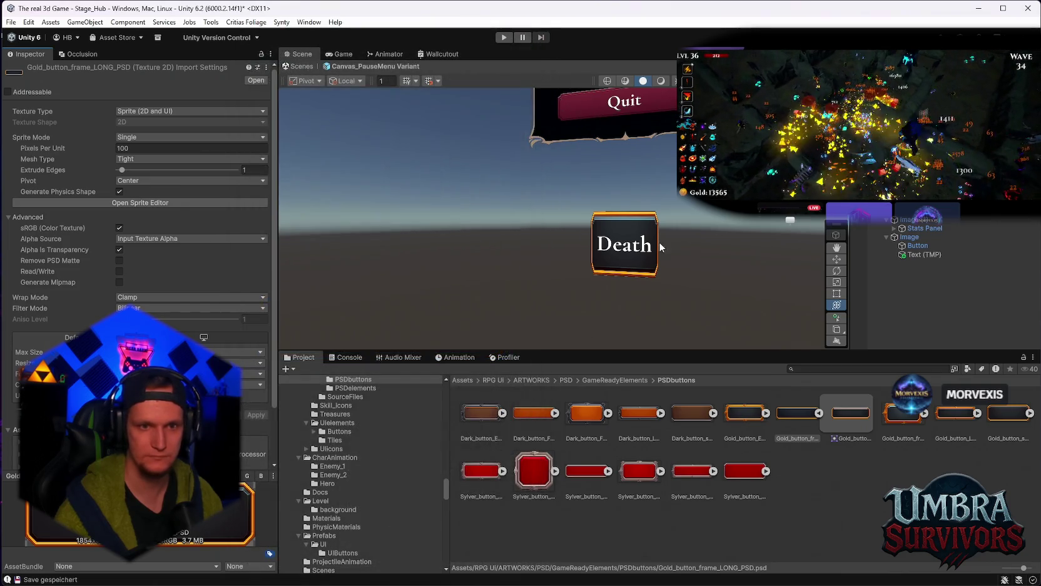
Step: Set the Death button's frame Image to Sliced and select the Gold_button_frame sprite asset
left_click(900, 246)
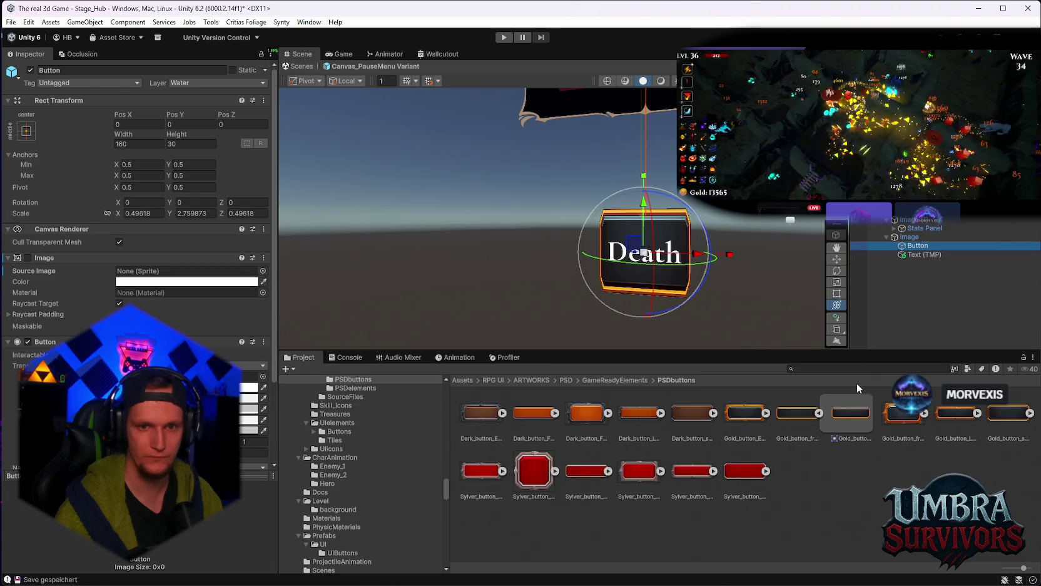
left_click(914, 237)
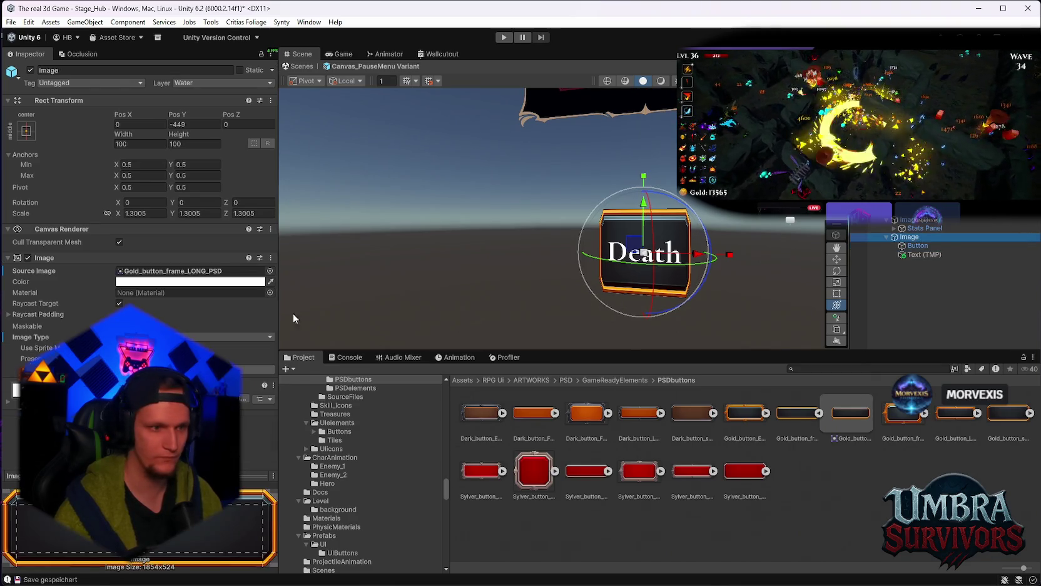
left_click(256, 369)
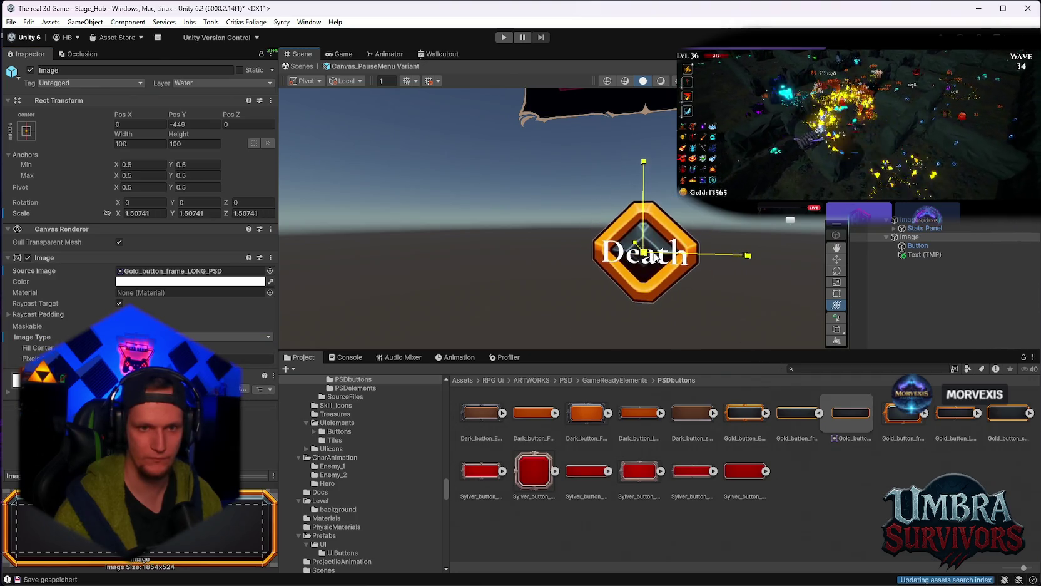
type("1.3005")
left_click(119, 216)
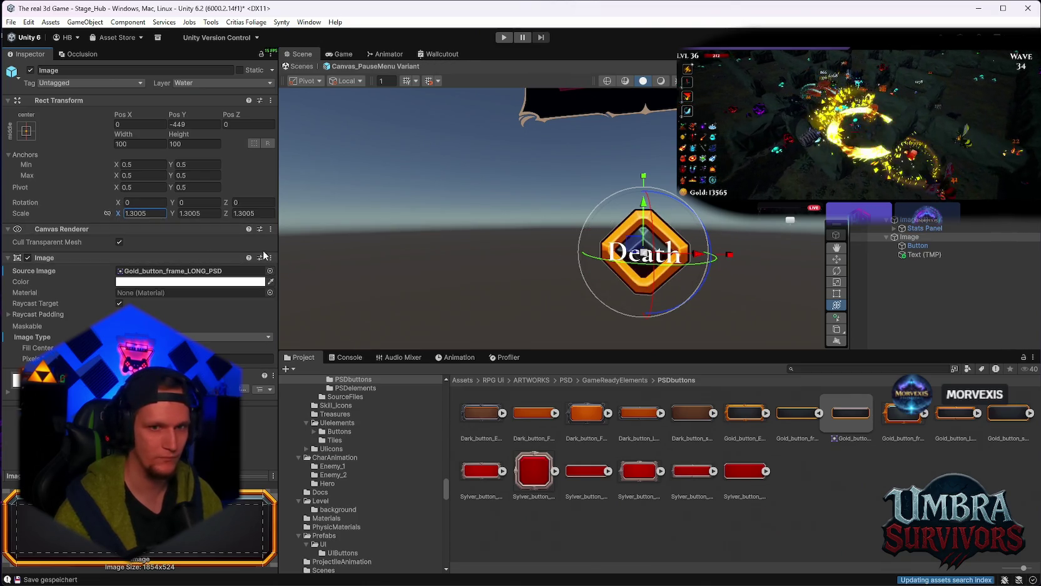
left_click(782, 418)
left_click(135, 203)
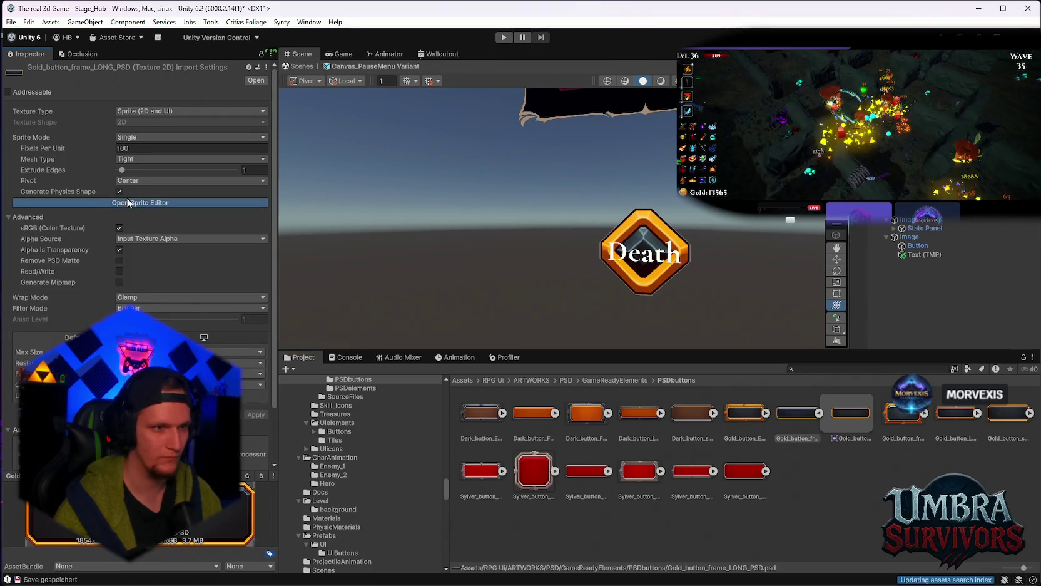
Step: Enter 30-pixel borders on all four sides of the gold frame sprite
left_click(449, 517)
type("30")
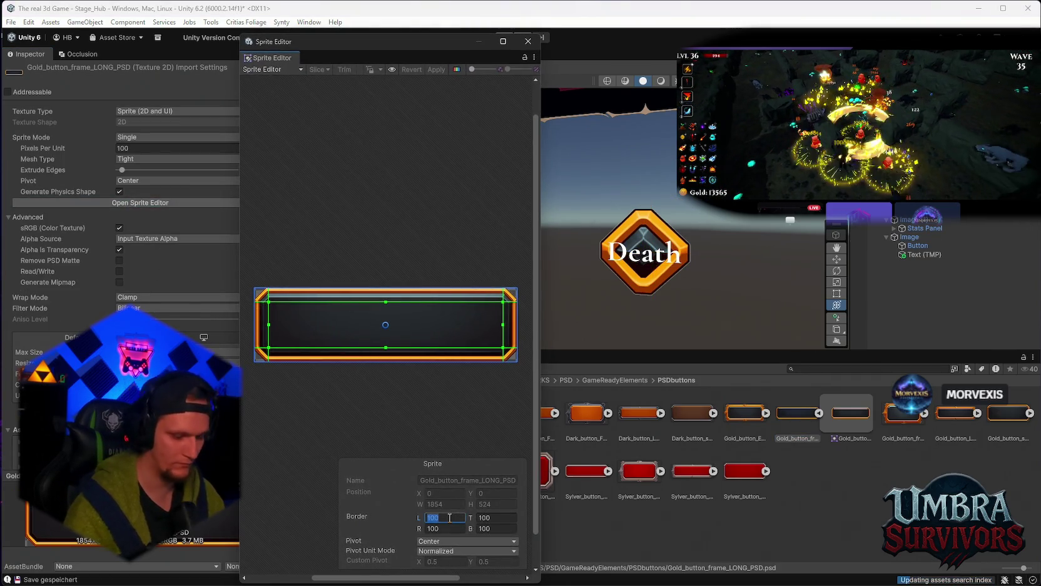
key("Tab")
type("30")
key("Tab")
type("30")
key("Tab")
type("30")
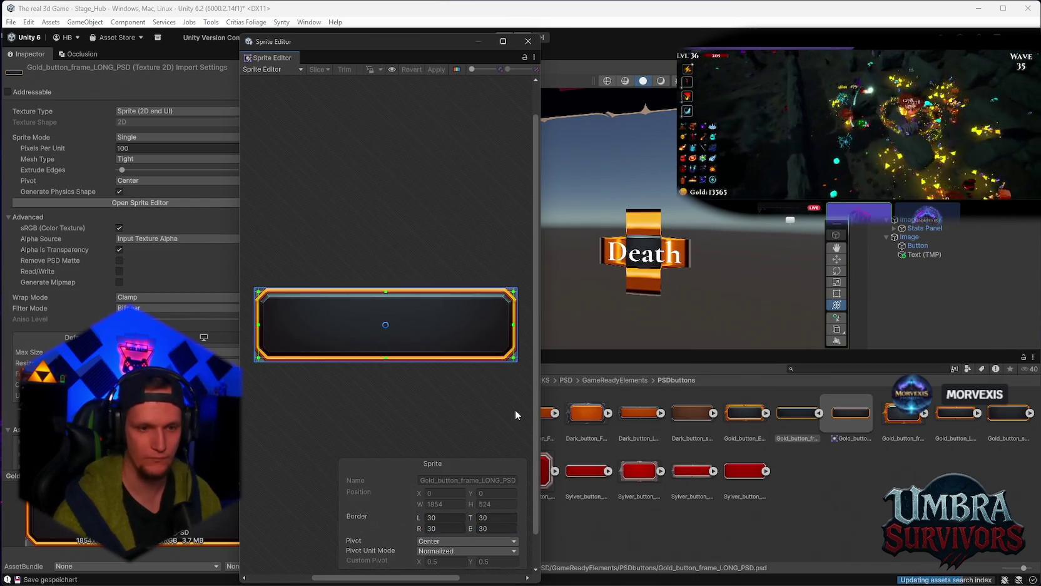
Step: Change the sprite borders to 20 pixels each and apply them
left_click(444, 517)
type("20")
key("Tab")
type("20")
key("Tab")
type("20")
key("Tab")
type("20")
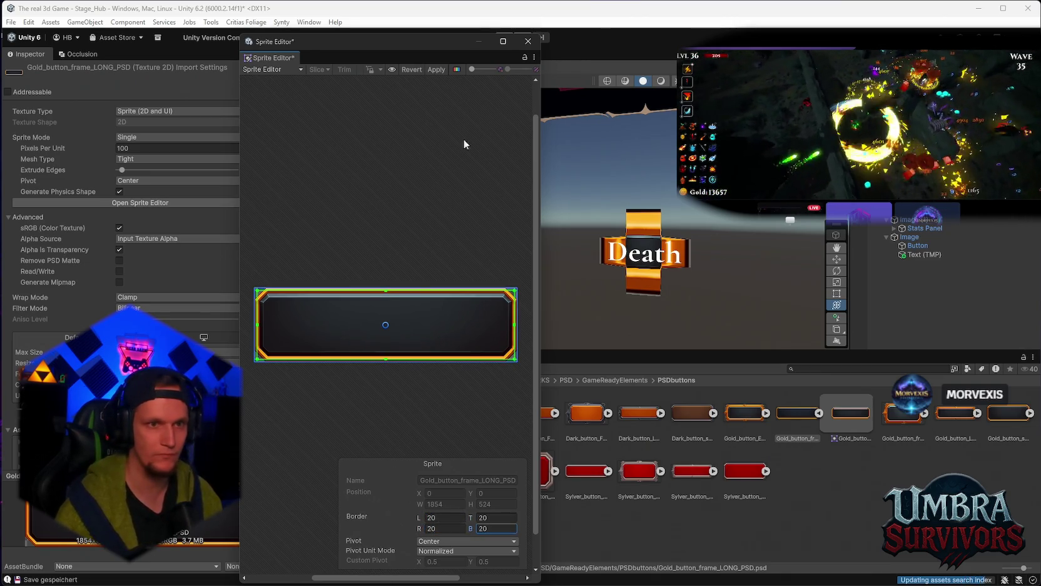
left_click(437, 69)
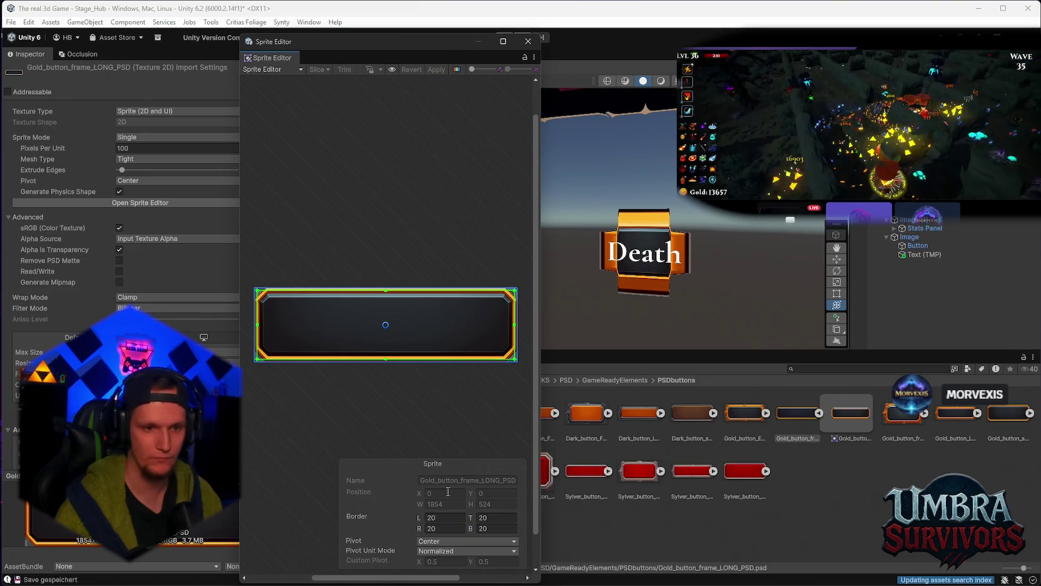
Step: Reduce the sprite borders to 10 pixels and apply
type("10")
key("Tab")
type("10")
key("Tab")
type("10")
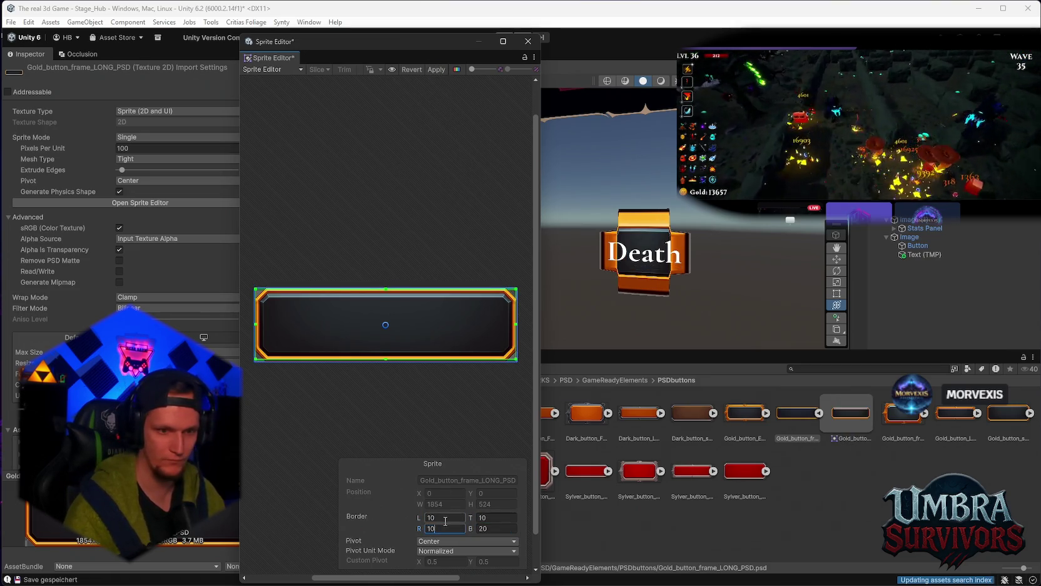
key("Tab")
type("10")
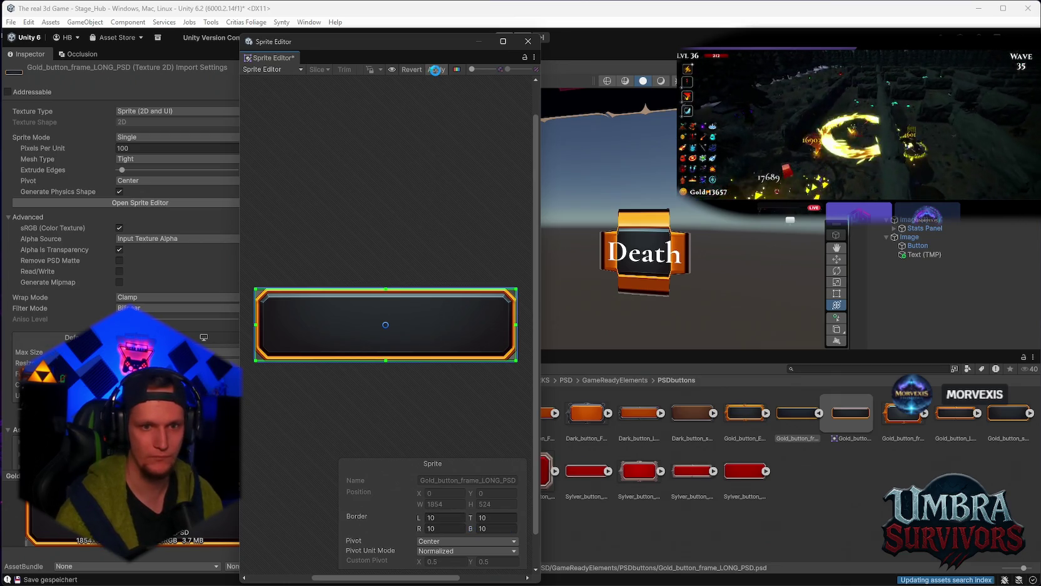
left_click(436, 69)
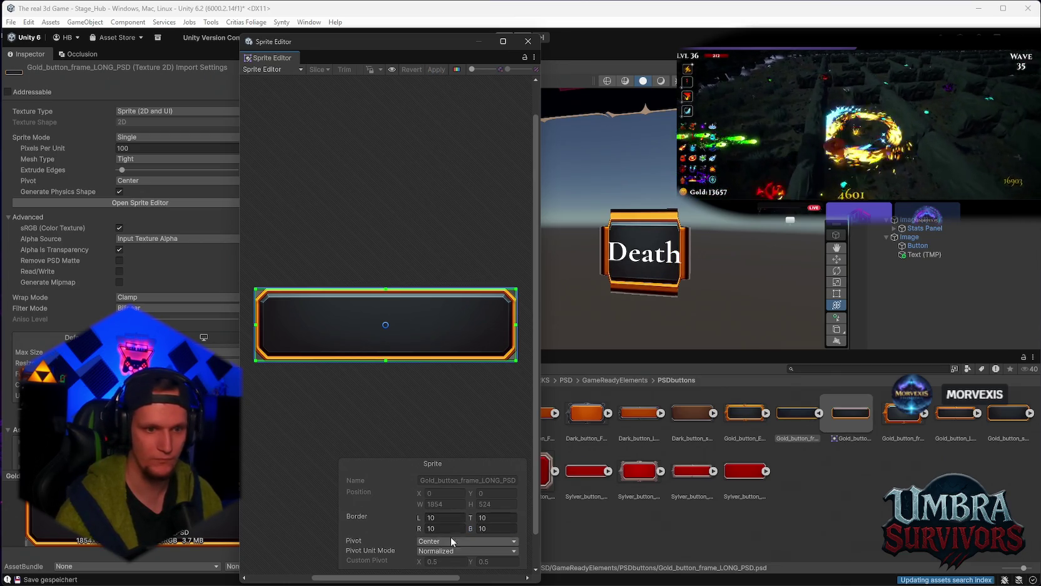
Step: Try 3-pixel sprite borders and apply them
type("3")
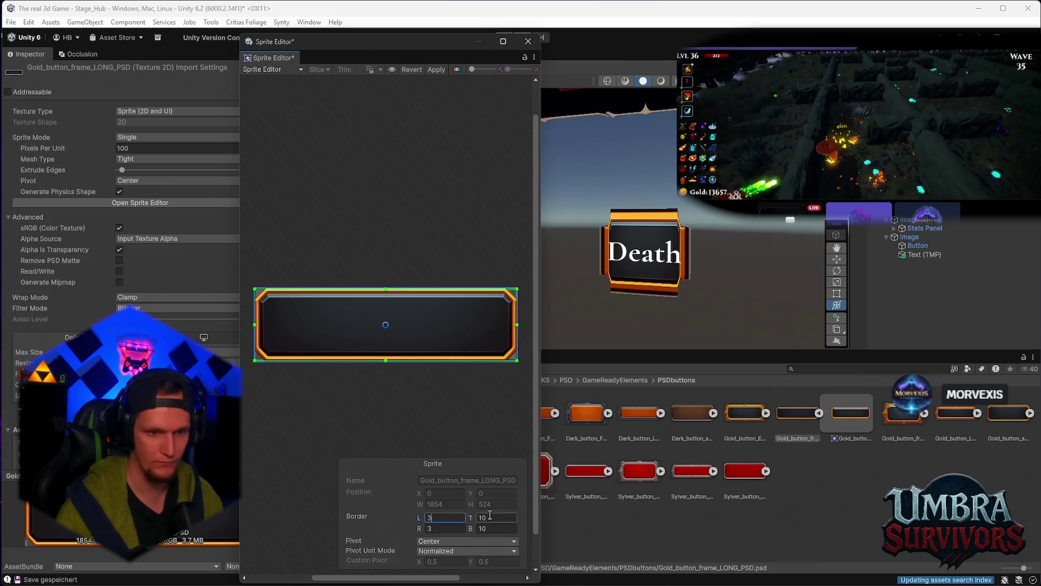
left_click(490, 517)
type("3")
left_click(496, 528)
type("3")
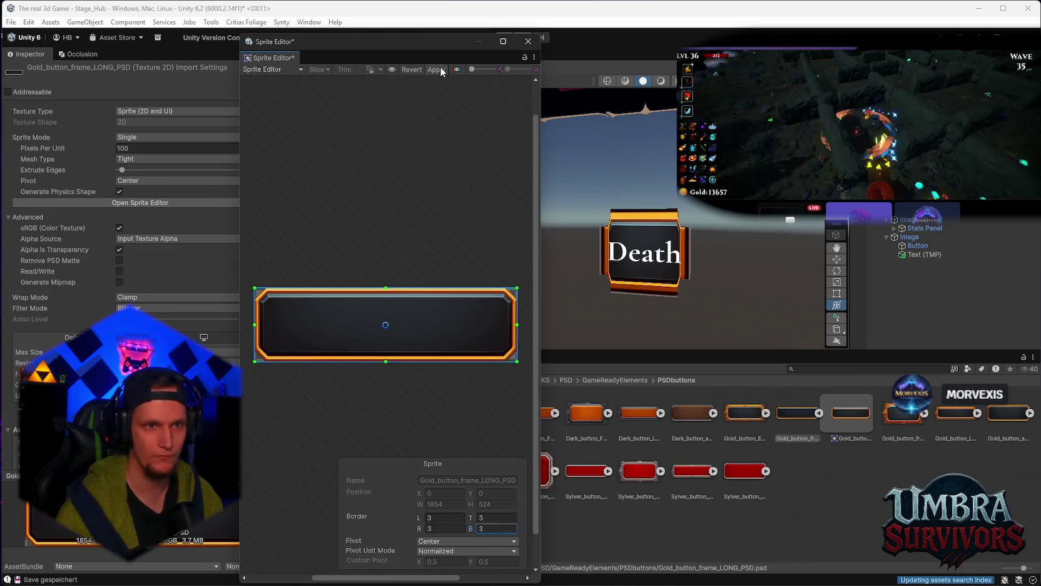
left_click(438, 70)
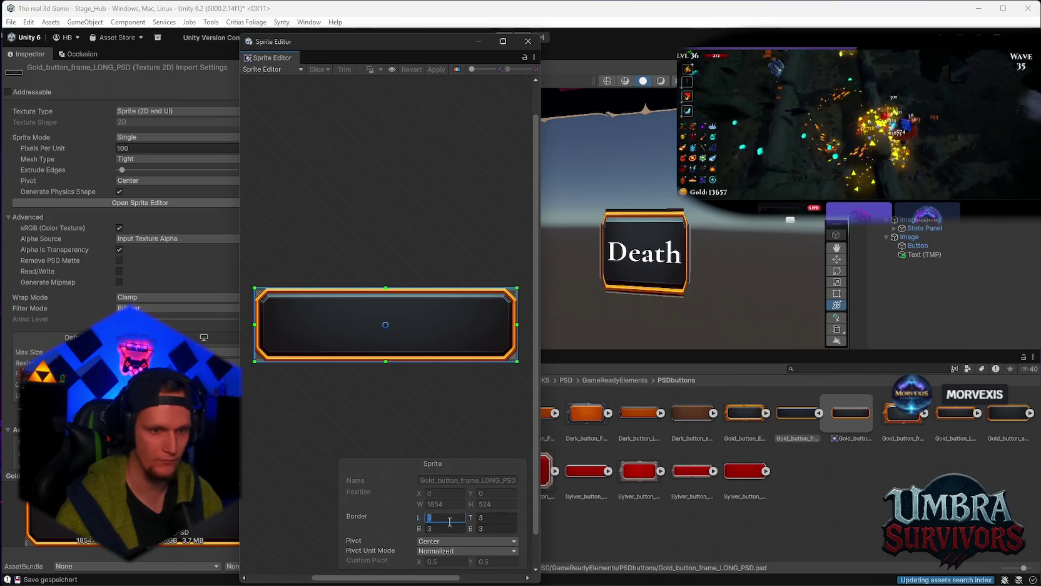
Step: Set every border to 1 pixel, apply, and close the Sprite Editor
type("1")
key("Tab")
type("1")
key("Tab")
type("1")
key("Tab")
type("1")
left_click(437, 70)
left_click(529, 41)
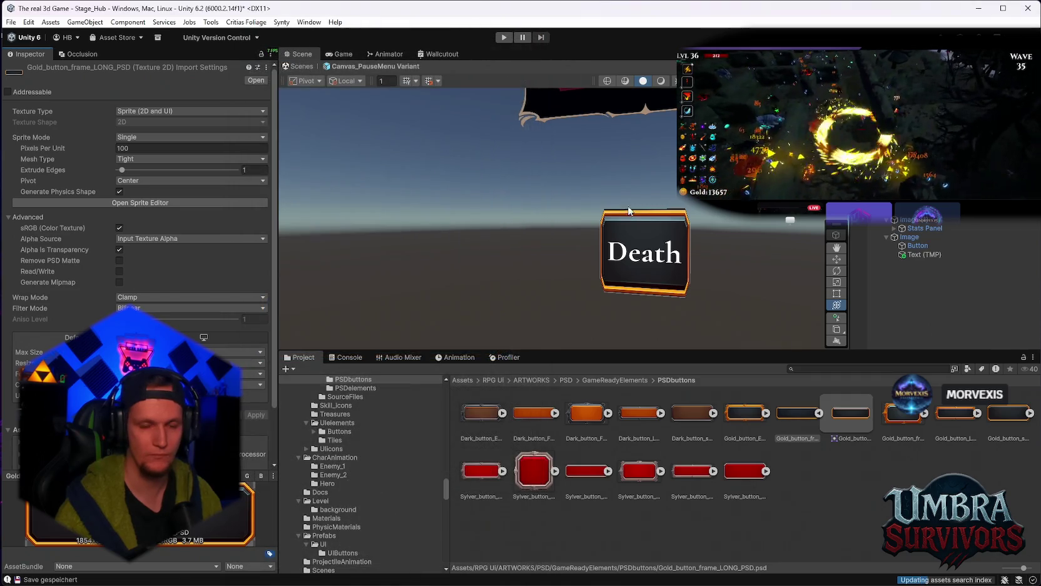
Step: Assign Sylver_button_standart_PSD as the Source Image of the Death button's Image object
scroll(633, 280, "down", 2)
scroll(634, 240, "down", 3)
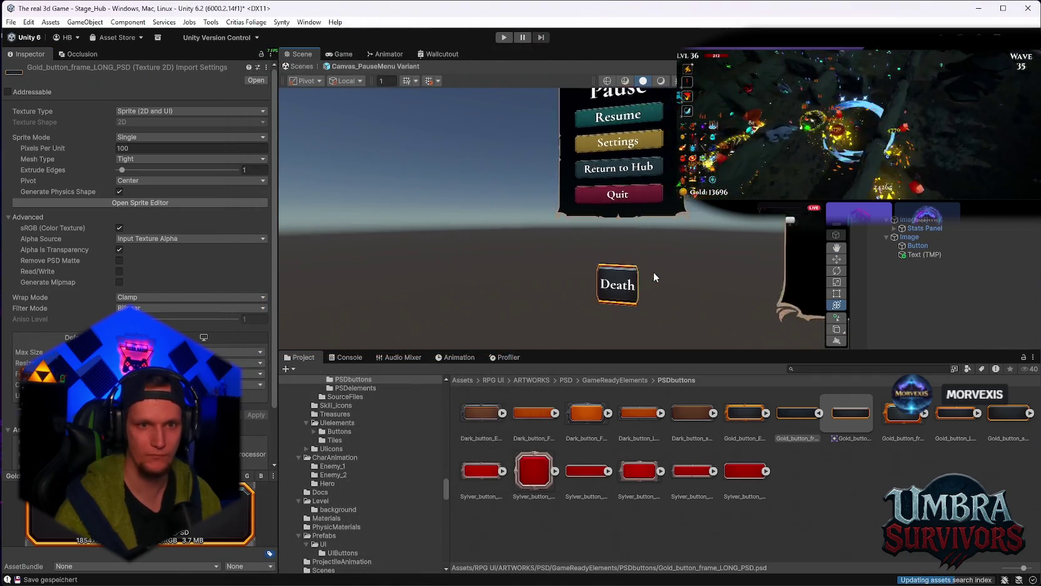
scroll(647, 240, "up", 3)
scroll(646, 239, "up", 2)
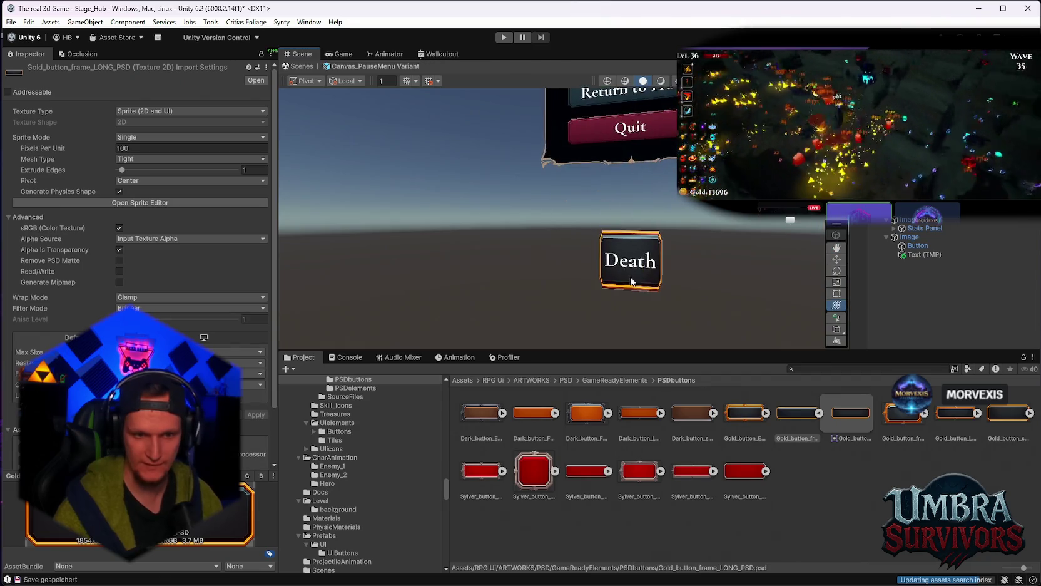
left_click(918, 246)
left_click(910, 237)
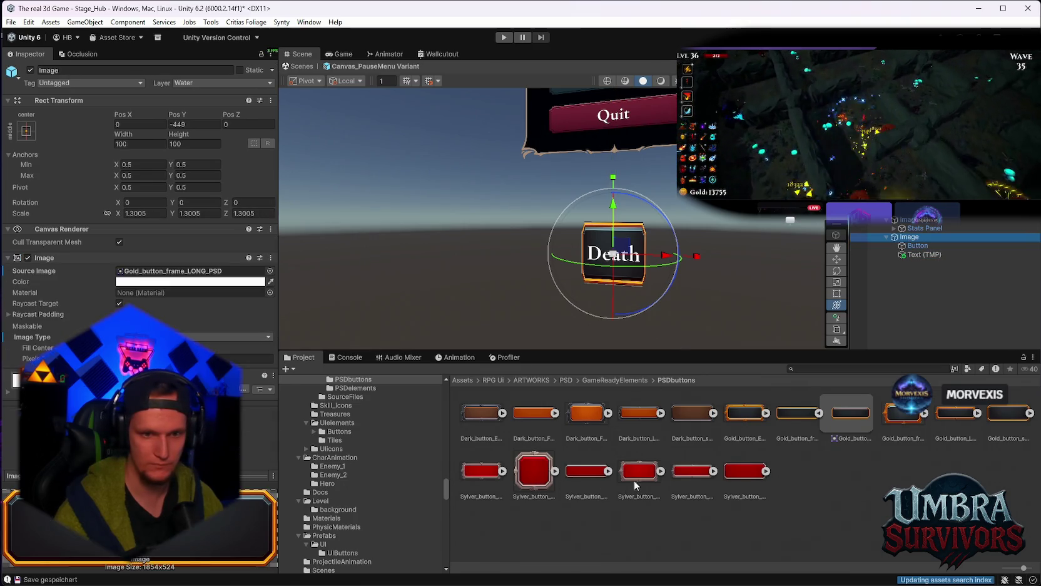
mouse_move(736, 476)
left_mouse_down()
mouse_move(882, 271)
mouse_move(176, 273)
left_mouse_up()
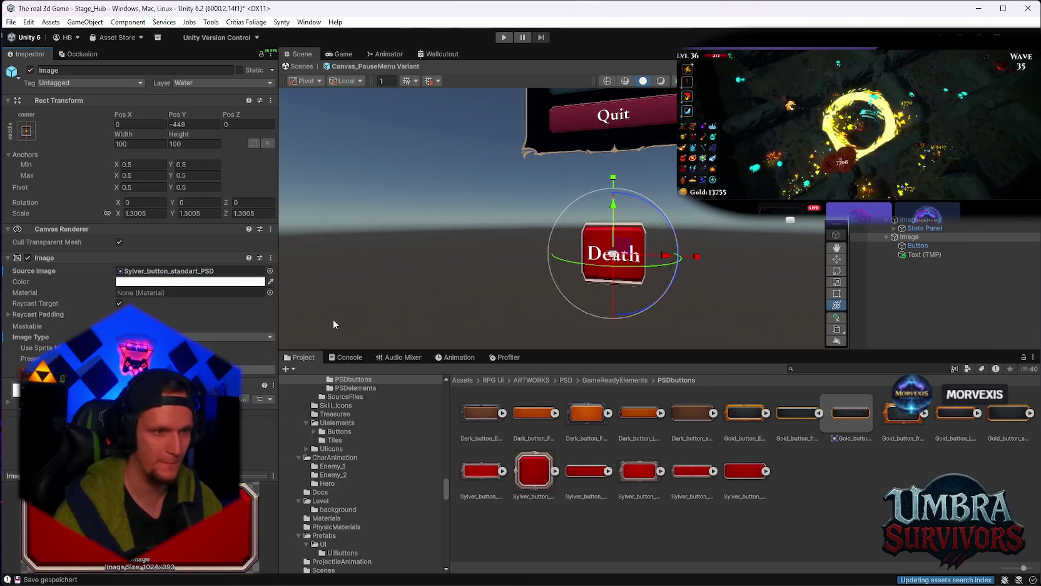
left_click(527, 478)
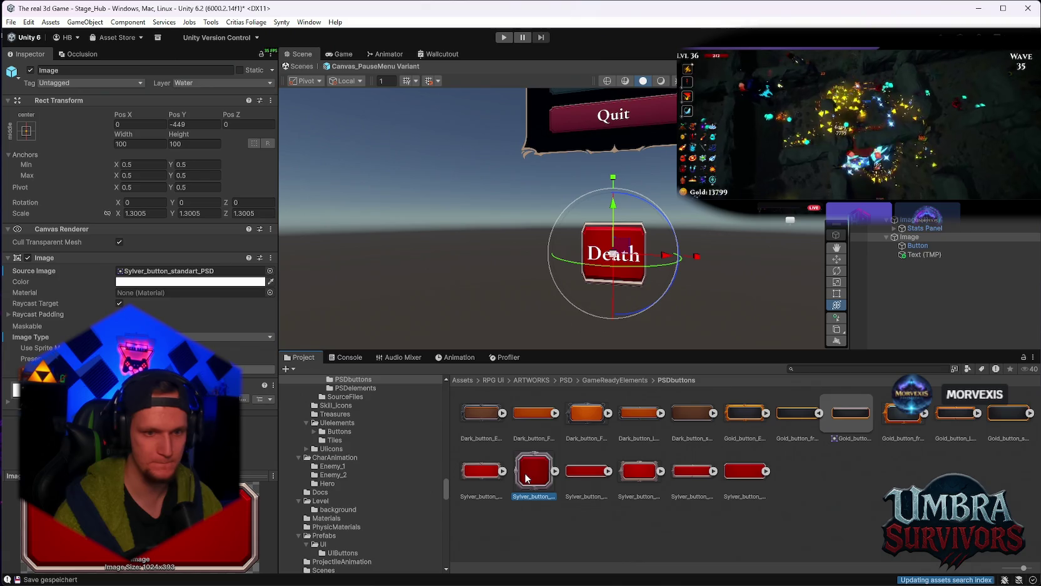
mouse_move(582, 300)
left_mouse_down()
mouse_move(621, 214)
mouse_move(648, 270)
mouse_move(664, 265)
mouse_move(638, 227)
left_mouse_up()
left_click(924, 254)
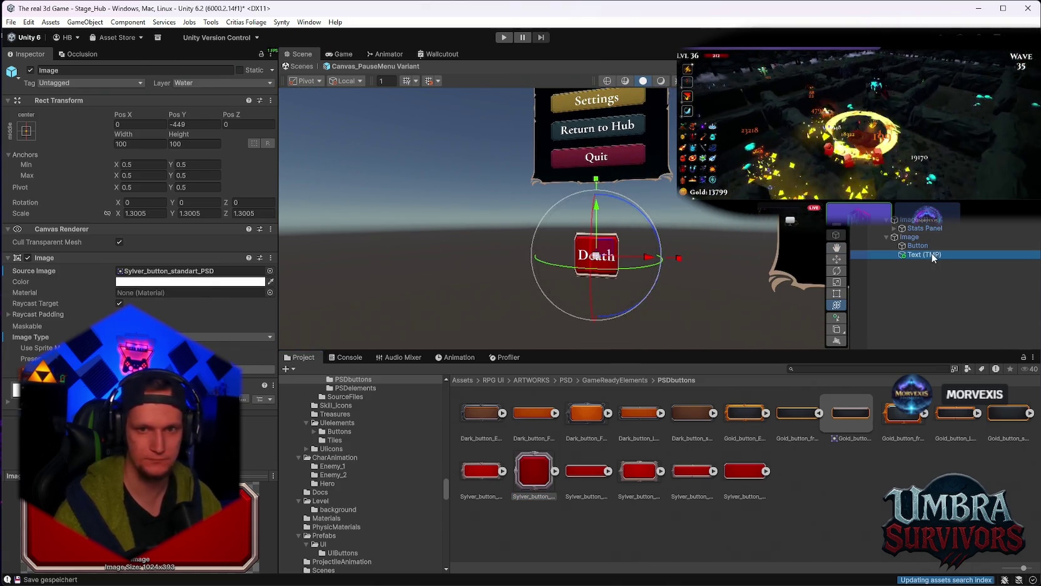
Step: Make the Death label bold, leaving its text colour unchanged
scroll(138, 308, "down", 2)
left_click(249, 394)
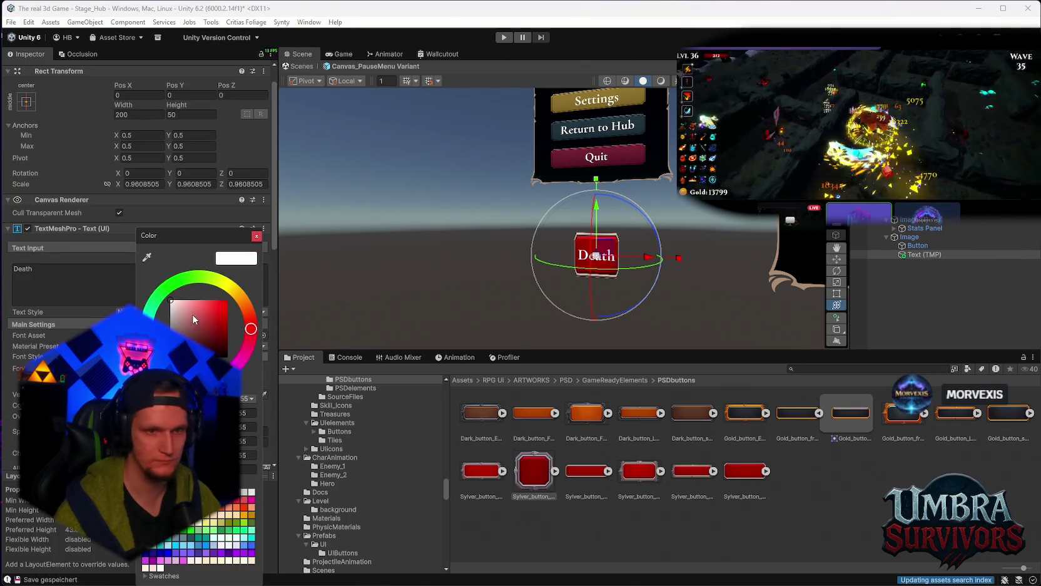
left_click(256, 236)
scroll(654, 221, "up", 5)
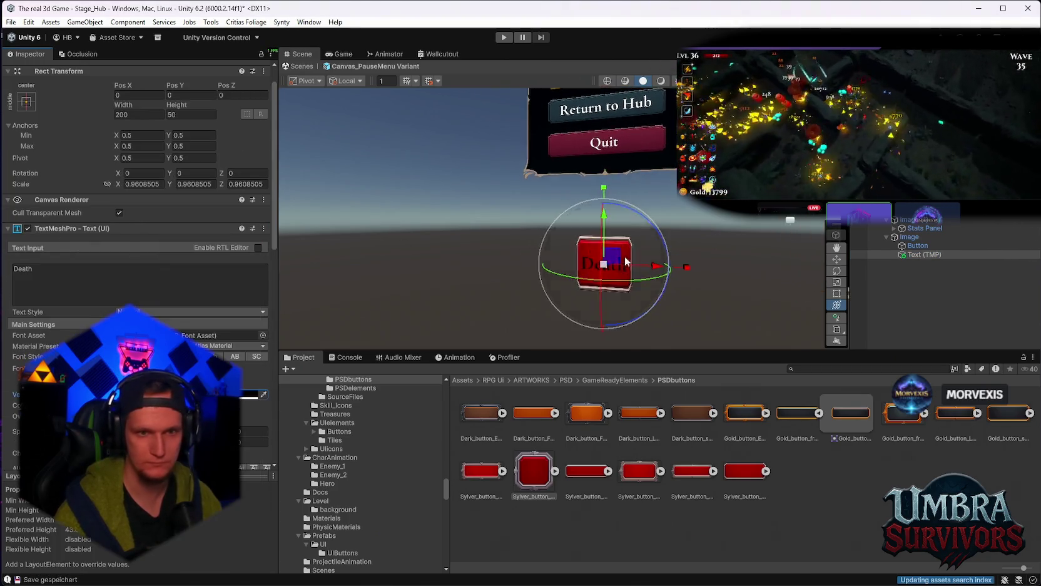
scroll(653, 221, "up", 2)
scroll(136, 242, "down", 5)
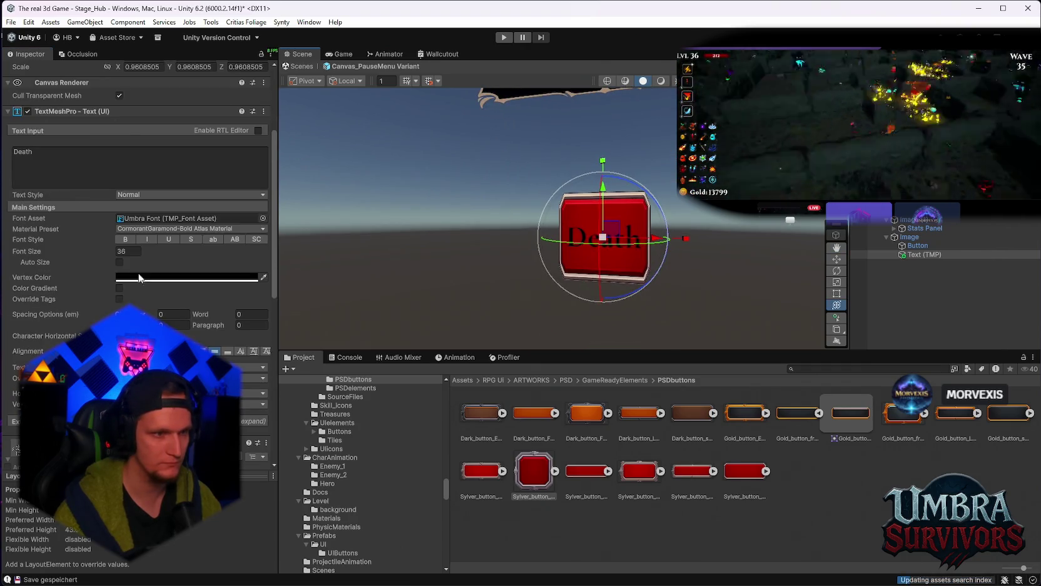
left_click(127, 237)
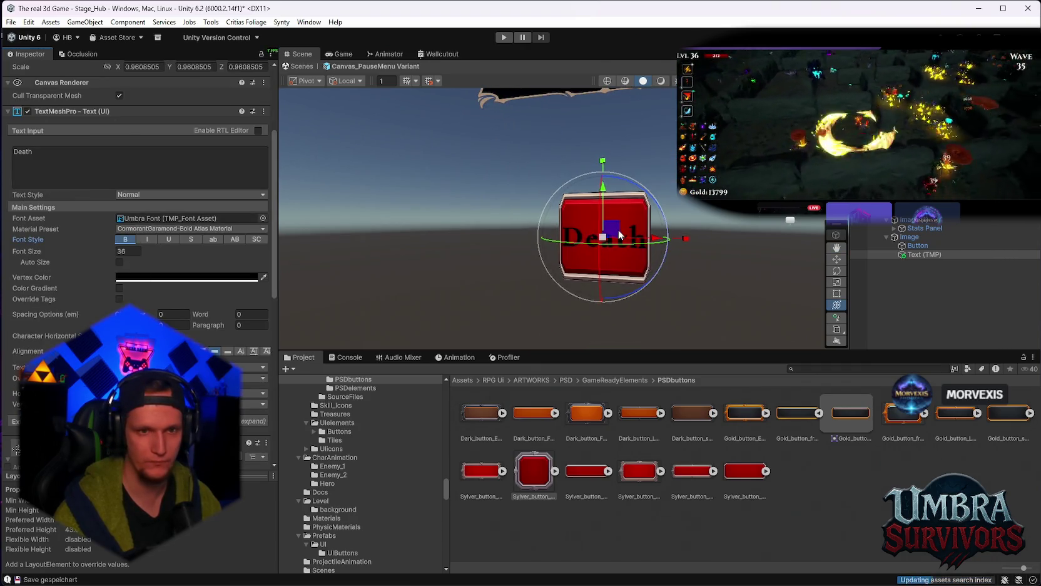
Step: Scale the Button and Death text objects to widen the red button and enlarge the label
left_click_drag(602, 237, 616, 215)
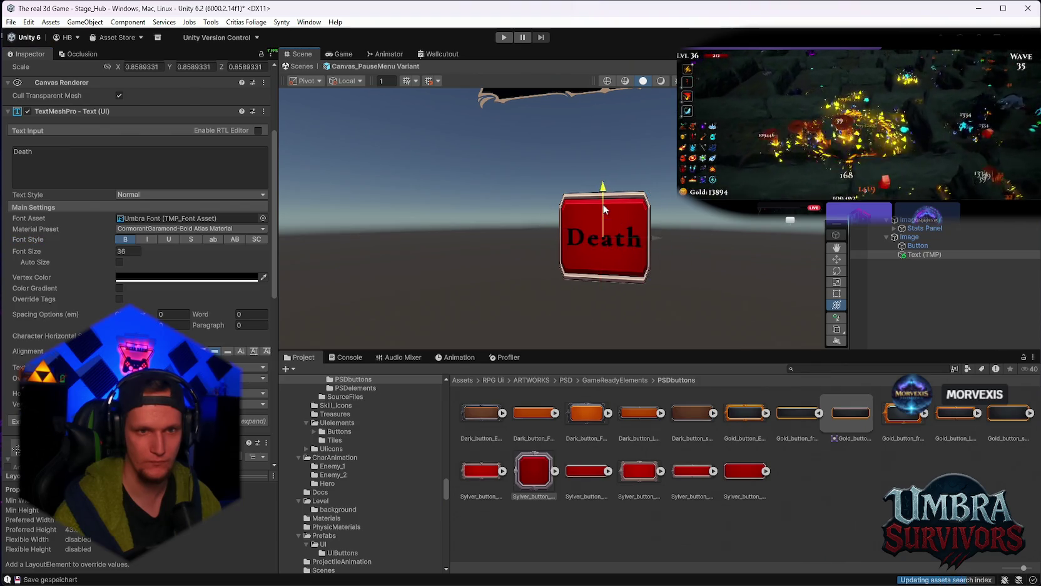
left_click(882, 247)
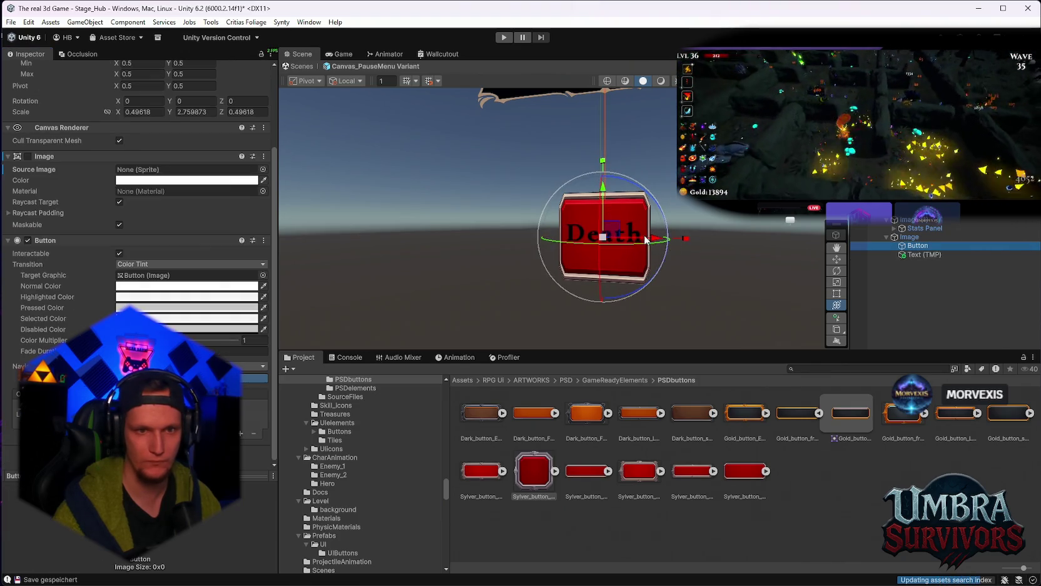
mouse_move(686, 238)
left_mouse_down()
mouse_move(716, 240)
mouse_move(670, 234)
left_mouse_up()
left_click(909, 237)
left_click(924, 255)
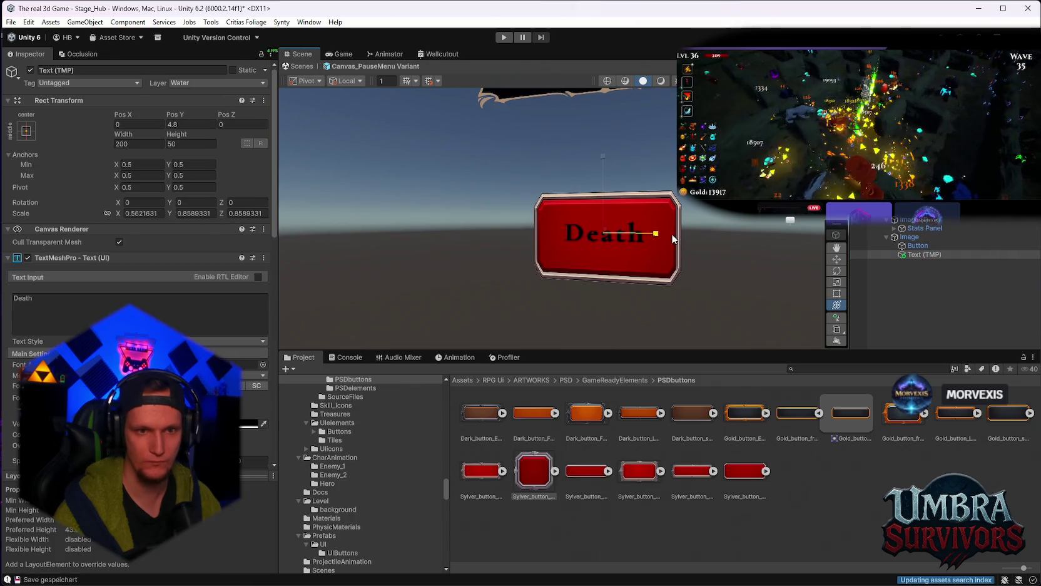
left_click_drag(603, 232, 636, 233)
Step: Preview the resized Death button, then reselect the Death text object
key("e")
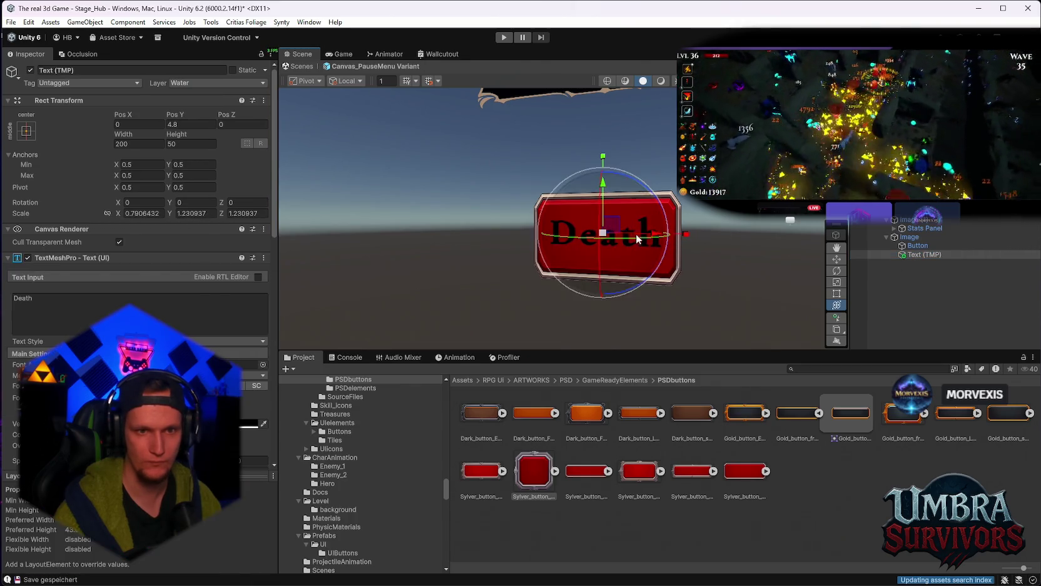
scroll(606, 261, "down", 5)
scroll(657, 275, "up", 4)
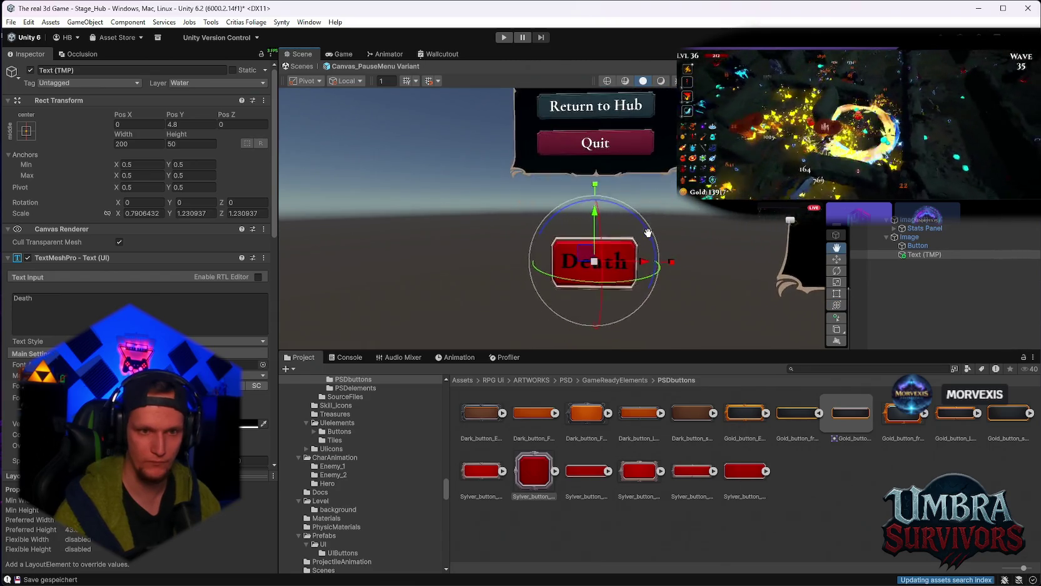
scroll(696, 267, "down", 2)
left_click(696, 268)
scroll(724, 219, "down", 4)
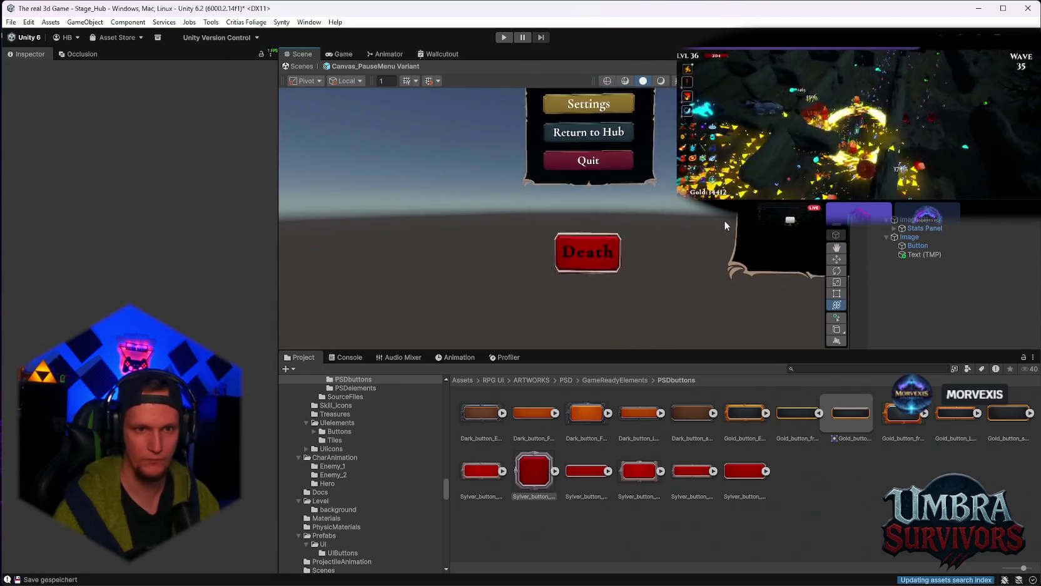
scroll(643, 252, "up", 2)
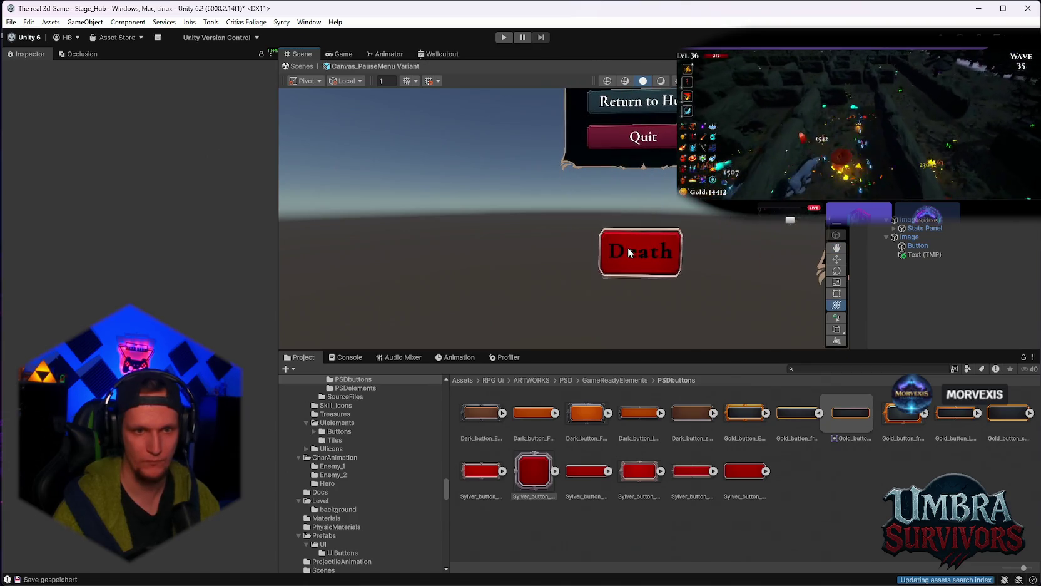
scroll(749, 255, "up", 1)
left_click(926, 254)
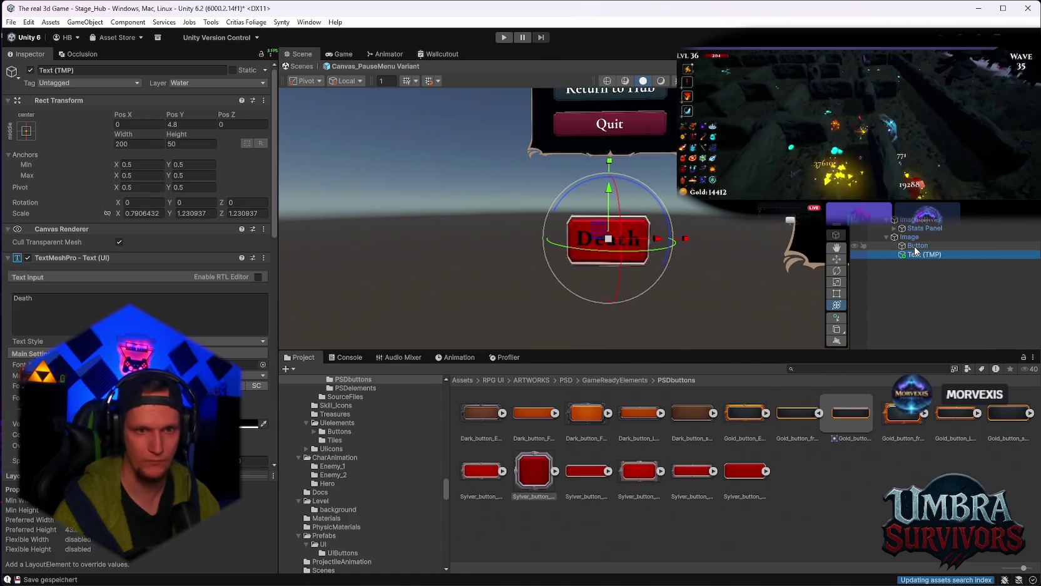
scroll(138, 281, "down", 3)
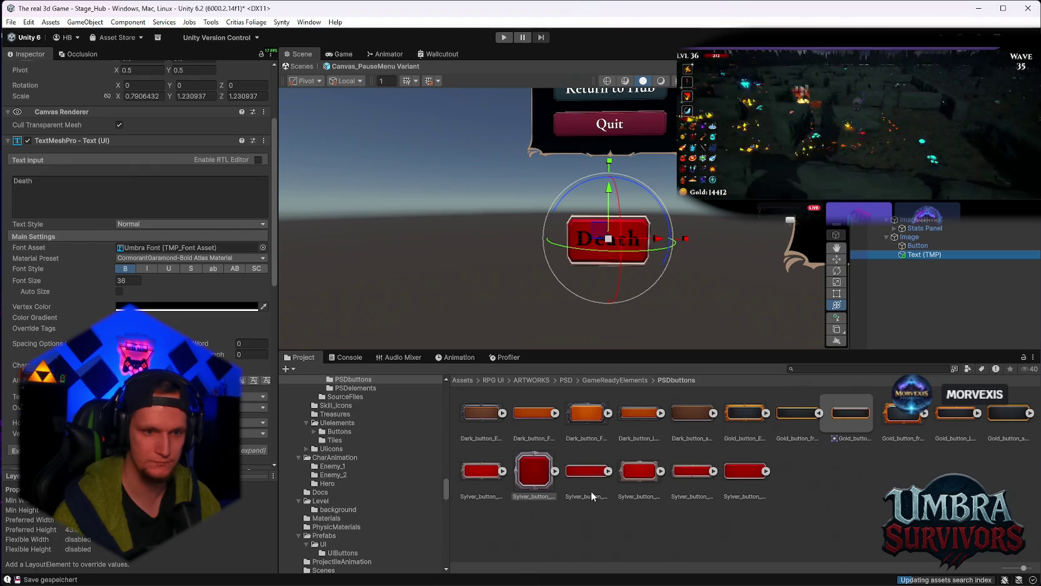
Step: Search the Project assets for 'buttom'
left_click(866, 369)
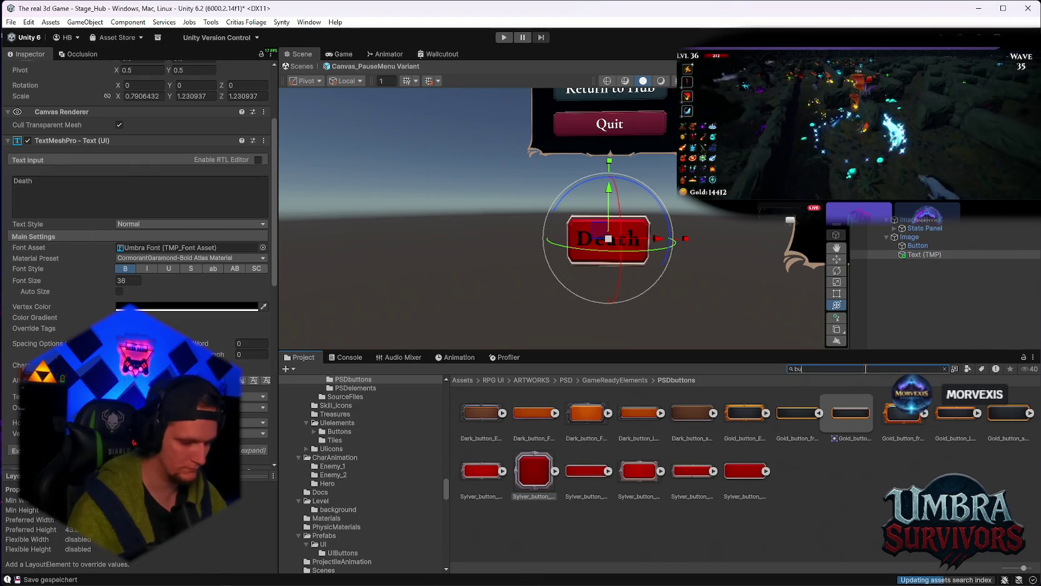
type("buttom")
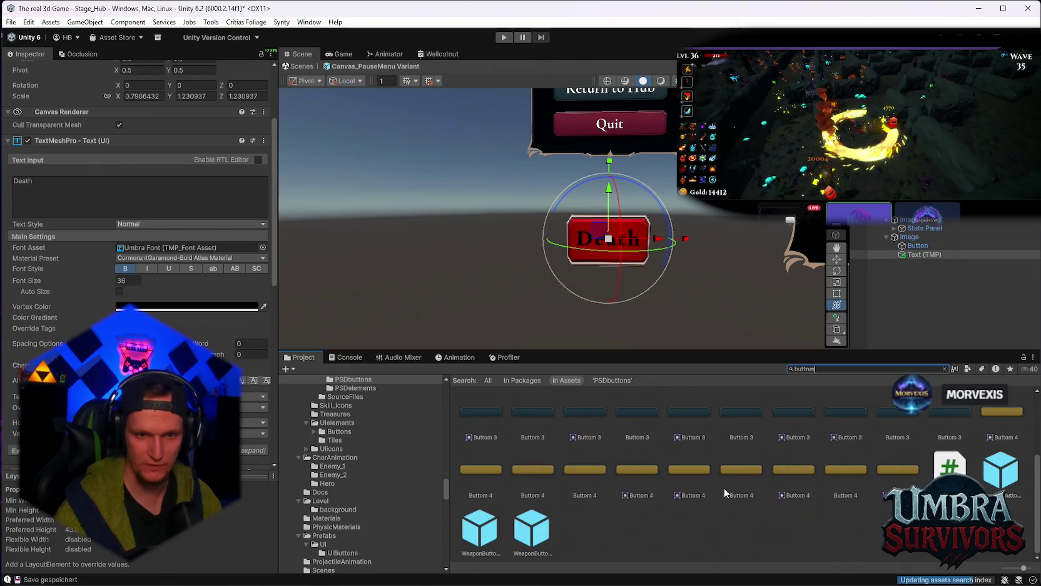
scroll(726, 487, "up", 3)
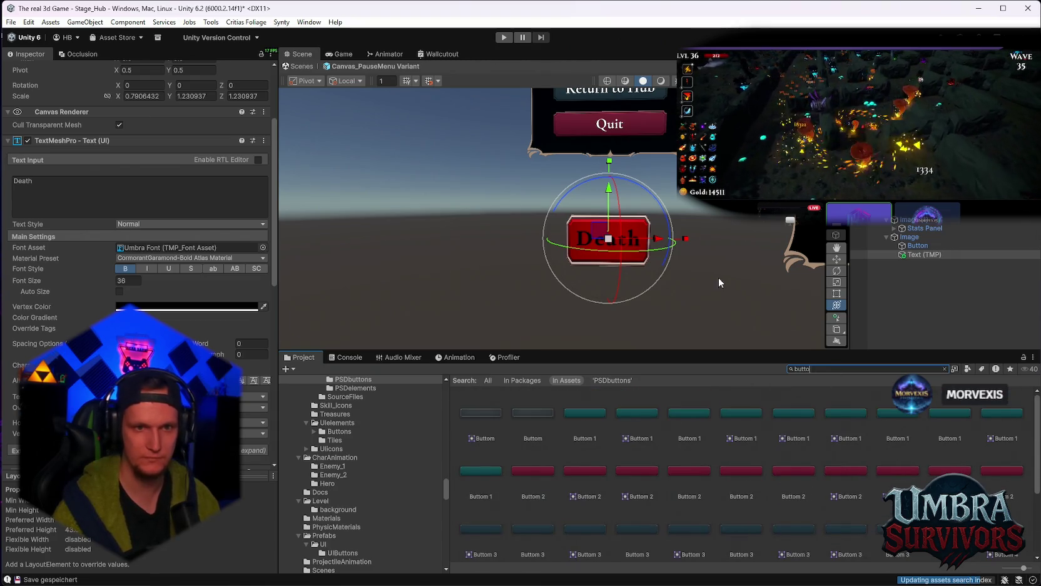
scroll(713, 272, "down", 5)
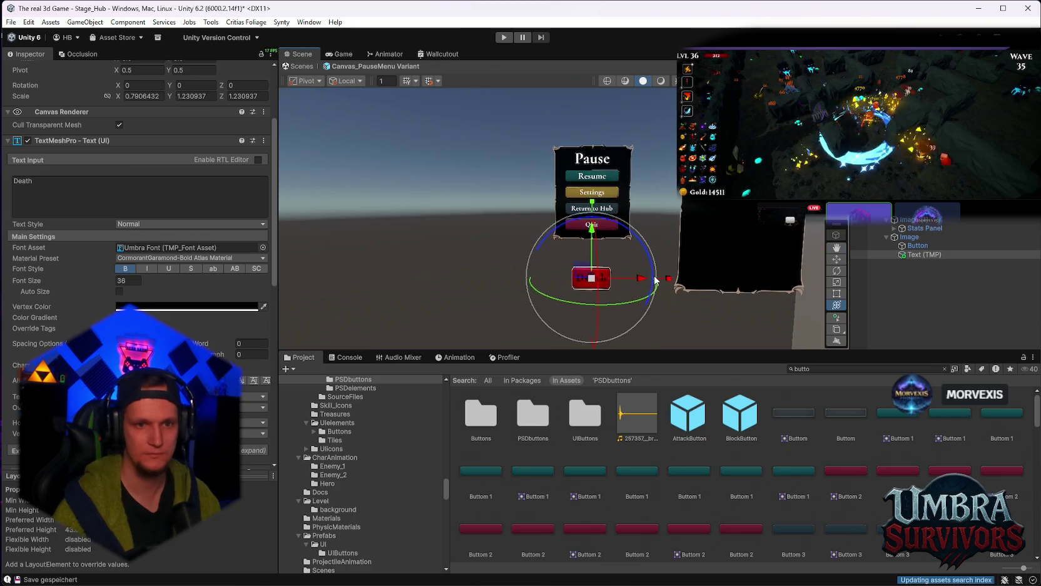
Step: Scale the Death button's Image down to a smaller size
left_click(912, 239)
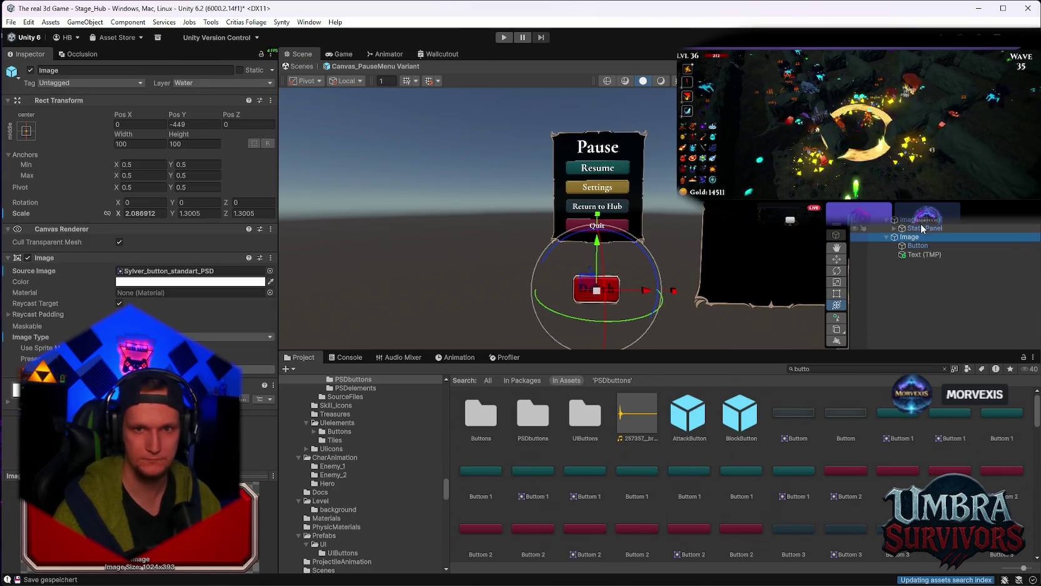
left_click_drag(599, 293, 572, 291)
key("e")
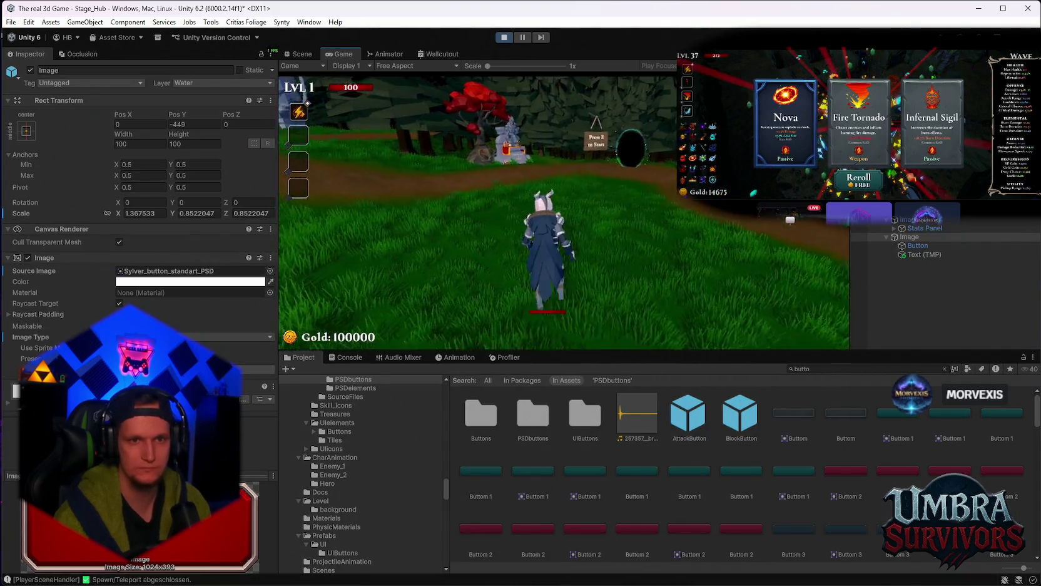
Step: Check the red Death button in the pause menu with the Game view maximised, then resume play
key("Escape")
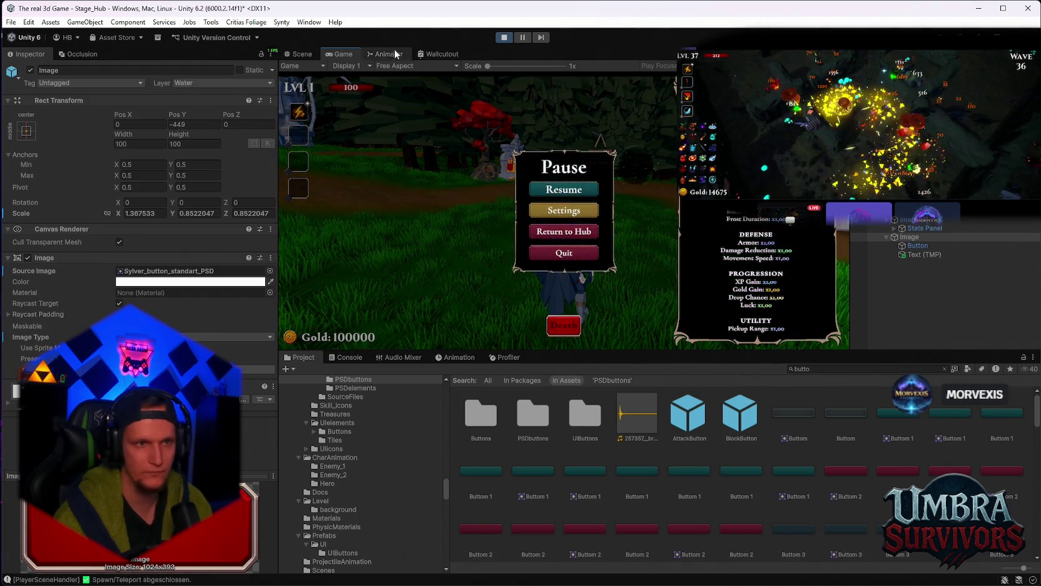
double_click(345, 55)
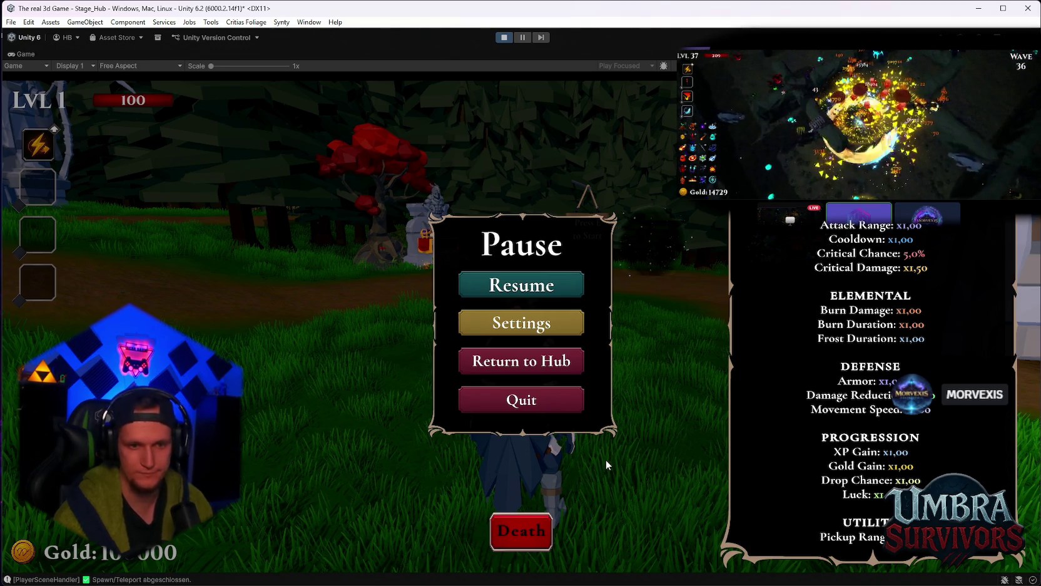
key("Escape")
key("w")
key("Escape")
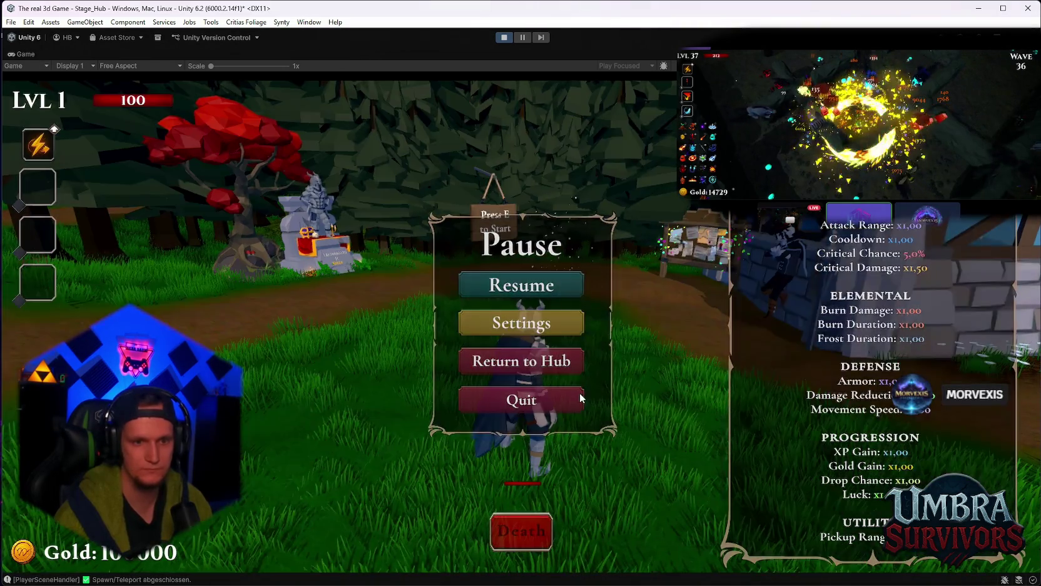
key("Escape")
key("Escape")
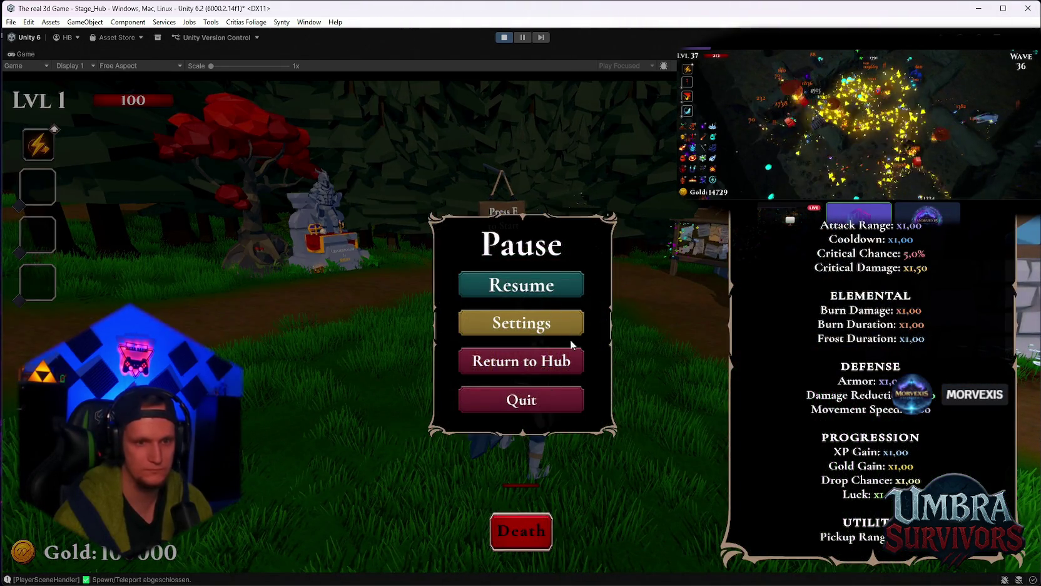
left_click(537, 366)
Step: Start a run from the hub sign, pick the Icicle card, and walk into the forest
key("e")
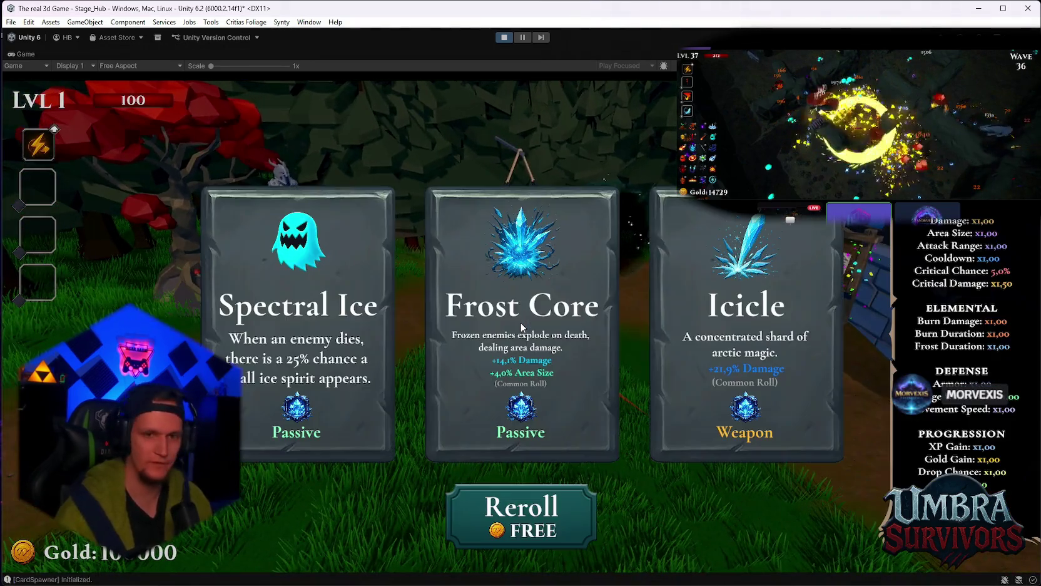
left_click(744, 326)
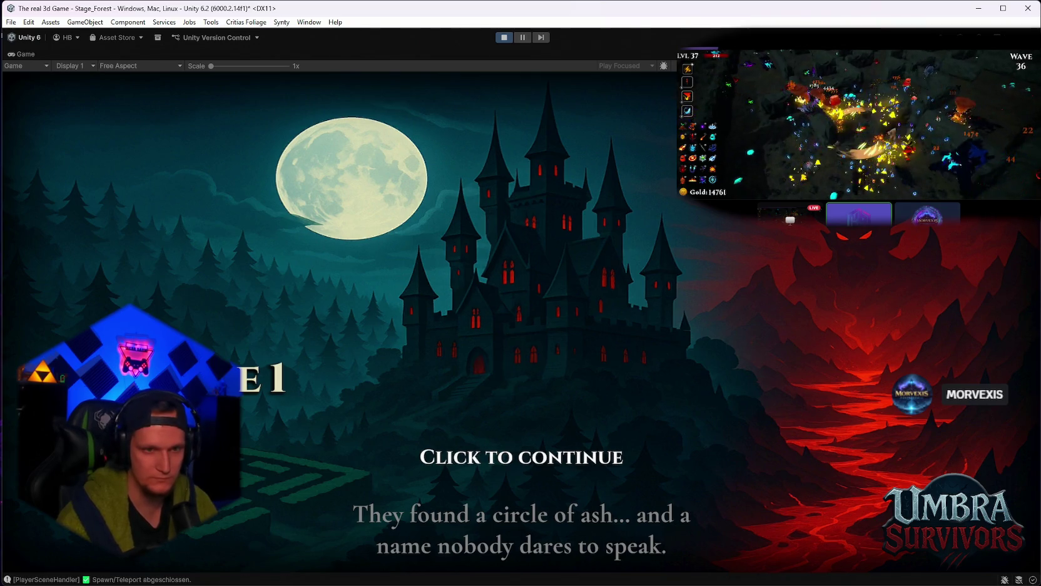
key("space")
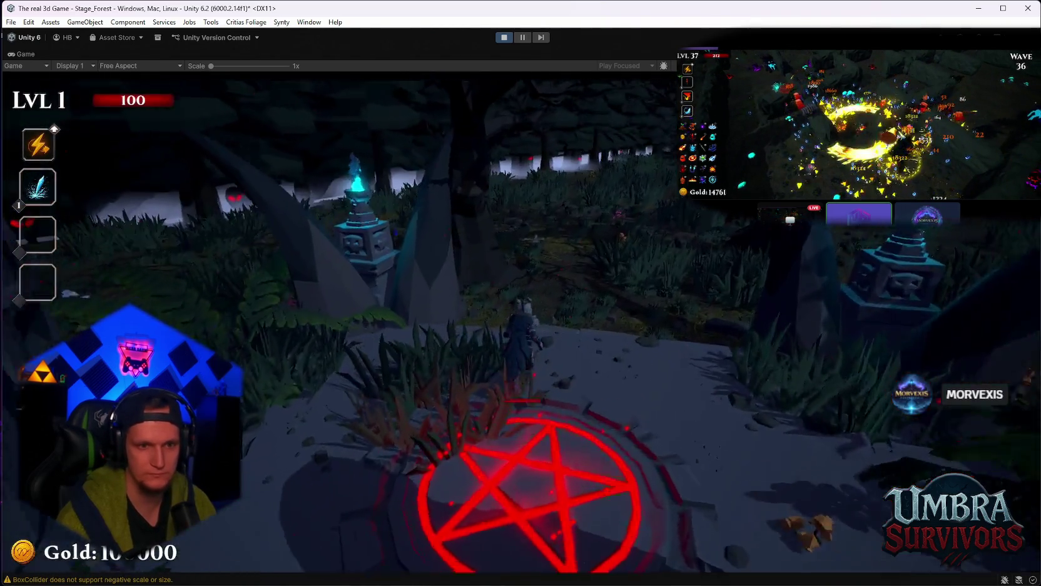
key("w")
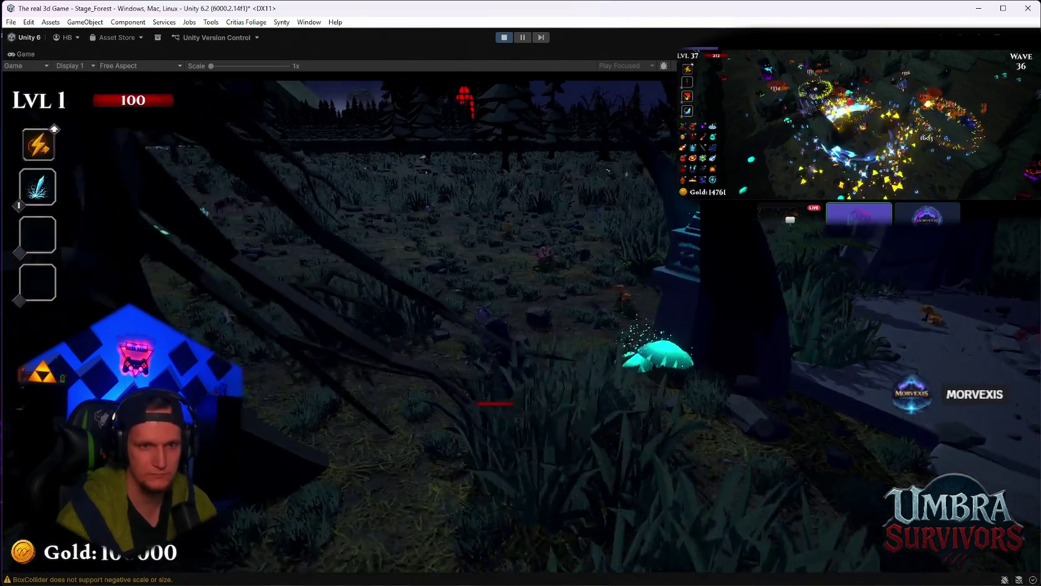
Step: Return to the hub via the pause menu, check it there, and exit Play mode
key("Escape")
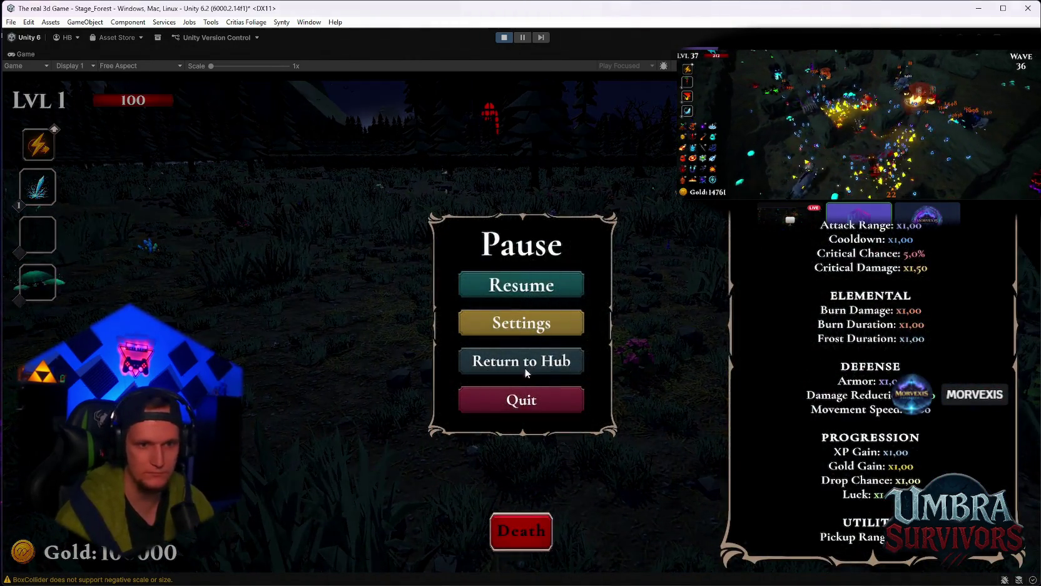
left_click(497, 363)
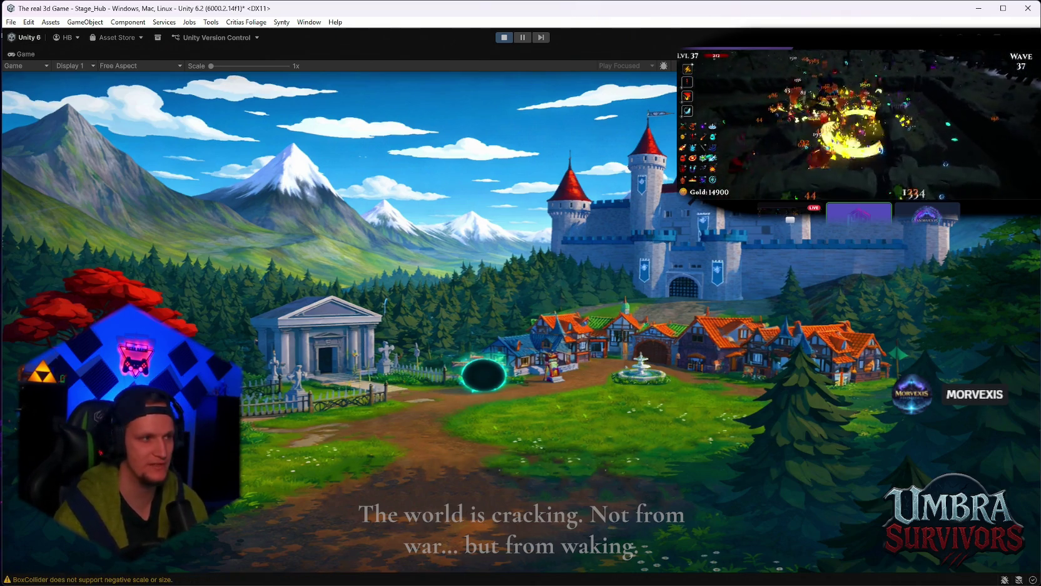
key("Escape")
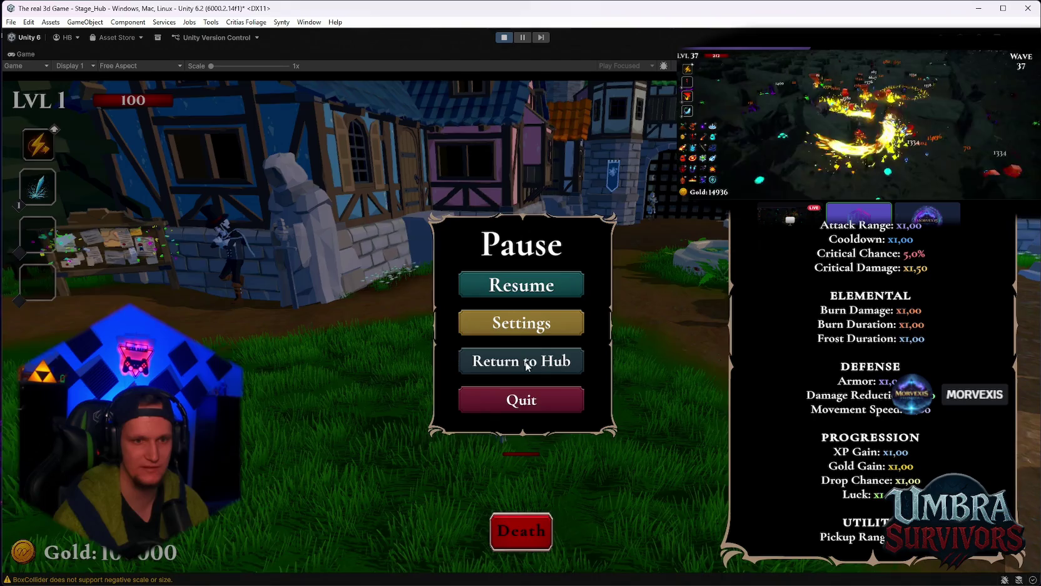
key("ctrl+p")
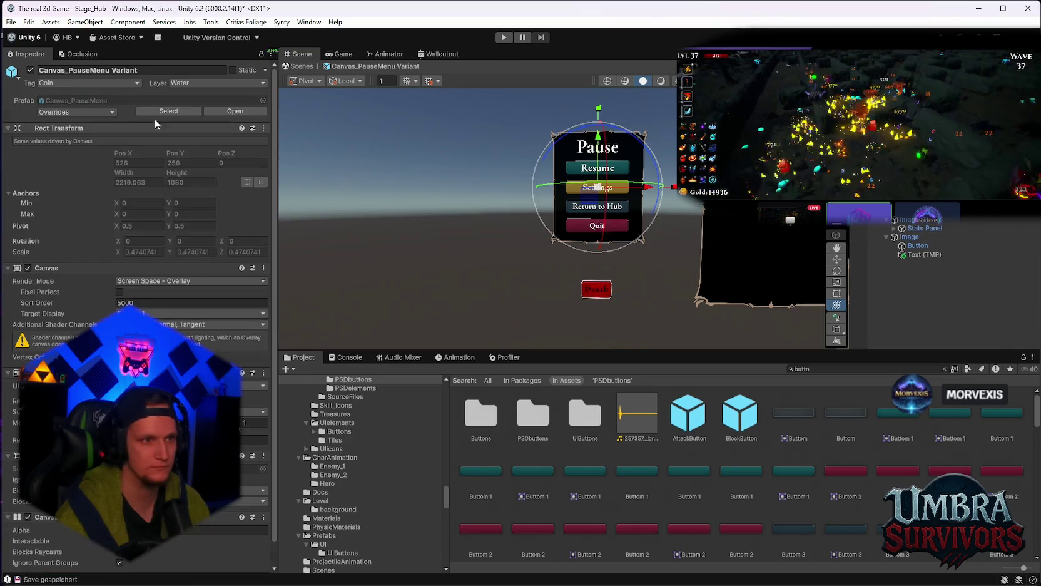
Step: Apply all prefab overrides, deactivate the scene's PauseMenu object, and start Play mode
left_click(93, 113)
left_click(157, 228)
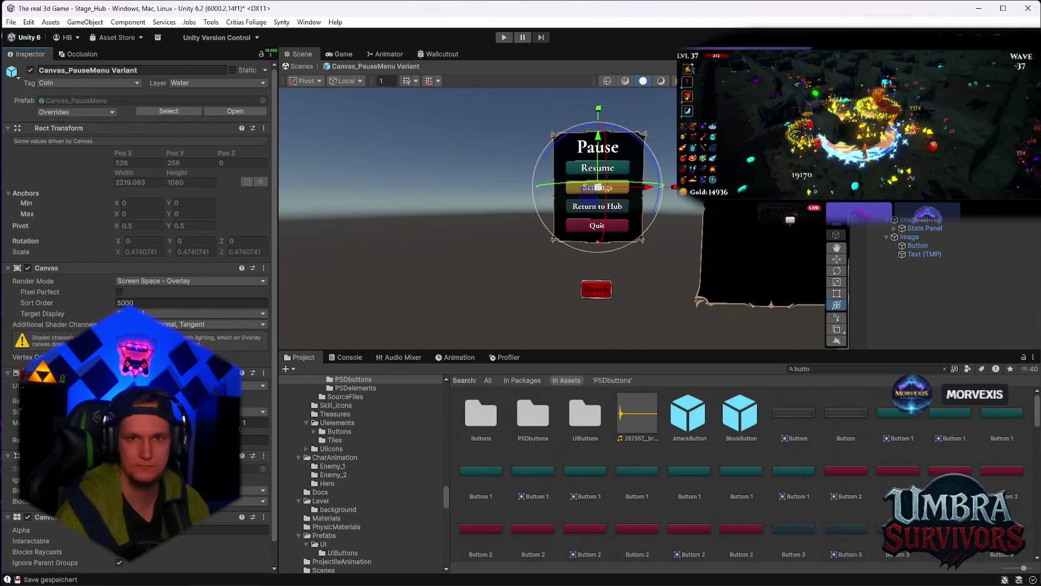
left_click(286, 66)
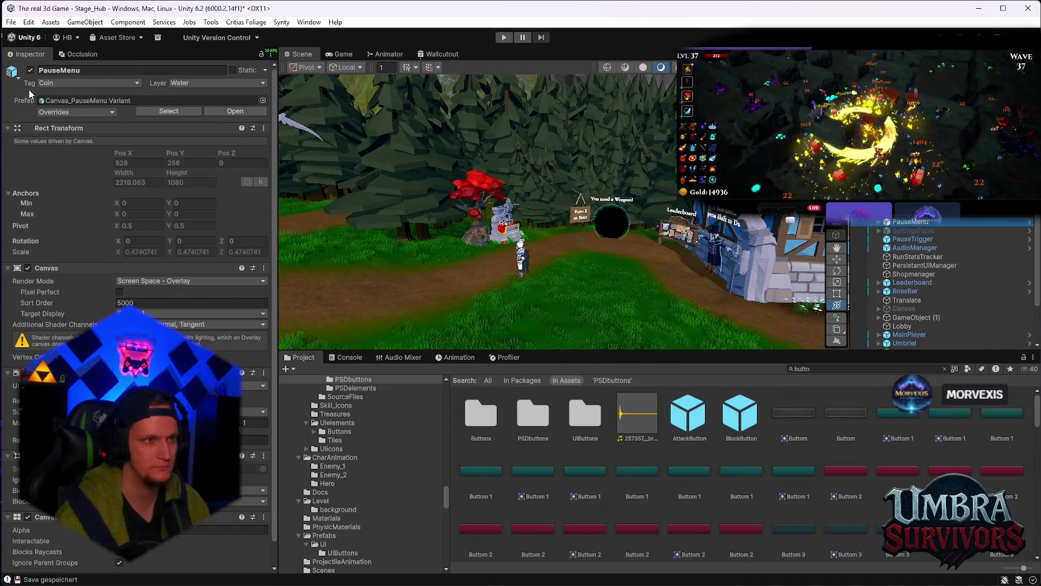
left_click(31, 70)
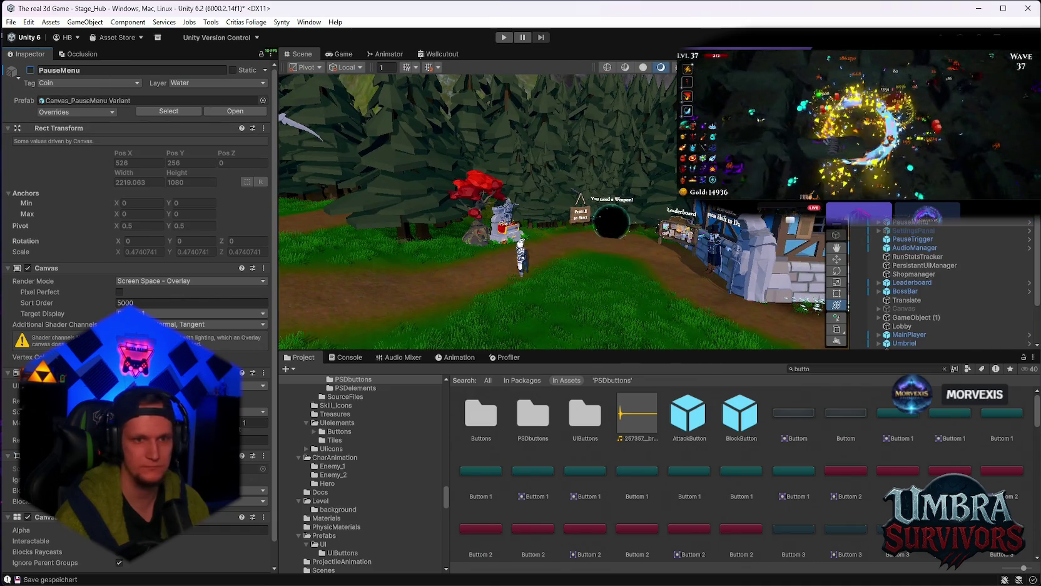
left_click(502, 39)
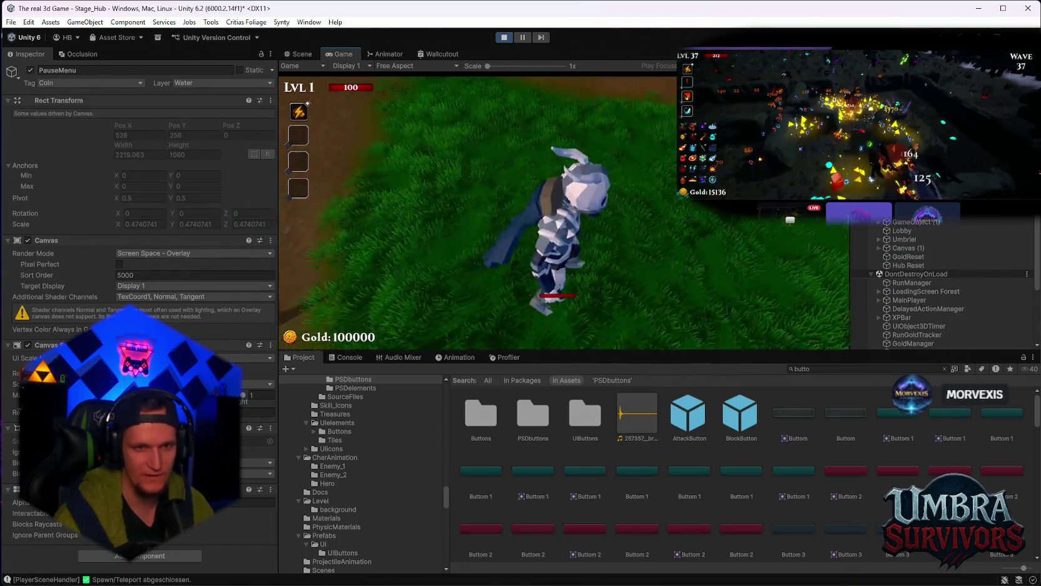
Step: At the hub start sign, reroll the starting cards and take Fire Tornado to begin Stage 1
key("w")
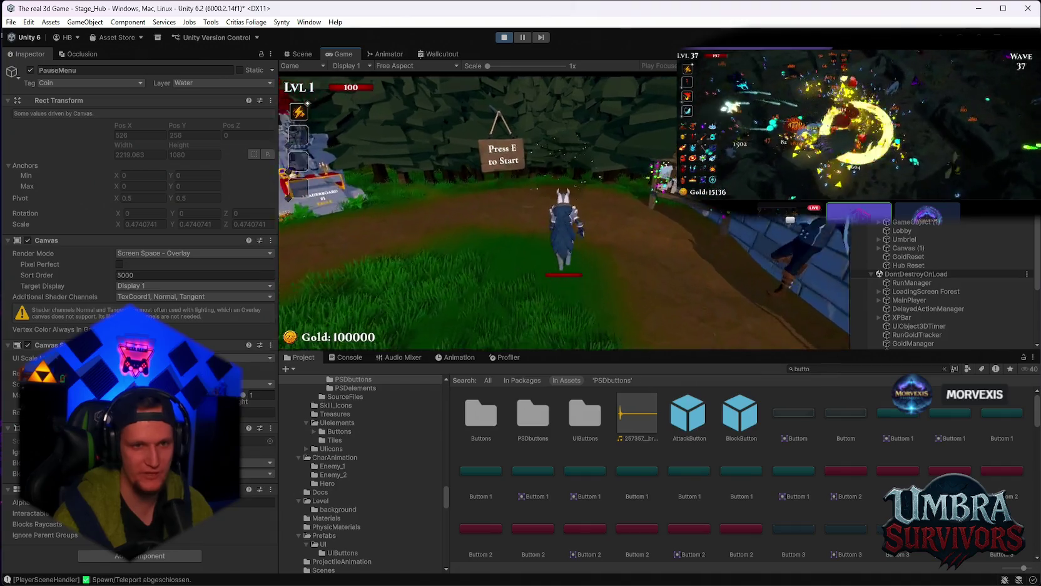
key("e")
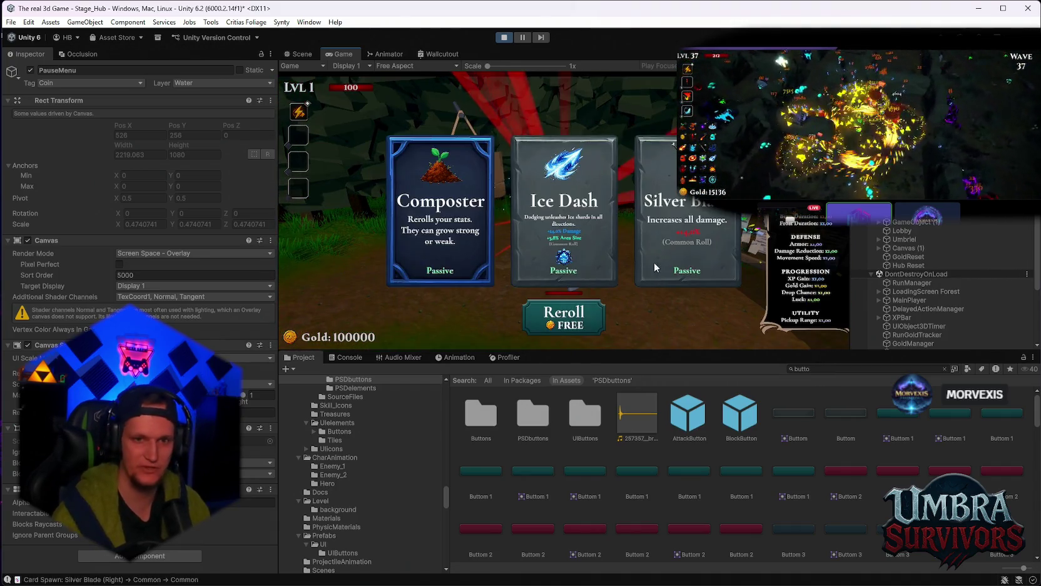
left_click(564, 313)
left_click(567, 213)
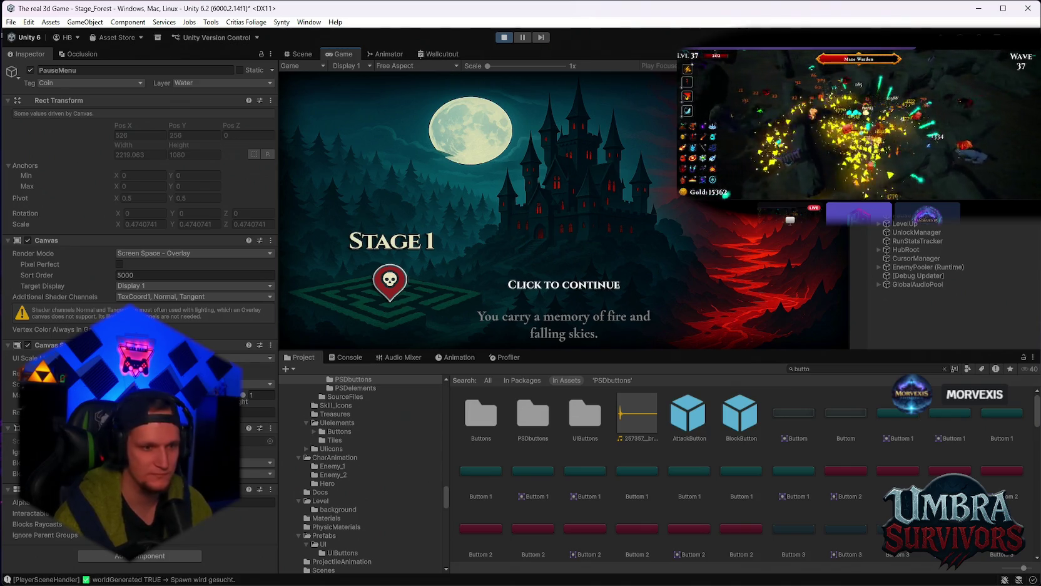
Step: Take the Dark Orb, Meteor, Frozen Heart, Composter and Glacial Sigil cards during Stage 1
key("space")
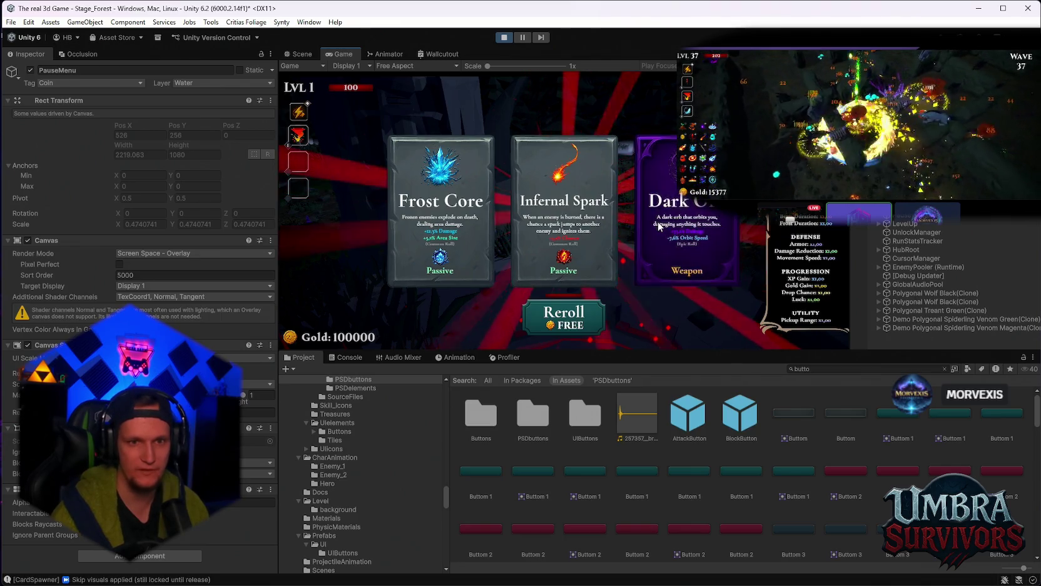
left_click(659, 225)
left_click(566, 228)
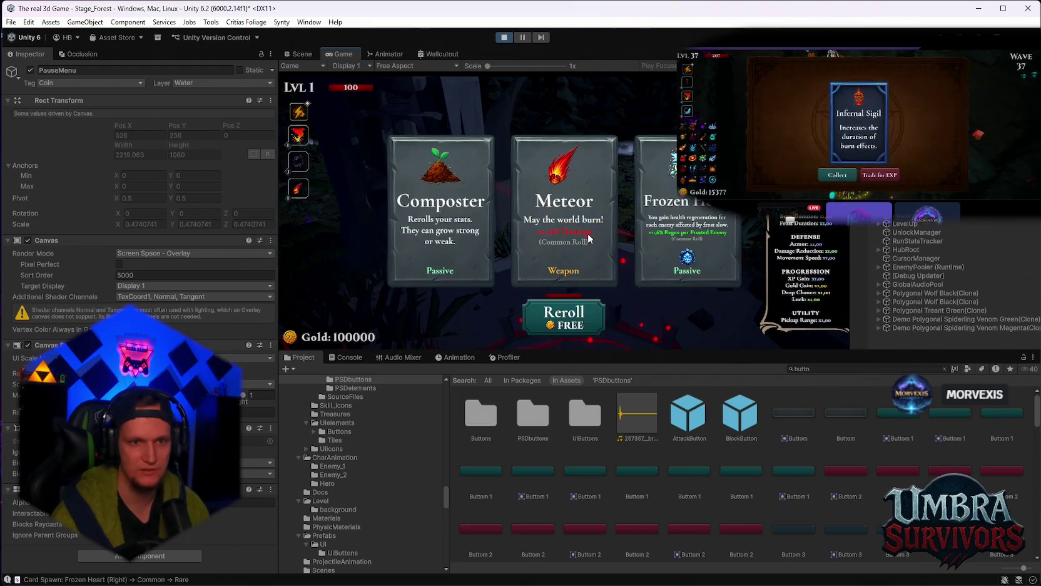
left_click(711, 228)
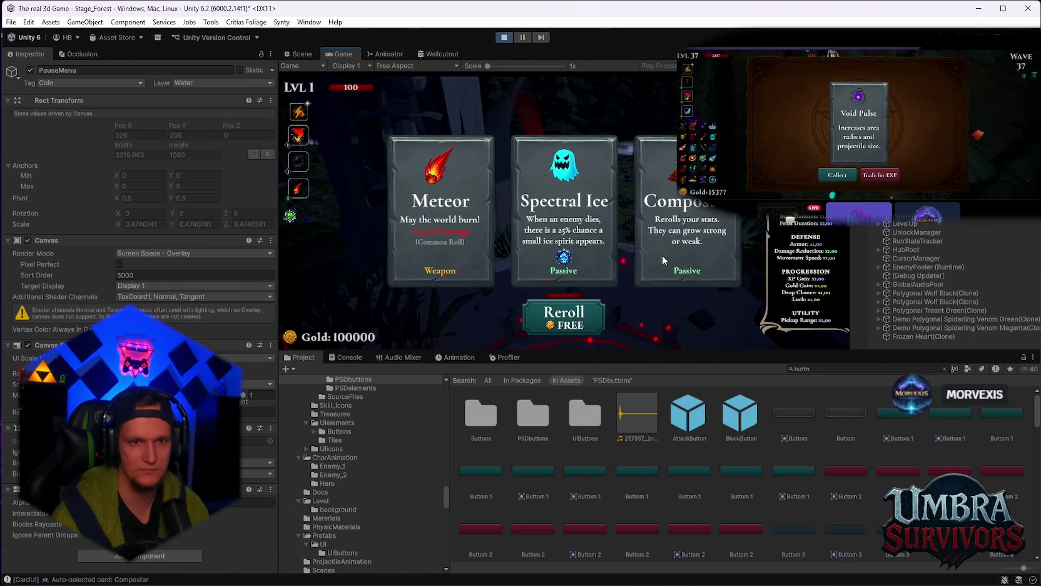
left_click(662, 259)
left_click(554, 250)
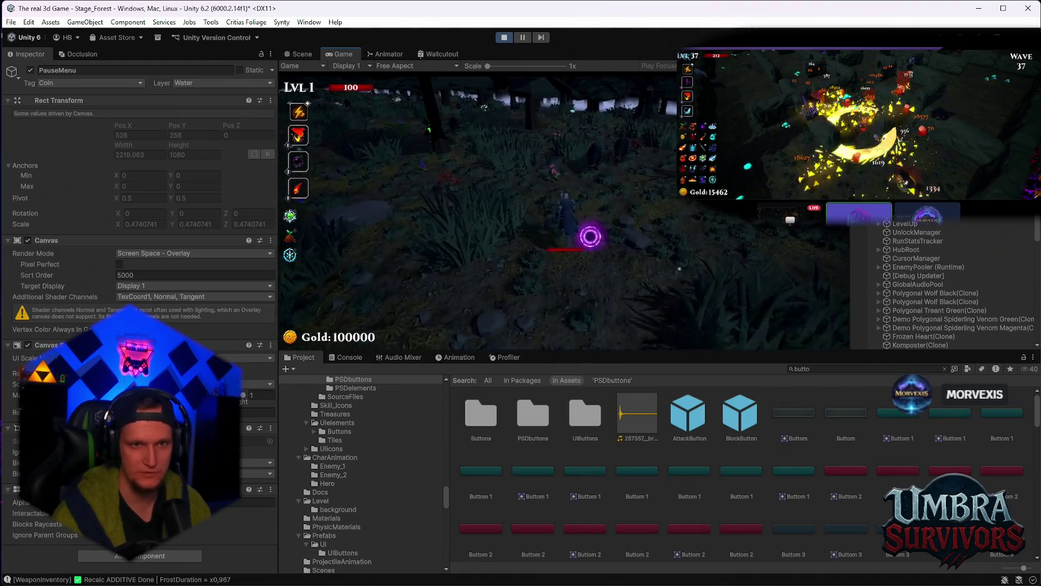
Step: Pick another level-up card, then pause and choose Return to Hub
key("Escape")
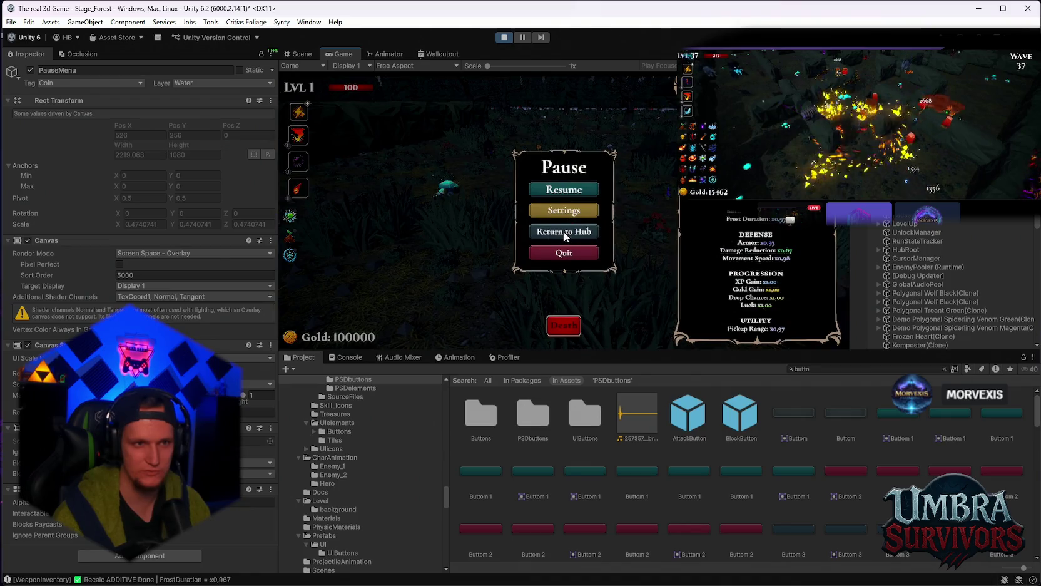
left_click(563, 231)
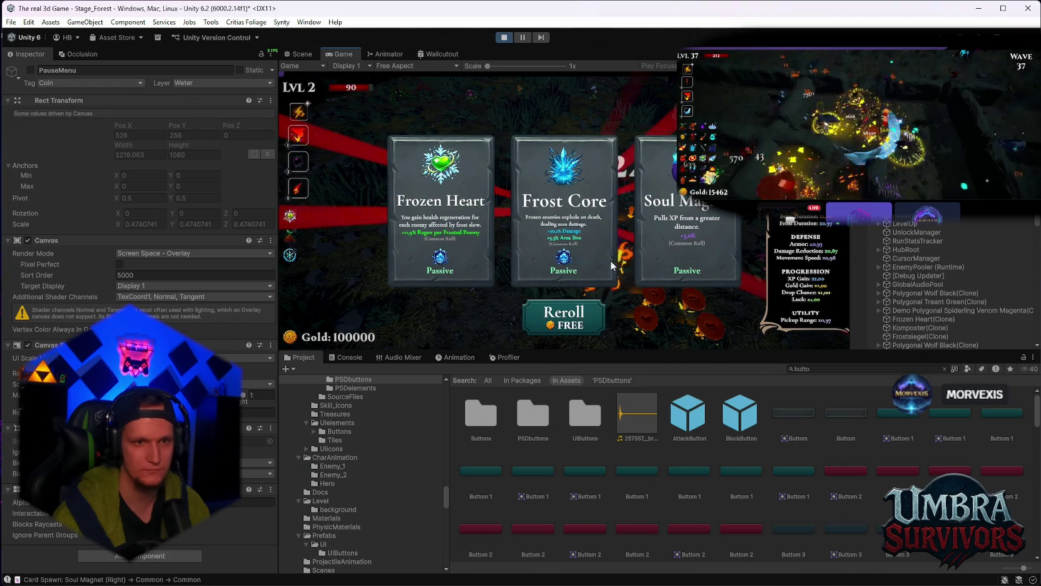
left_click(611, 266)
key("Escape")
left_click(567, 212)
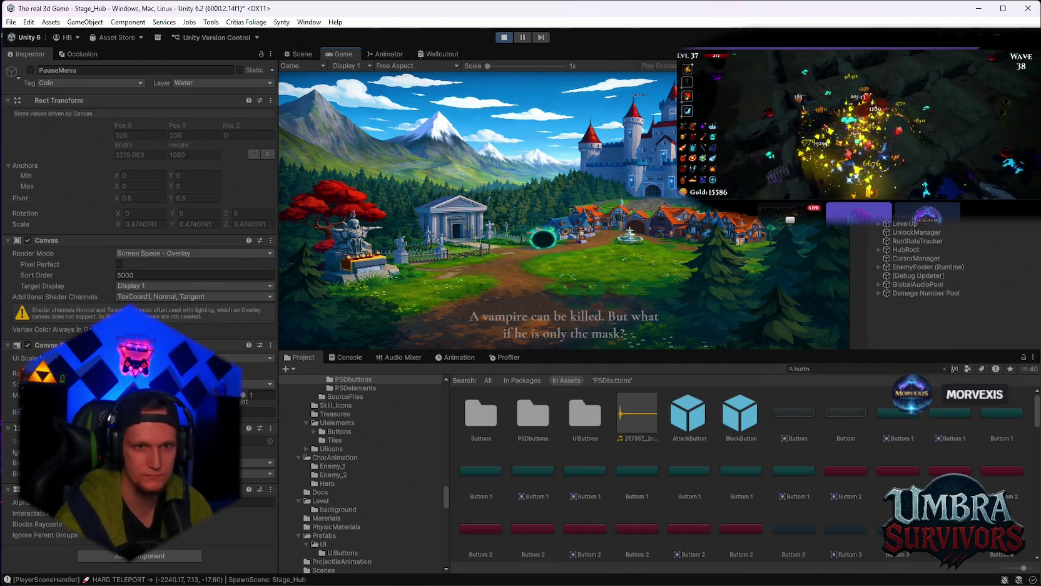
Step: Dismiss the hub intro story, run around the hub, and open and close the pause menu
key("space")
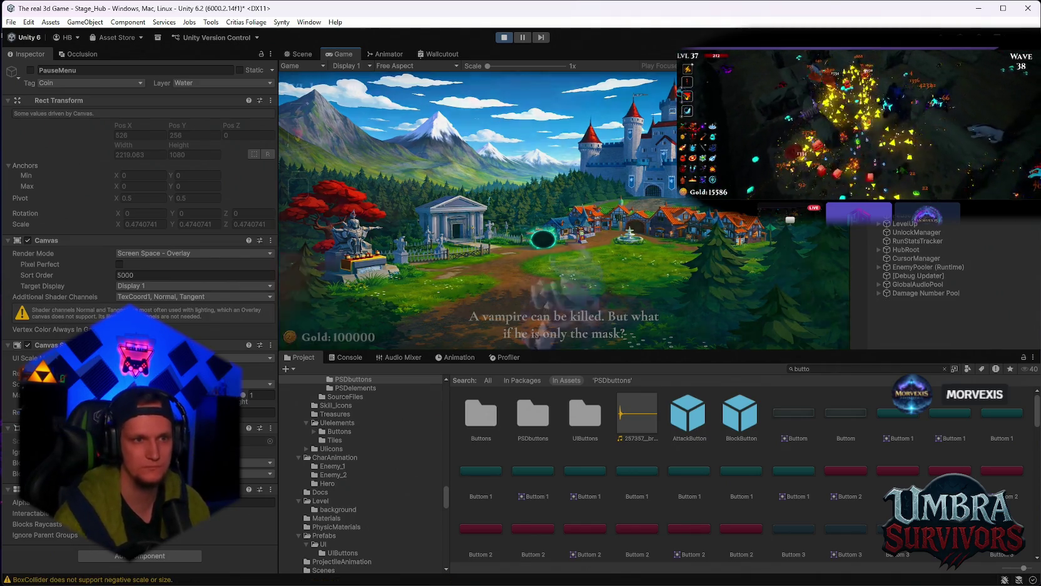
key("a")
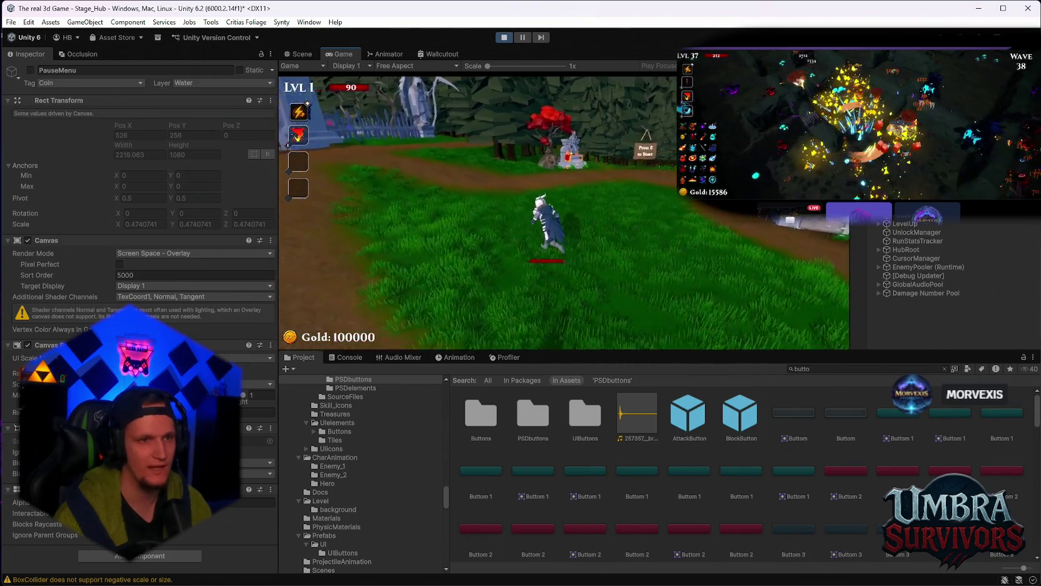
key("w")
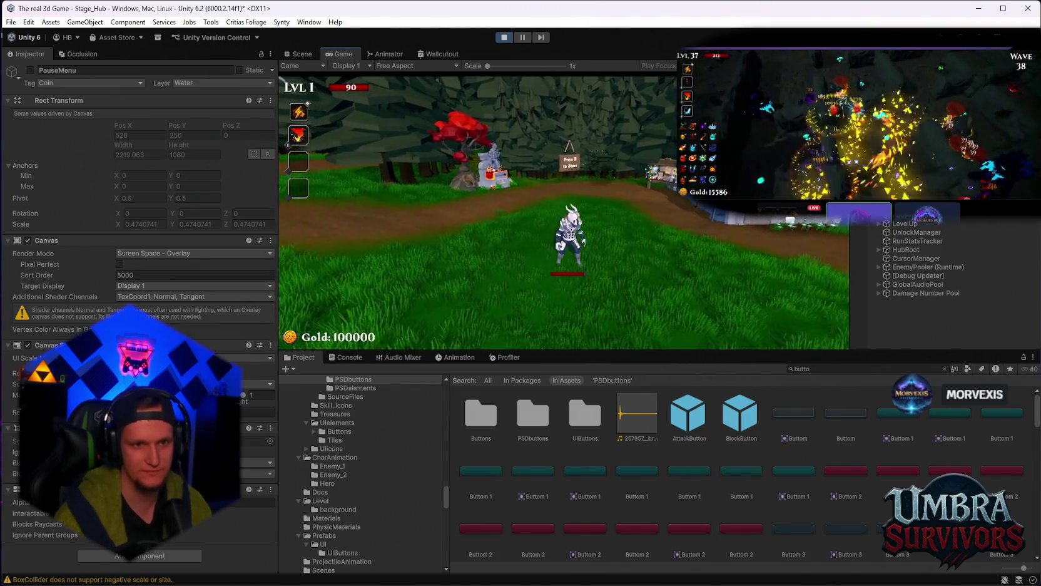
key("w")
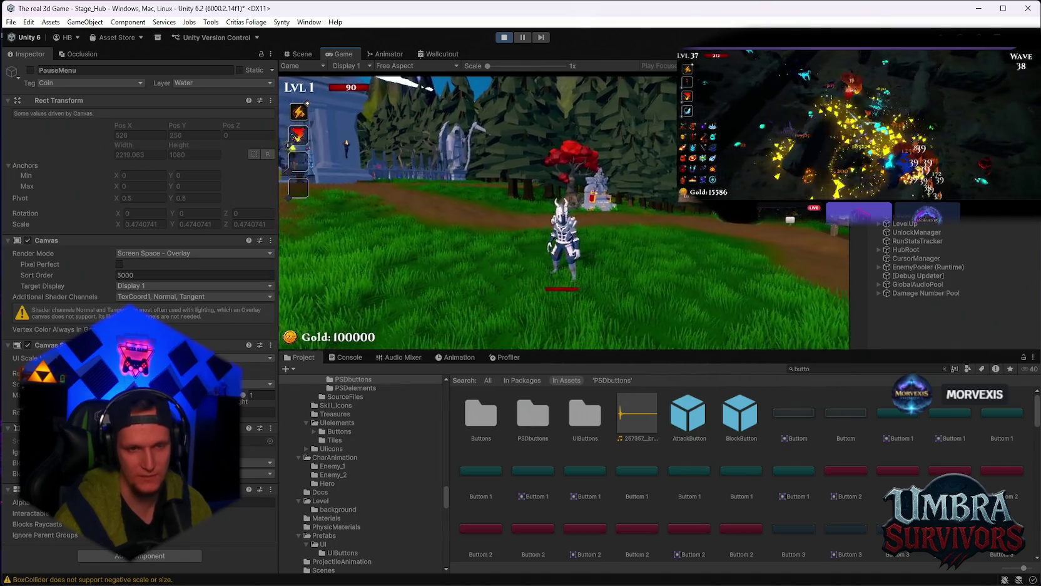
key("d")
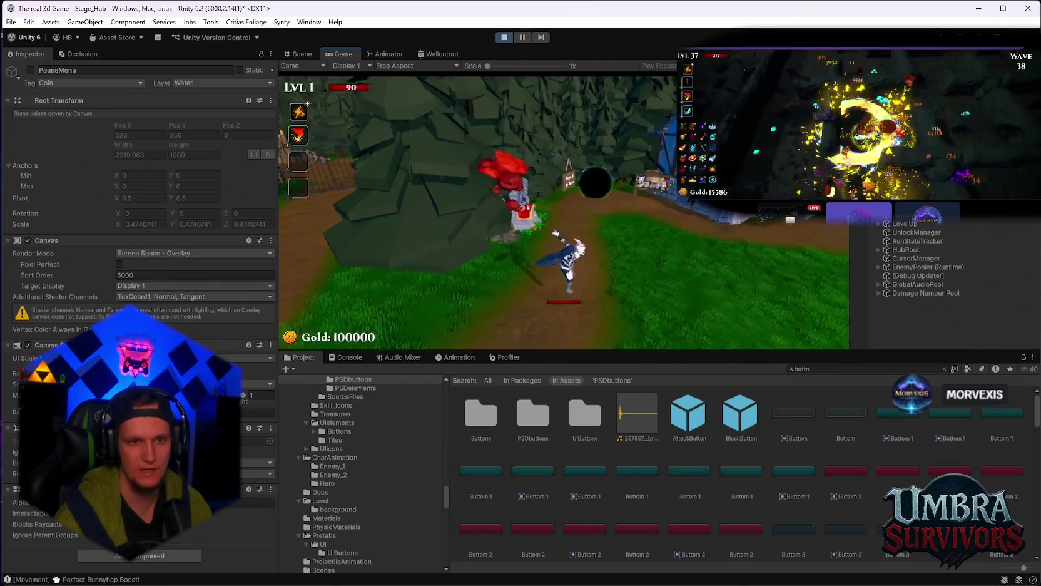
key("space")
key("a")
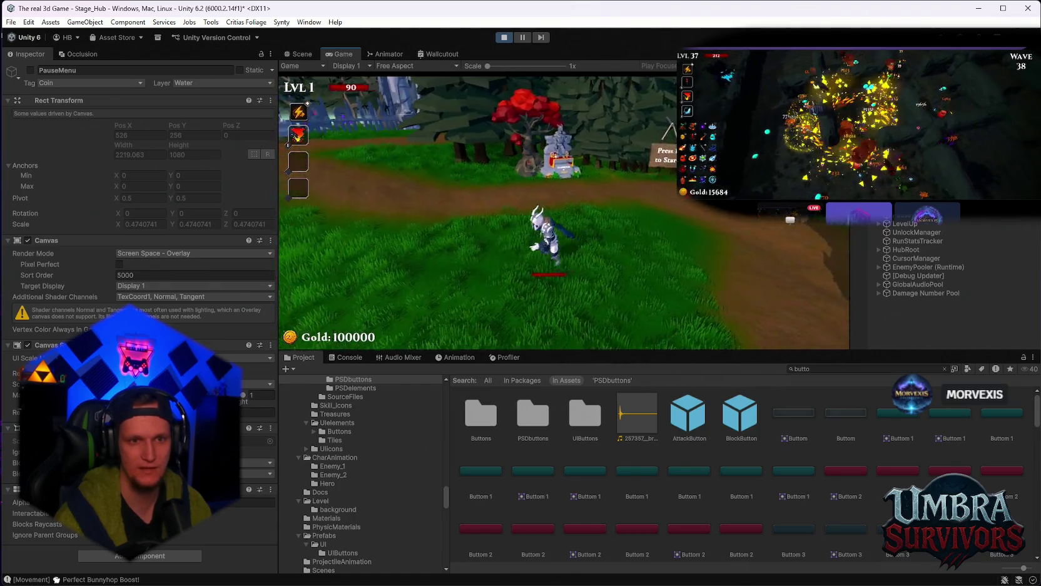
key("Escape")
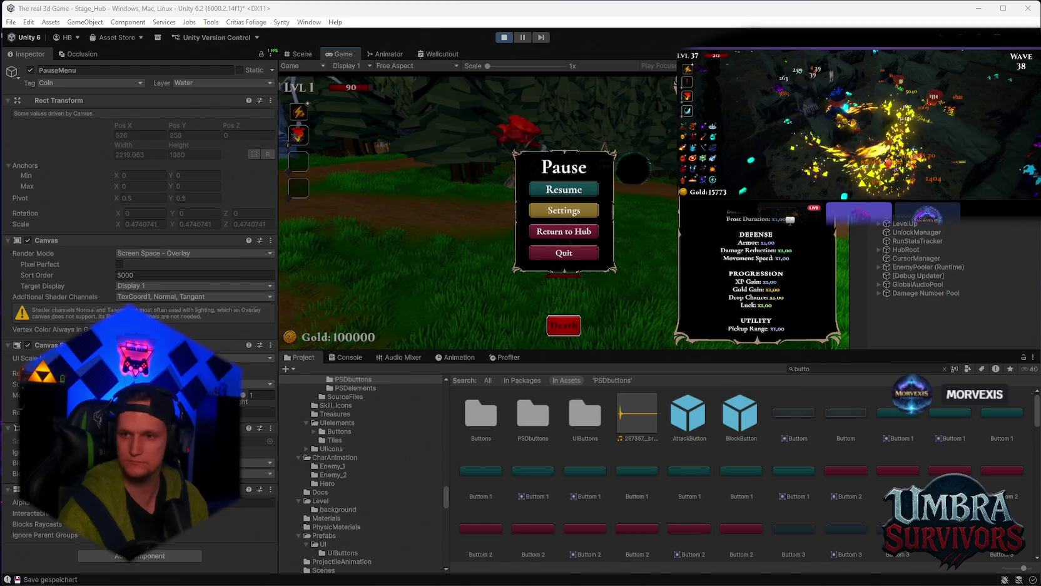
left_click(572, 188)
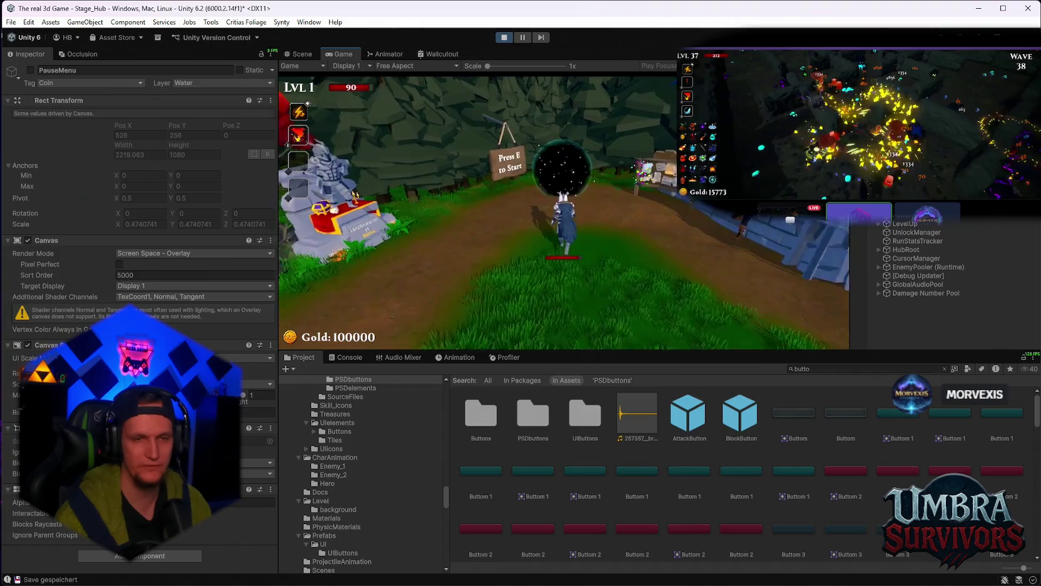
Step: Enter Stage 1 through the portal, pause, and select the red button's Image object
key("e")
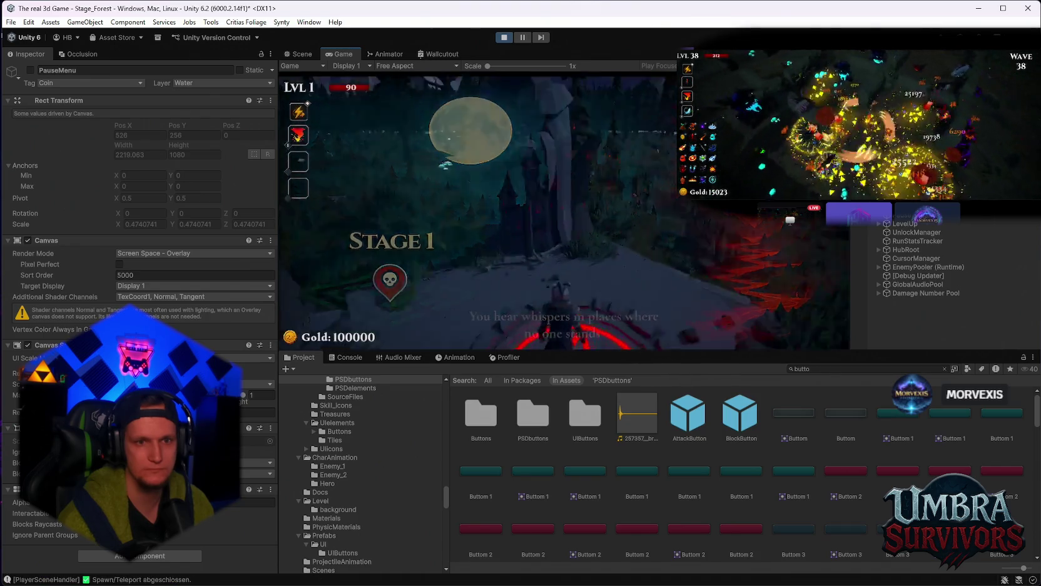
key("Escape")
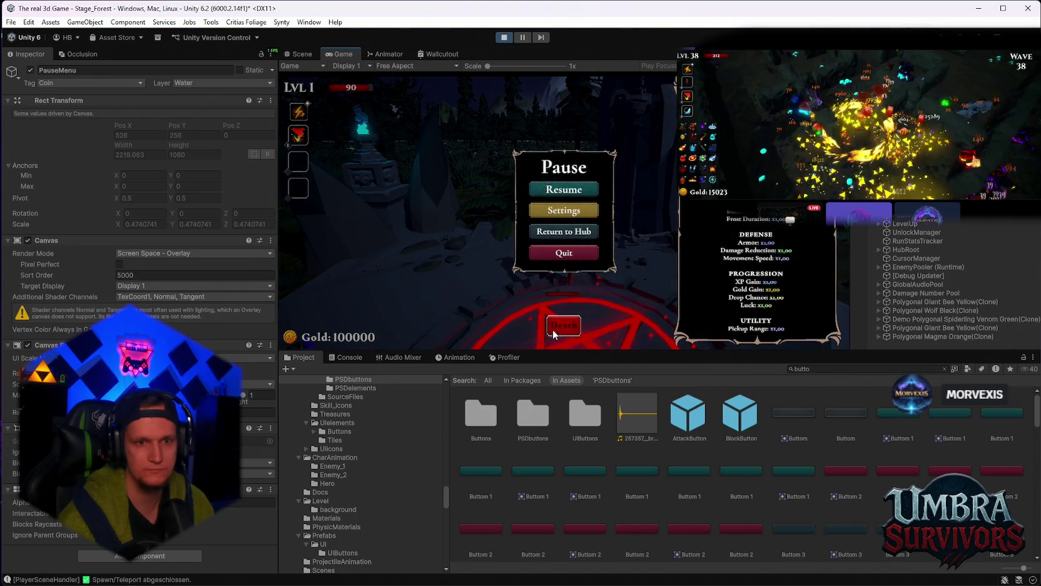
key("Escape")
key("Escape")
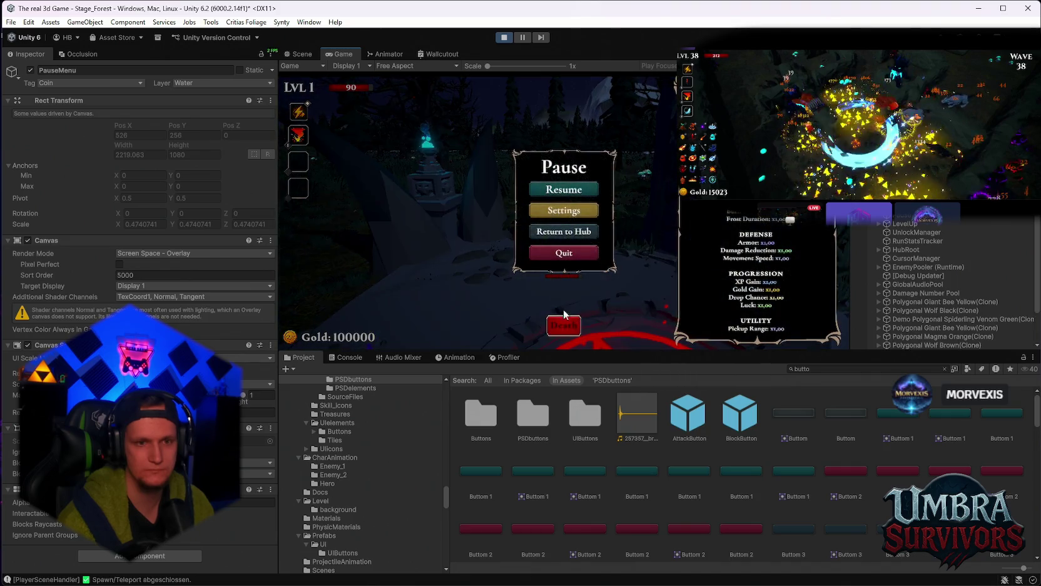
scroll(931, 219, "down", 2)
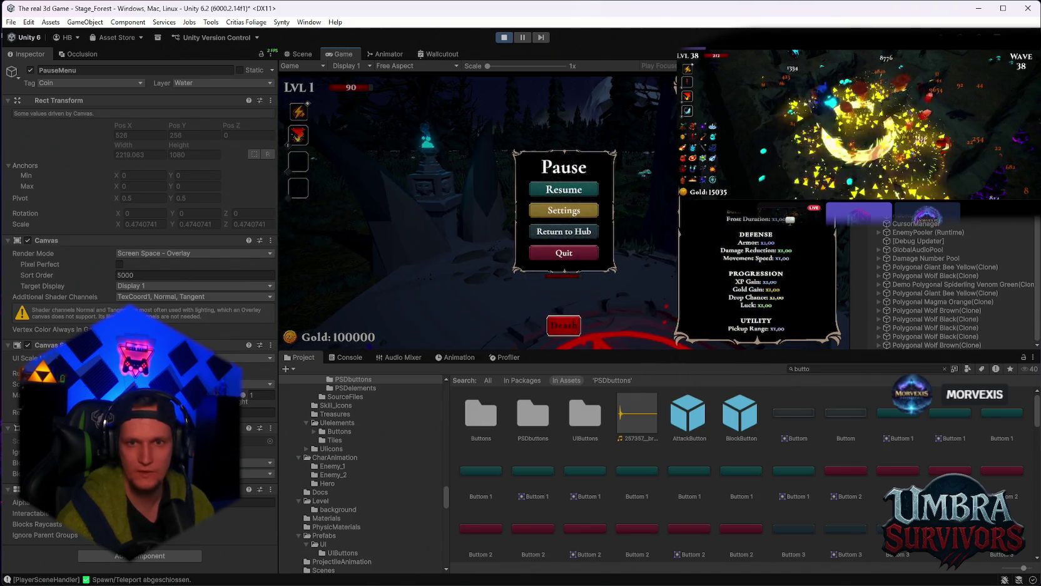
left_click(762, 248)
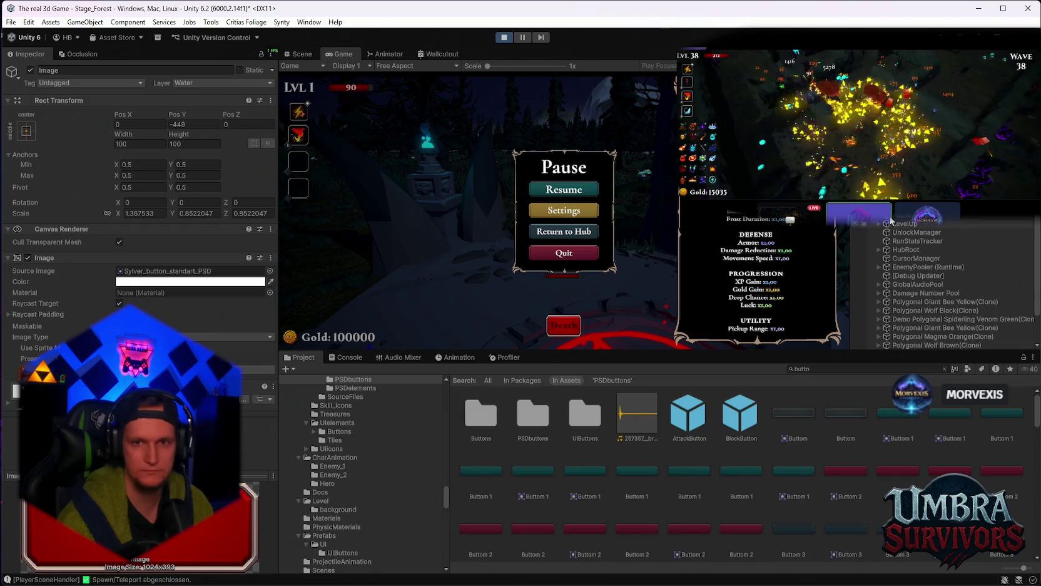
scroll(951, 281, "up", 1)
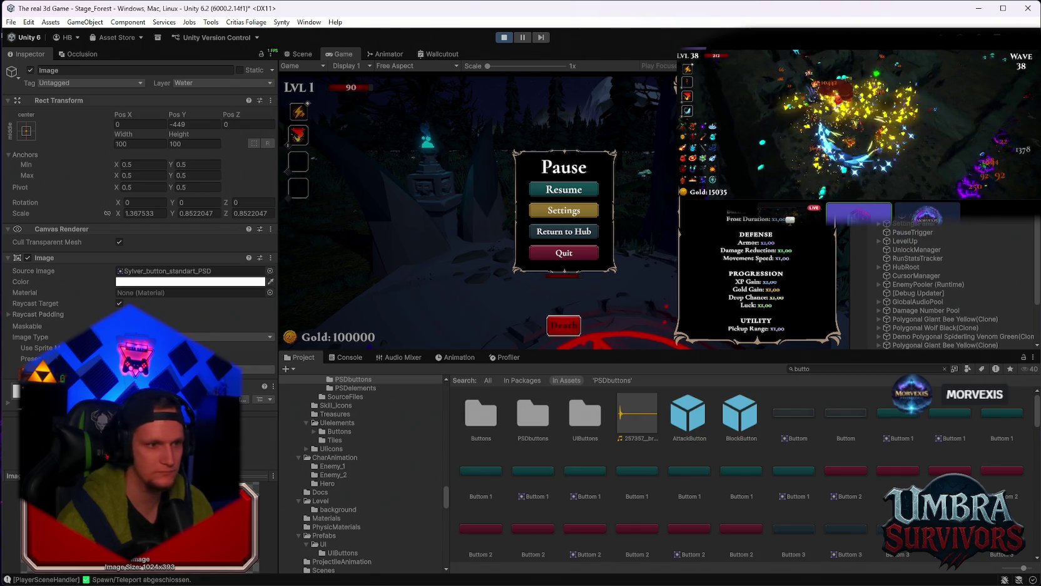
Step: Check the Death button, its Death text label and its Image, then stop Play mode
key("Down")
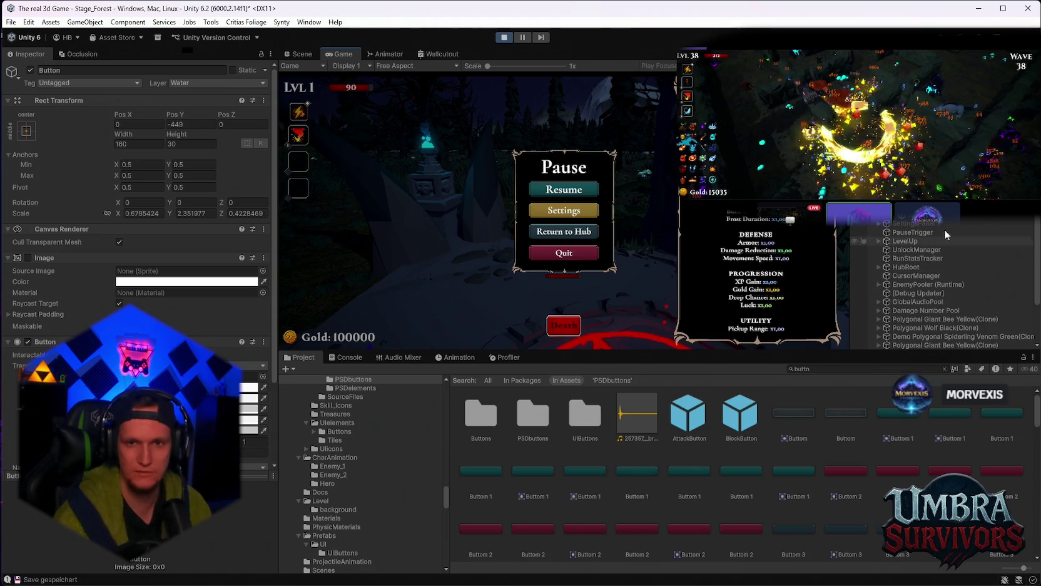
left_click(907, 156)
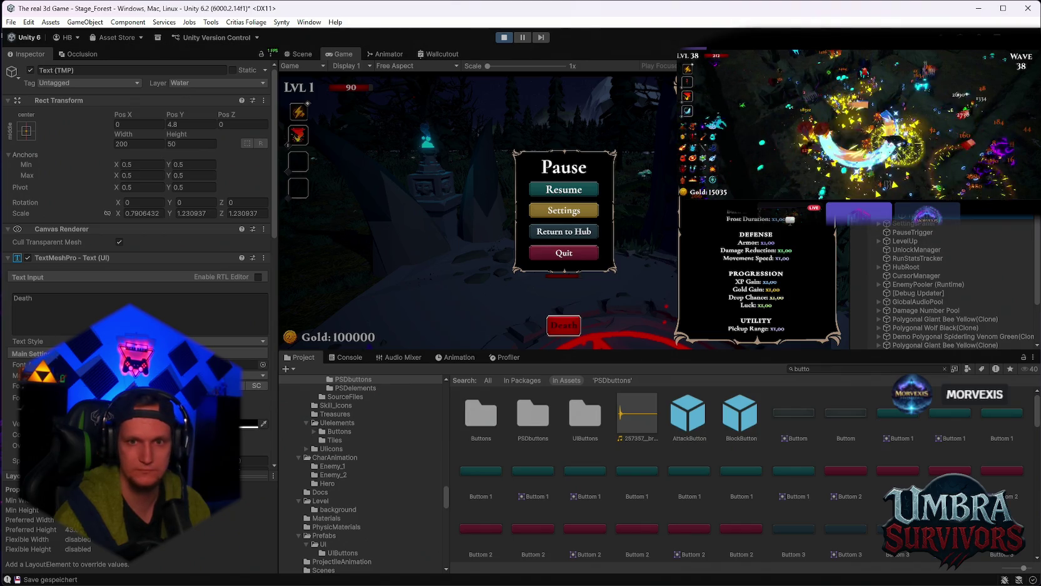
left_click(918, 218)
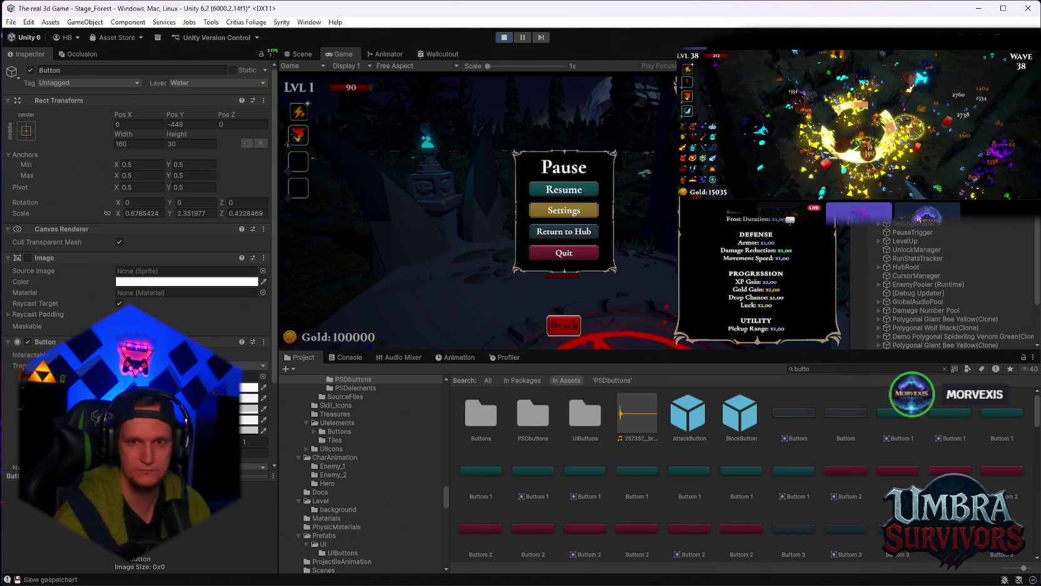
left_click(915, 219)
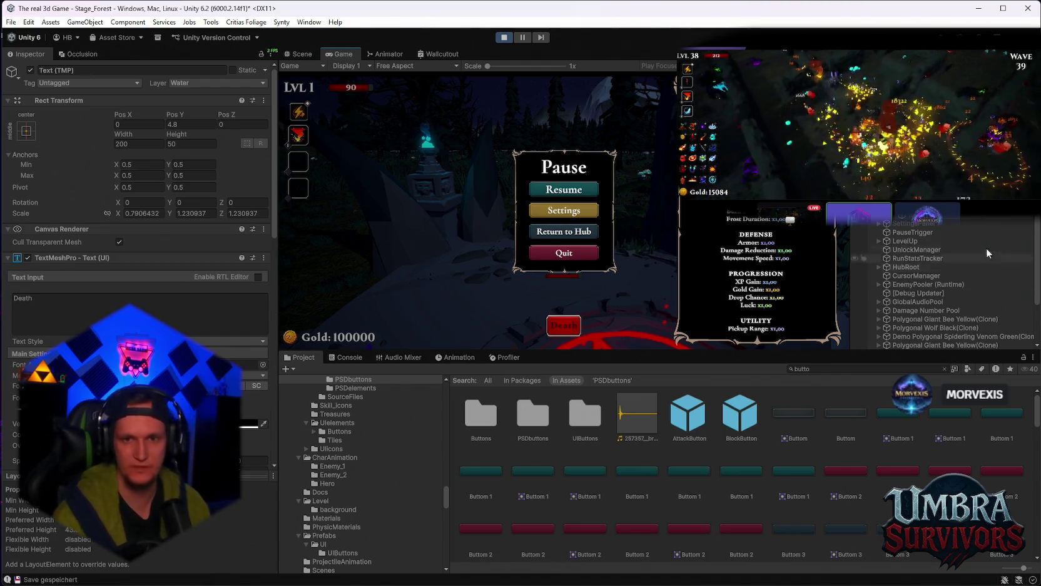
left_click(722, 279)
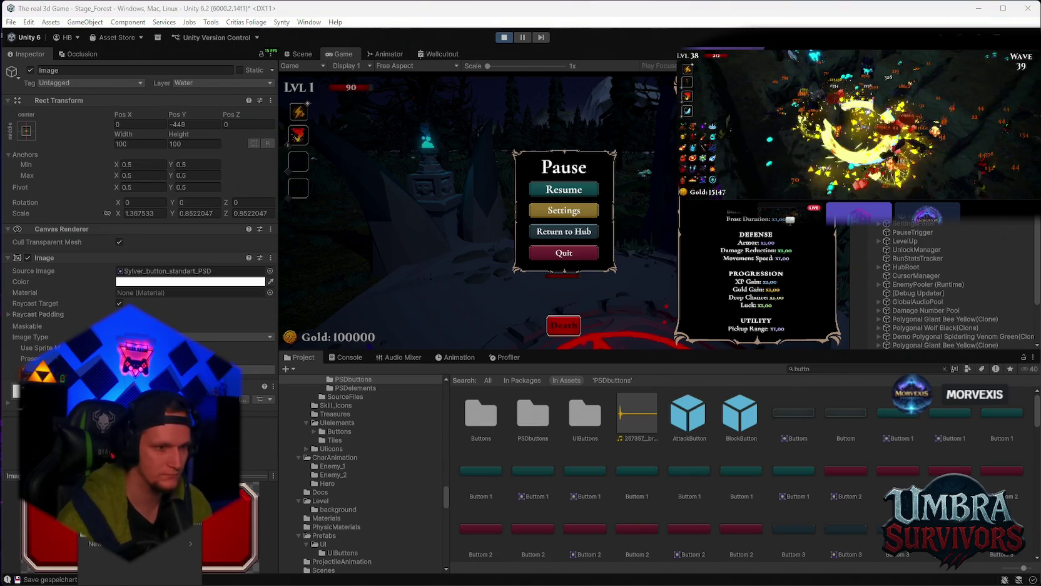
scroll(138, 188, "down", 2)
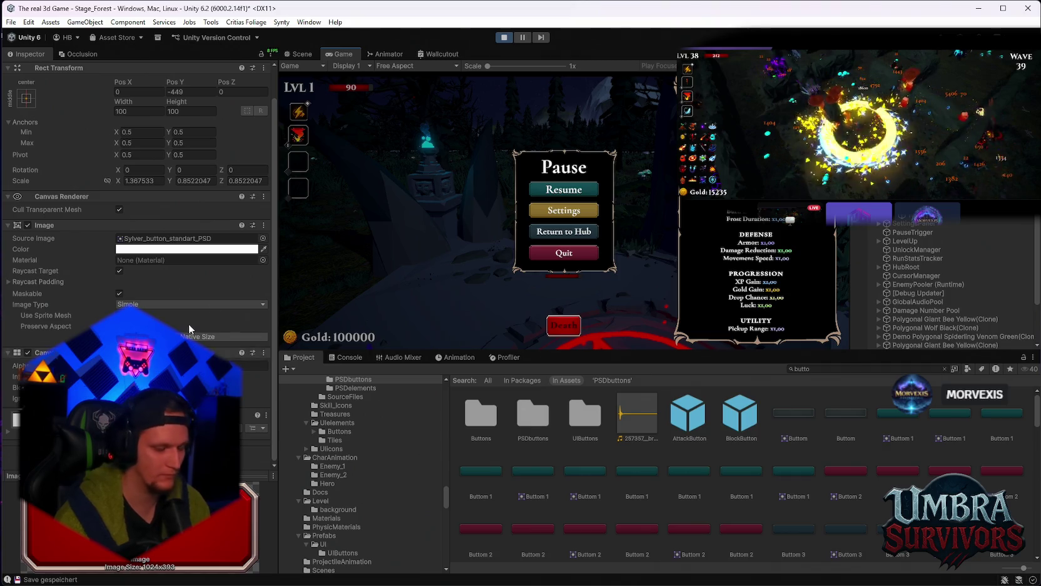
key("ctrl+p")
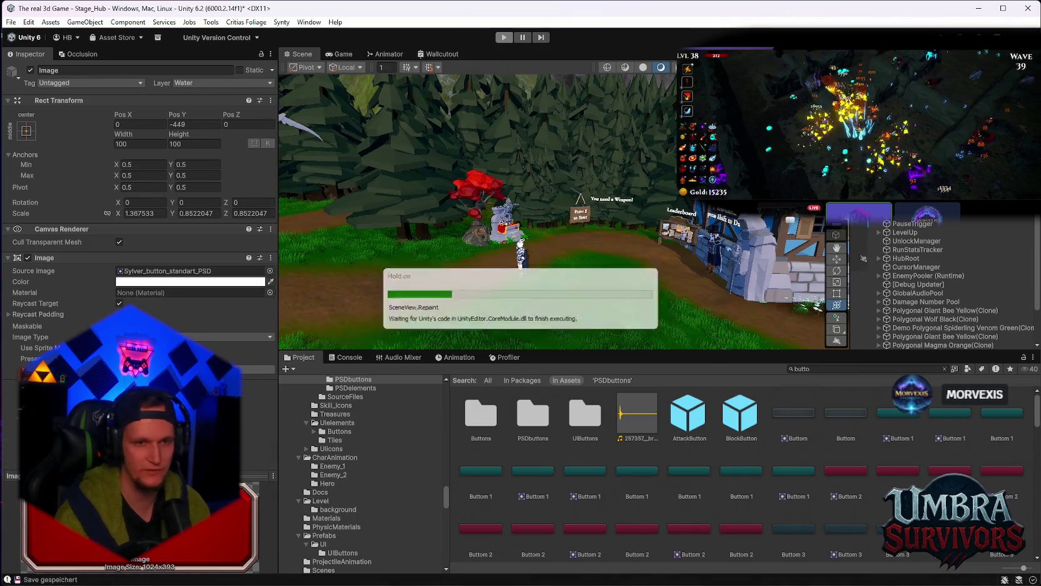
Step: Add the Death button to PauseTrigger's Pause Menu Manager button bindings, then run the game to test
scroll(940, 219, "down", 5)
left_click(378, 316)
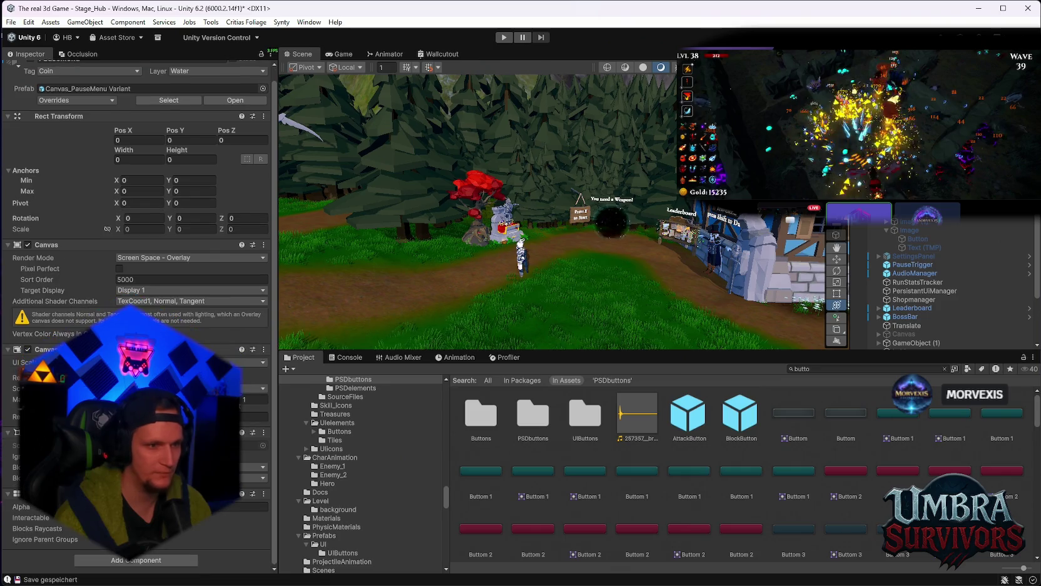
left_click(915, 273)
left_click(912, 264)
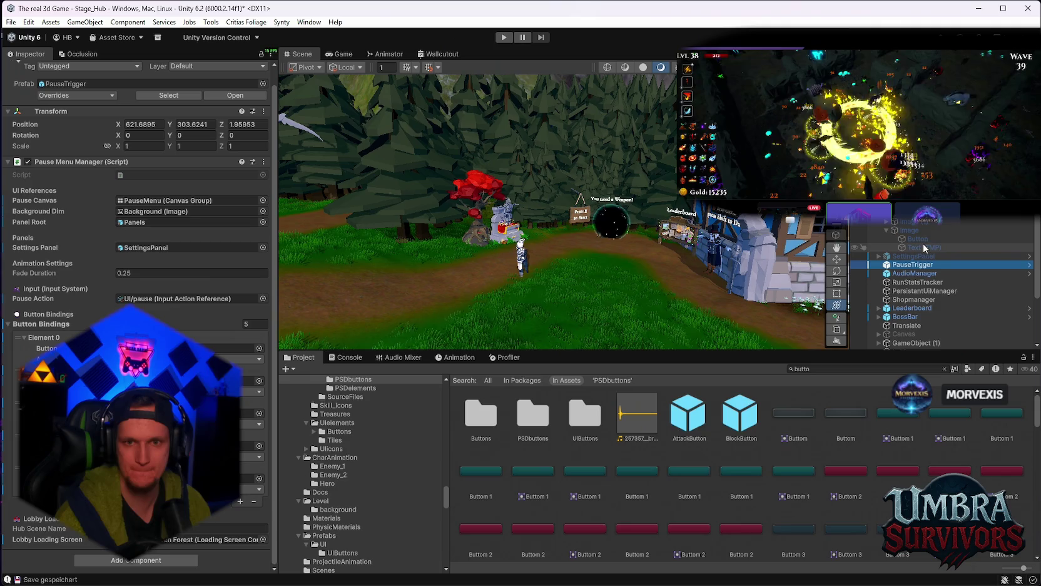
left_click_drag(916, 239, 255, 462)
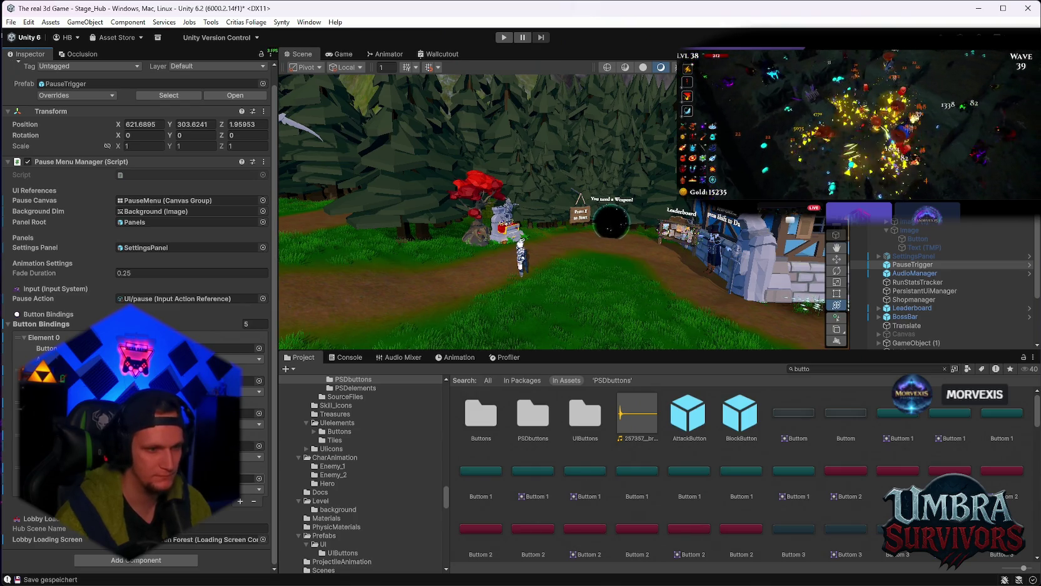
left_click(503, 38)
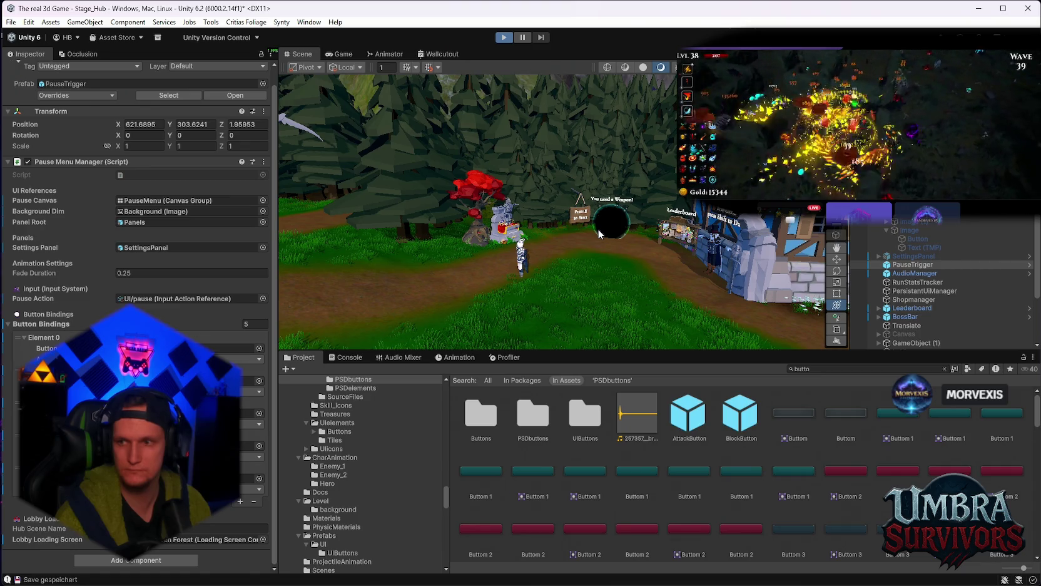
key("ctrl+p")
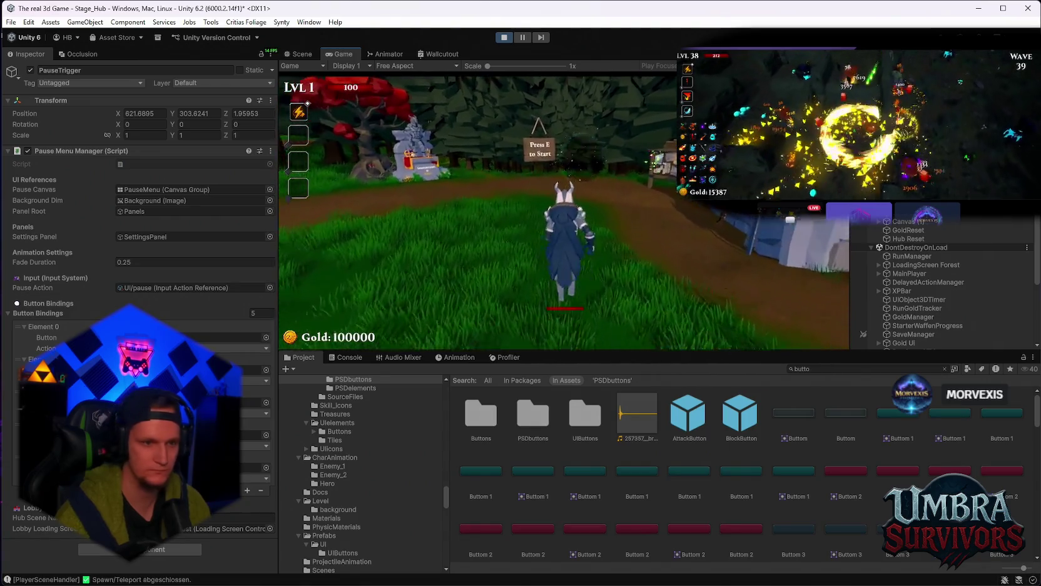
Step: Choose the Poison Trail weapon at the hub sign, enter Stage 1, and pause the game
key("e")
left_click(563, 209)
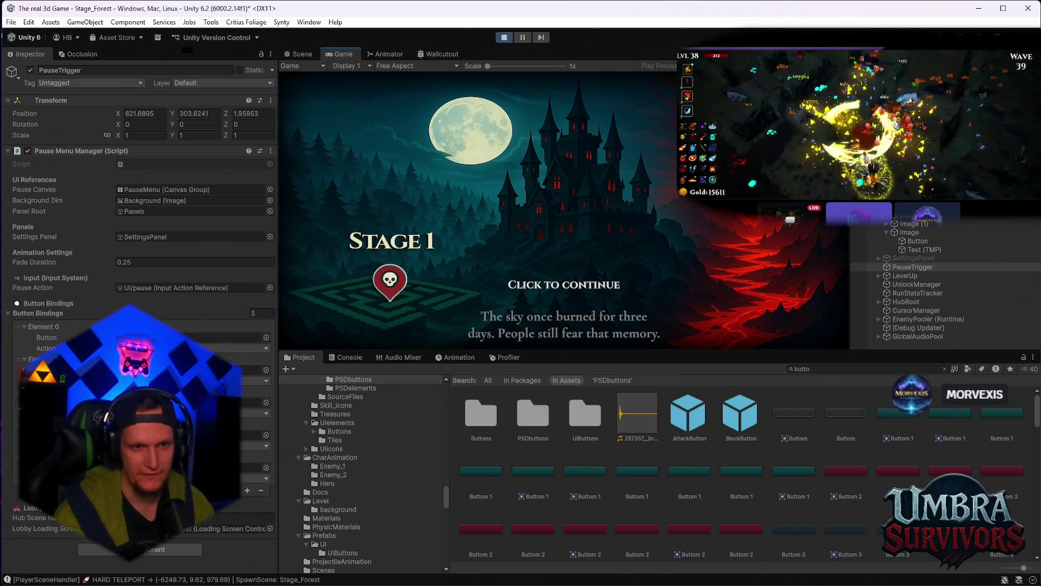
left_click(561, 343)
key("Escape")
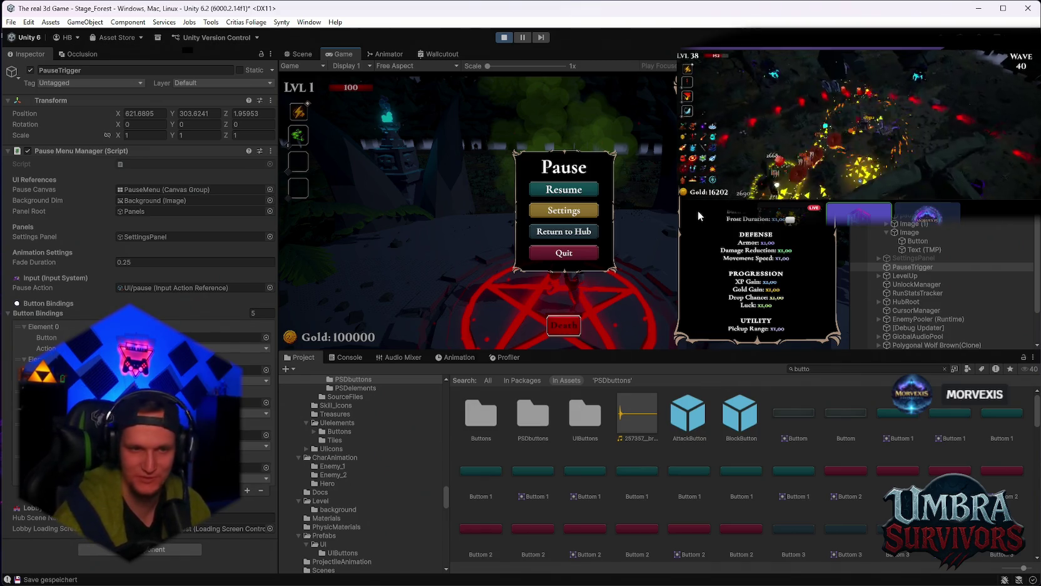
Step: Select the Death button object after checking PauseTrigger's bindings and the button's Image
scroll(893, 244, "down", 2)
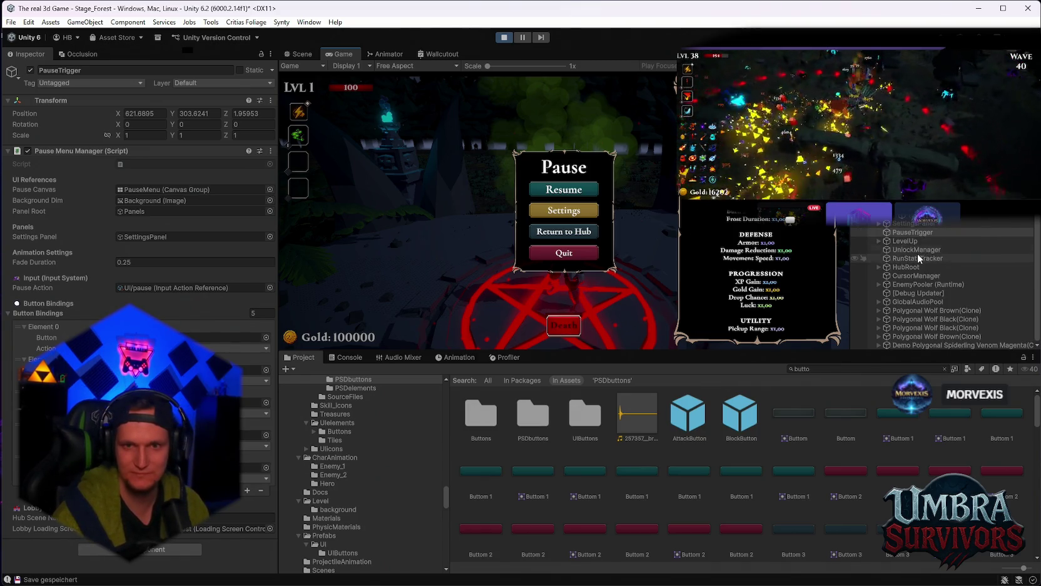
double_click(255, 338)
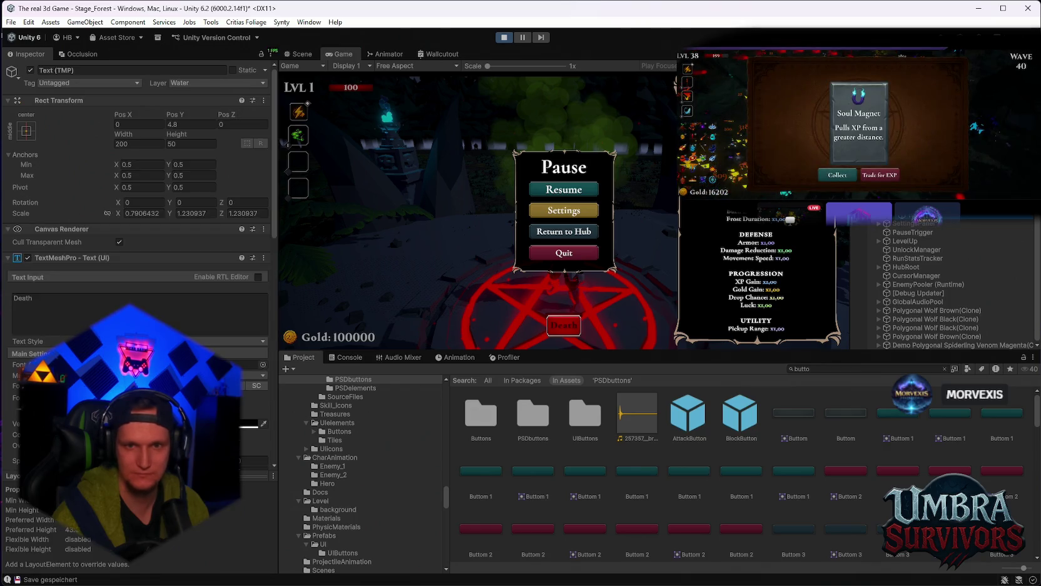
scroll(144, 281, "down", 3)
right_click(79, 533)
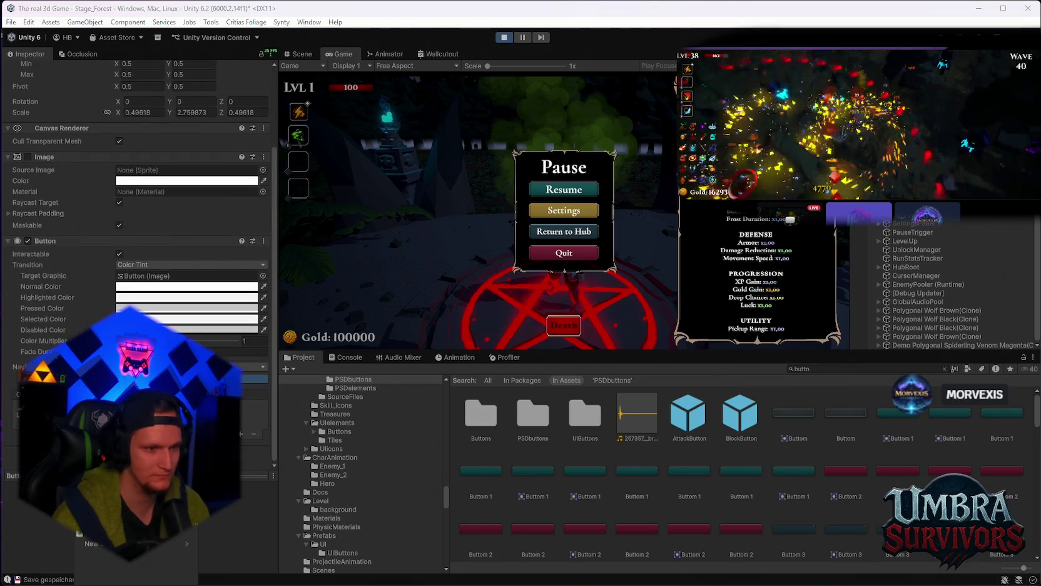
scroll(79, 533, "down", 2)
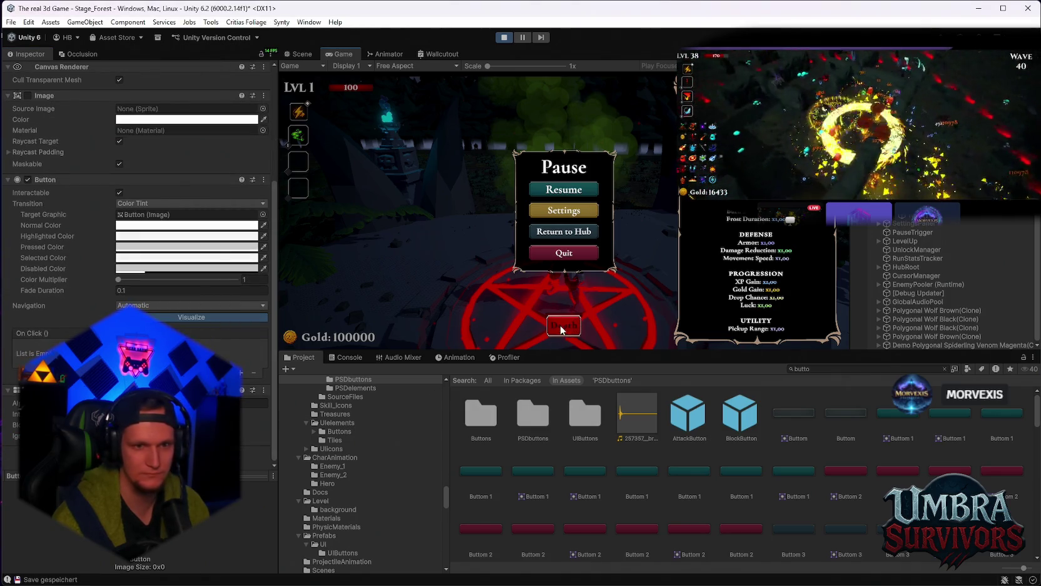
left_click(923, 230)
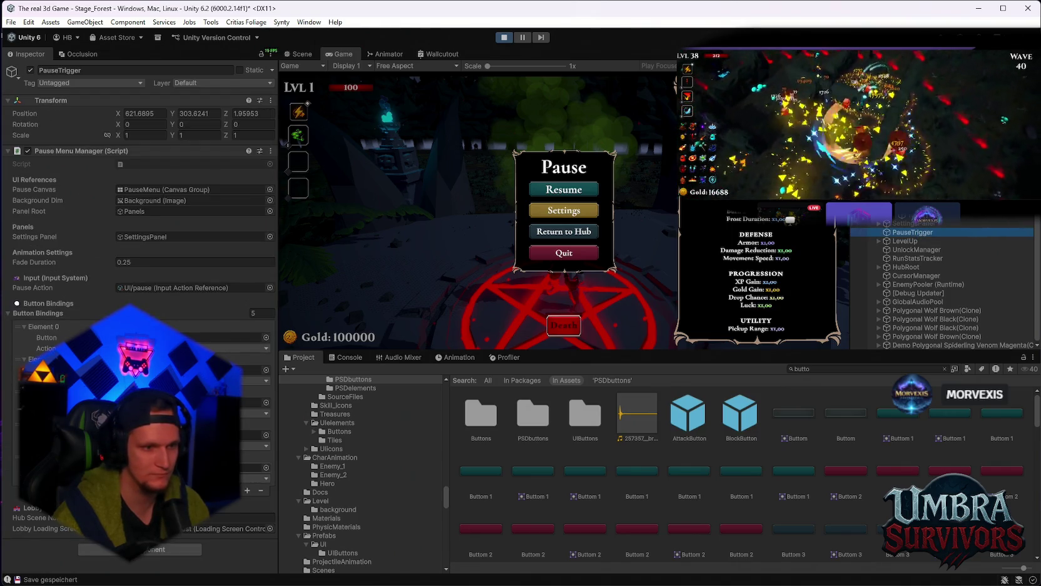
left_click(944, 368)
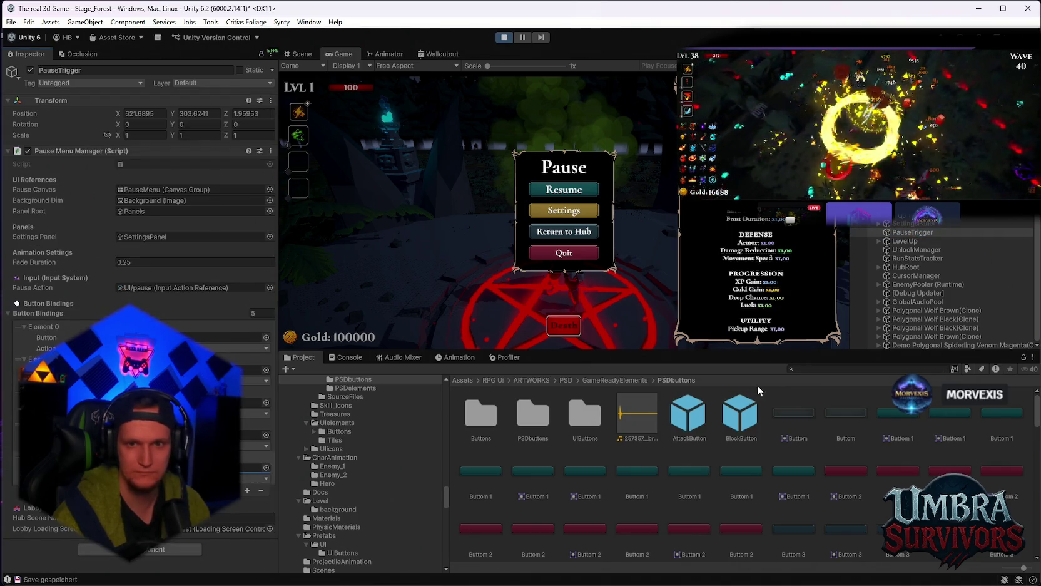
left_click(920, 218)
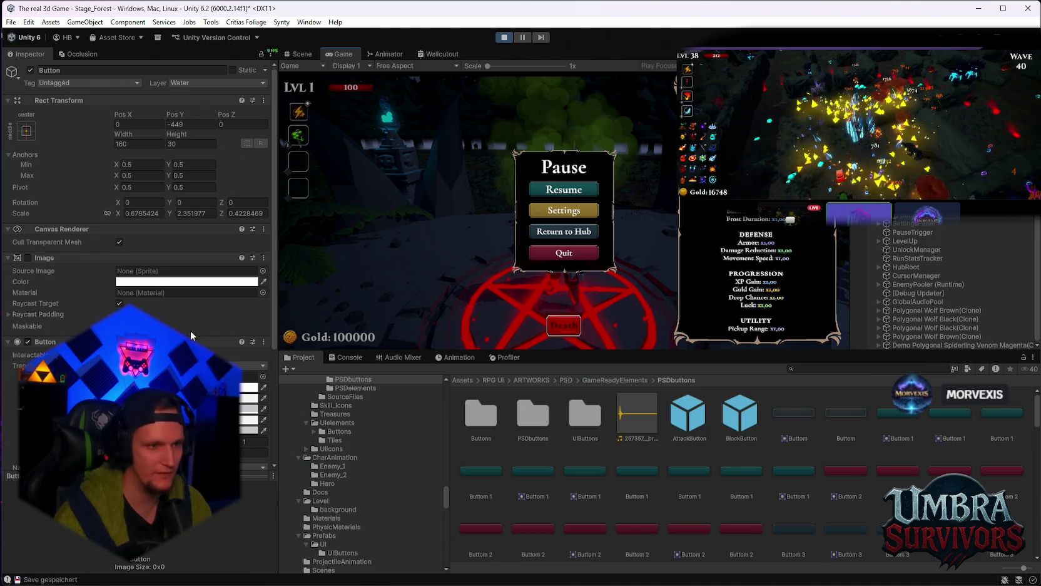
left_click(920, 156)
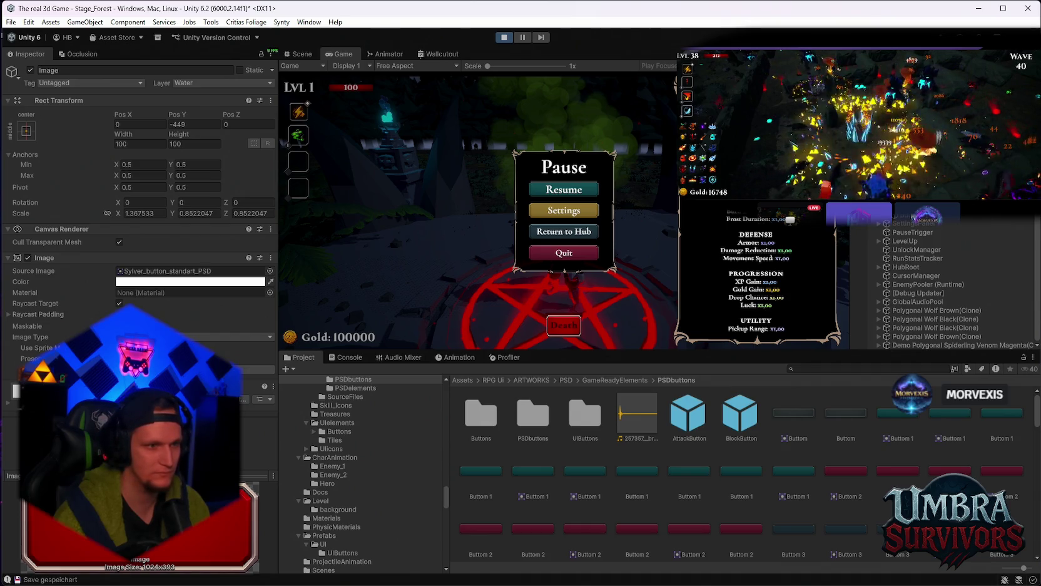
left_click(709, 142)
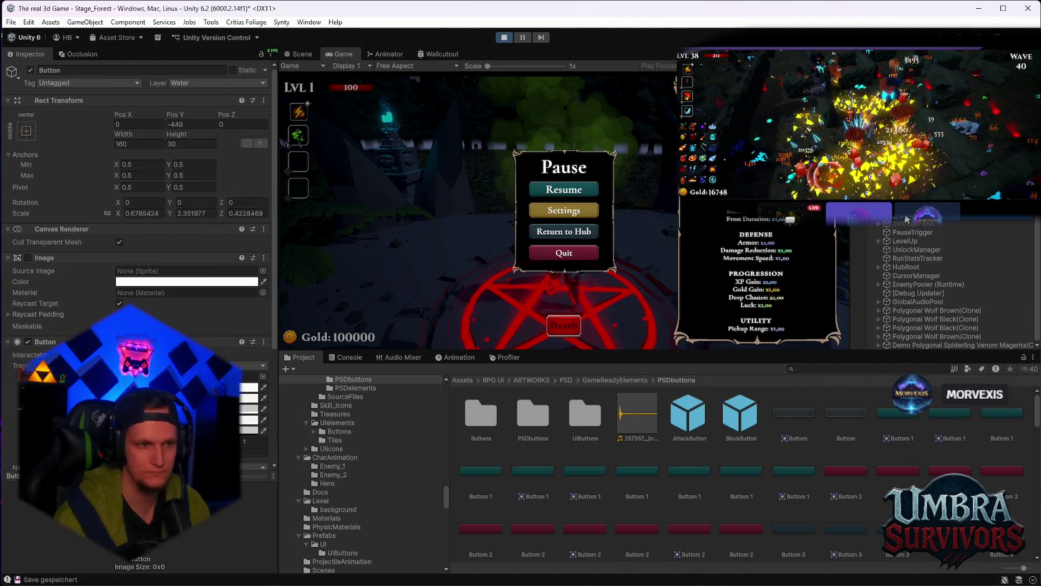
scroll(122, 274, "down", 3)
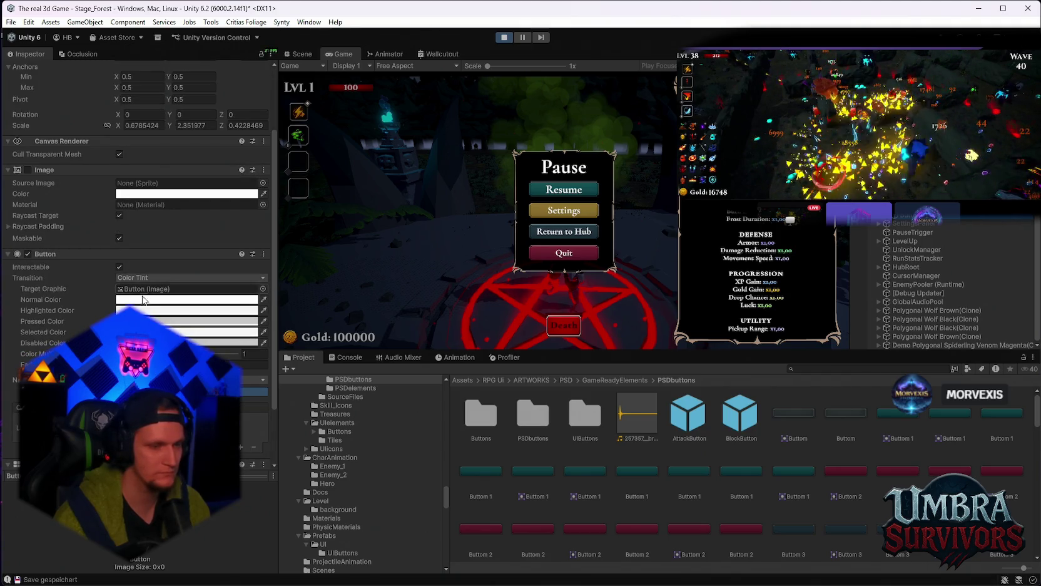
scroll(124, 282, "down", 3)
left_click(118, 279)
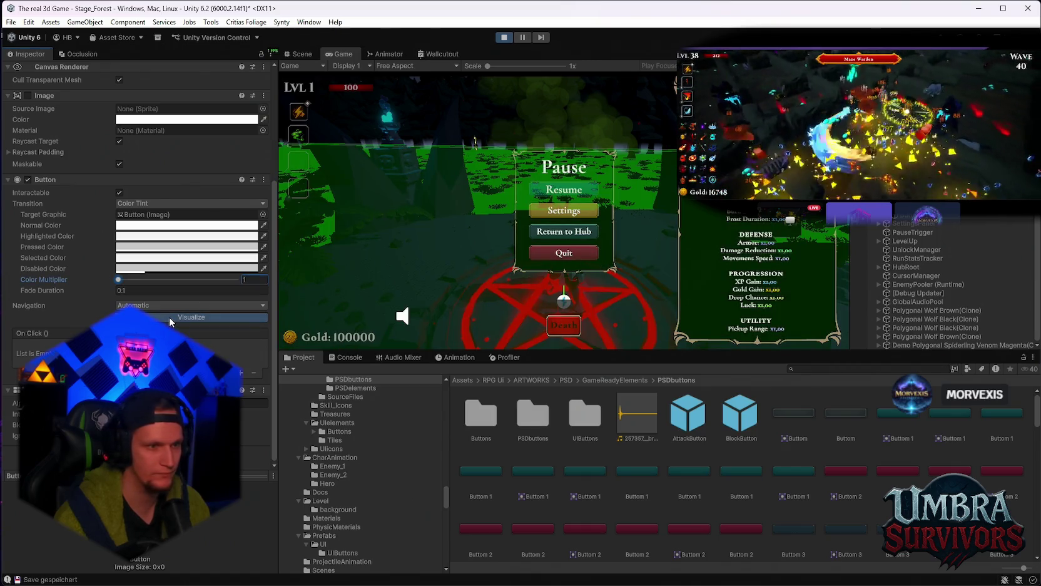
Step: Add an On Click entry targeting PauseTrigger that calls Button_Death ()
left_click(240, 373)
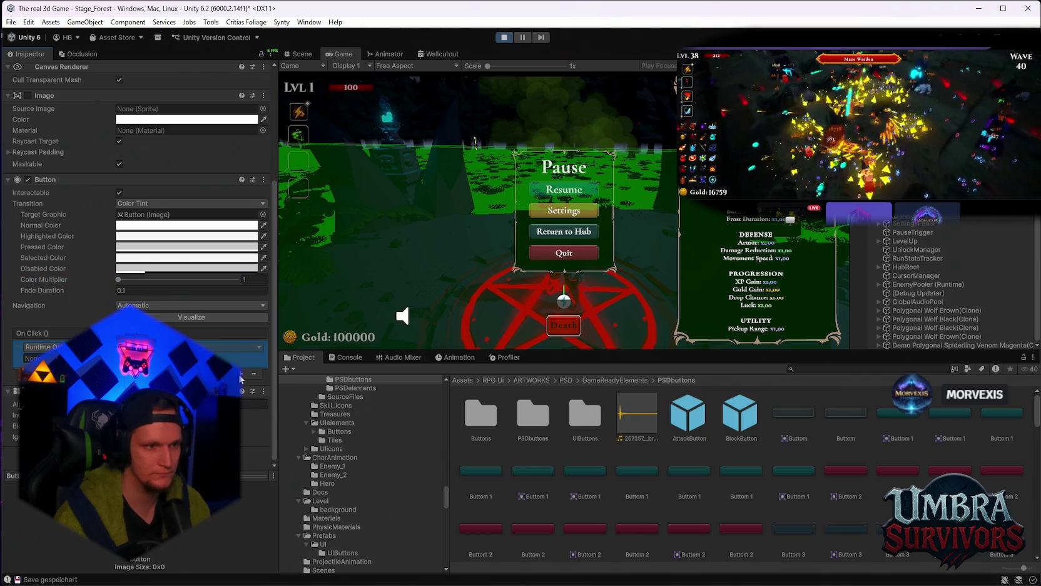
left_click_drag(910, 232, 38, 358)
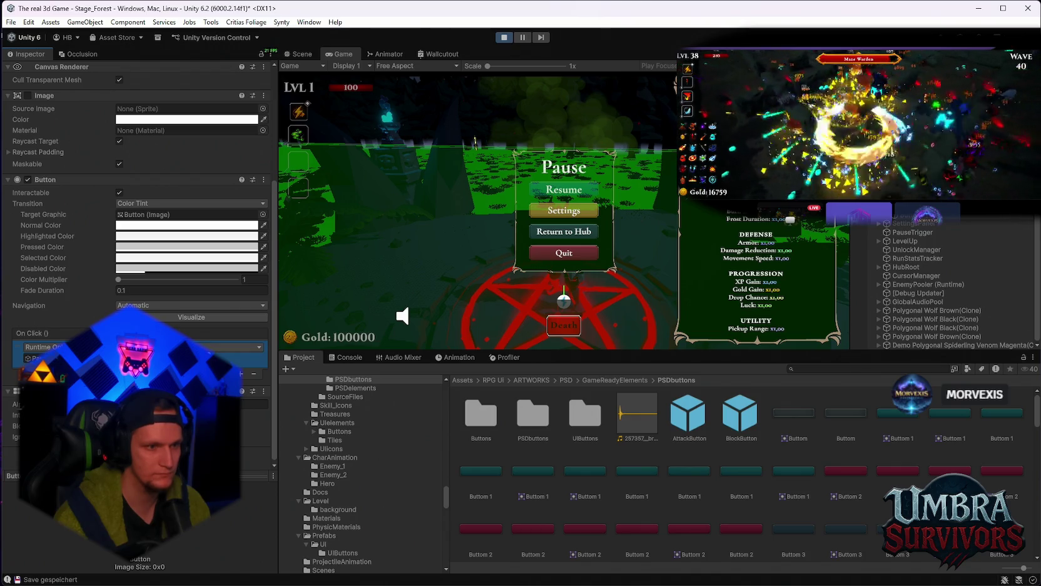
left_click(259, 347)
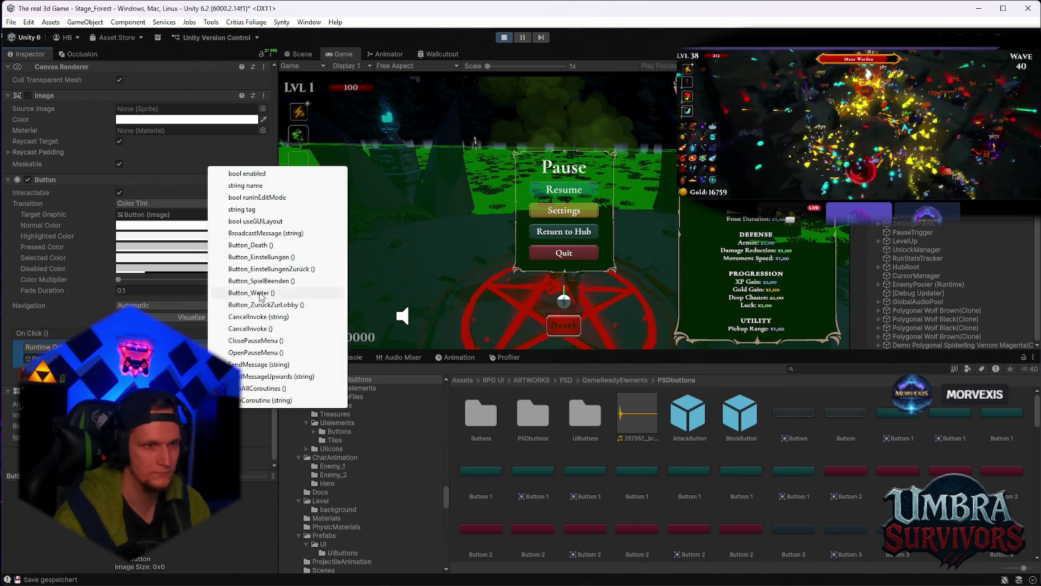
left_click(259, 245)
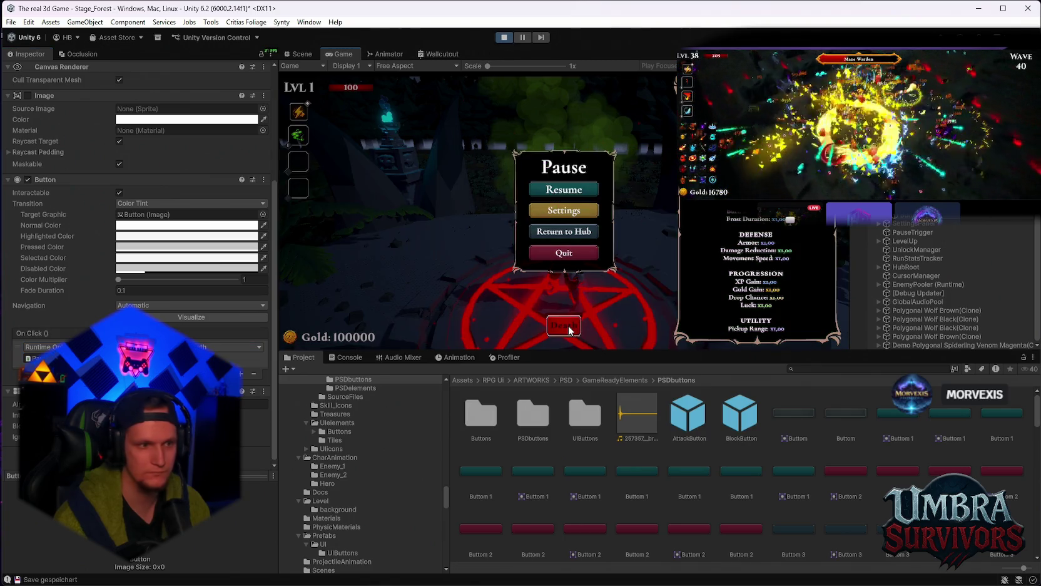
scroll(138, 251, "up", 4)
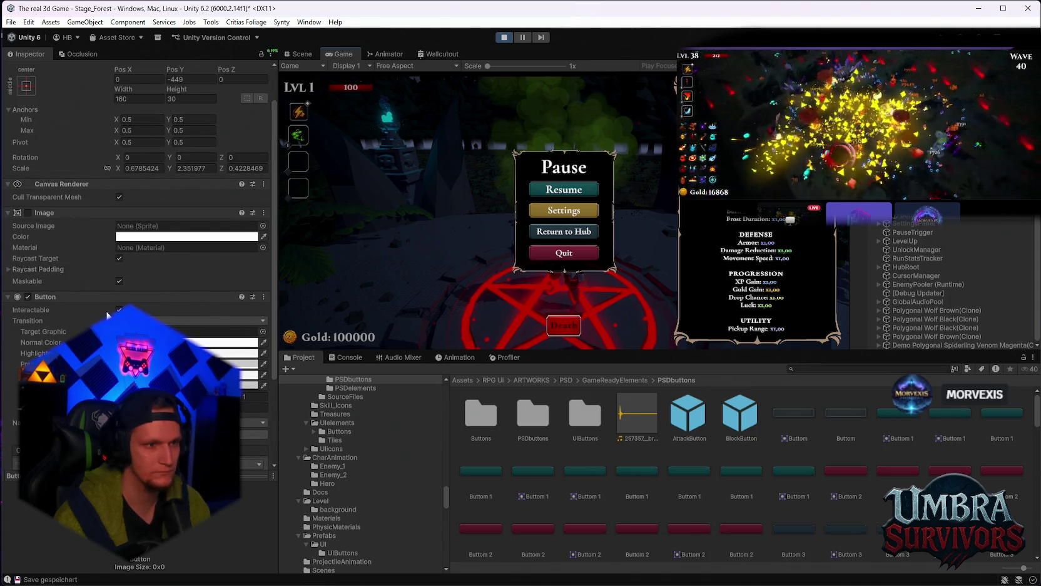
scroll(107, 314, "down", 4)
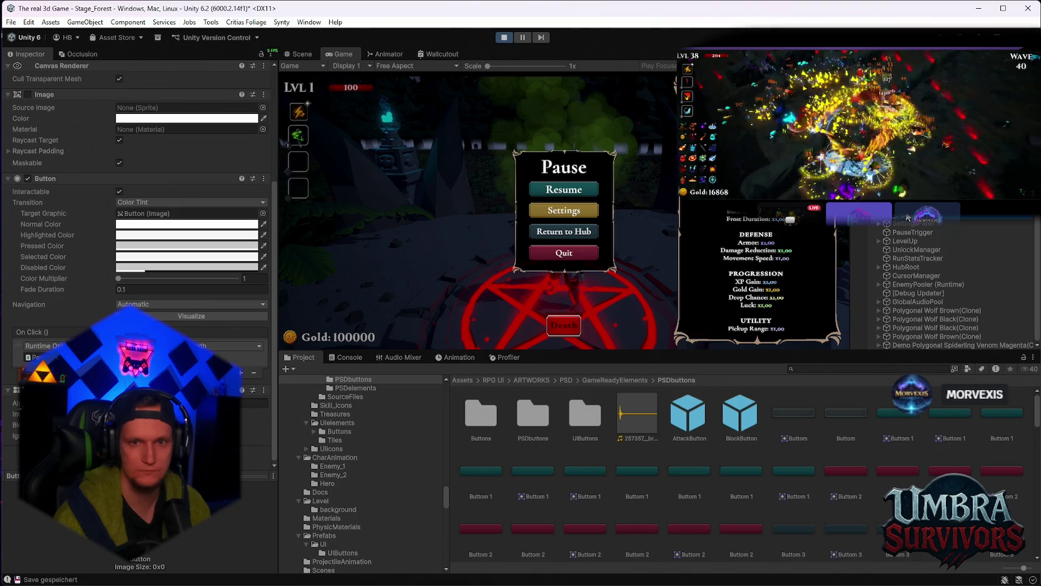
scroll(148, 273, "up", 2)
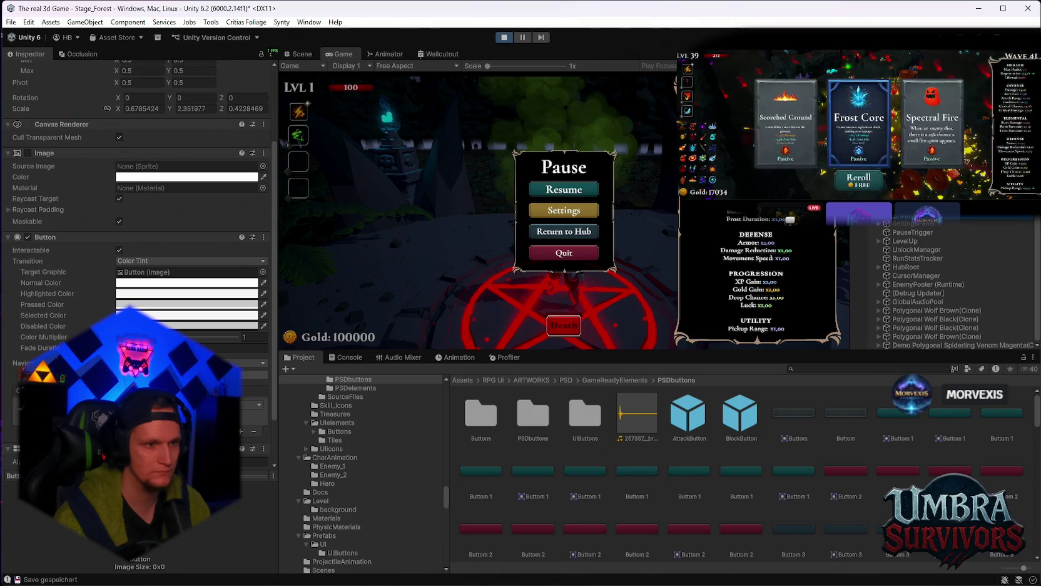
Step: Enable the Death button's Image component, leaving its normal colour unchanged
left_click(129, 285)
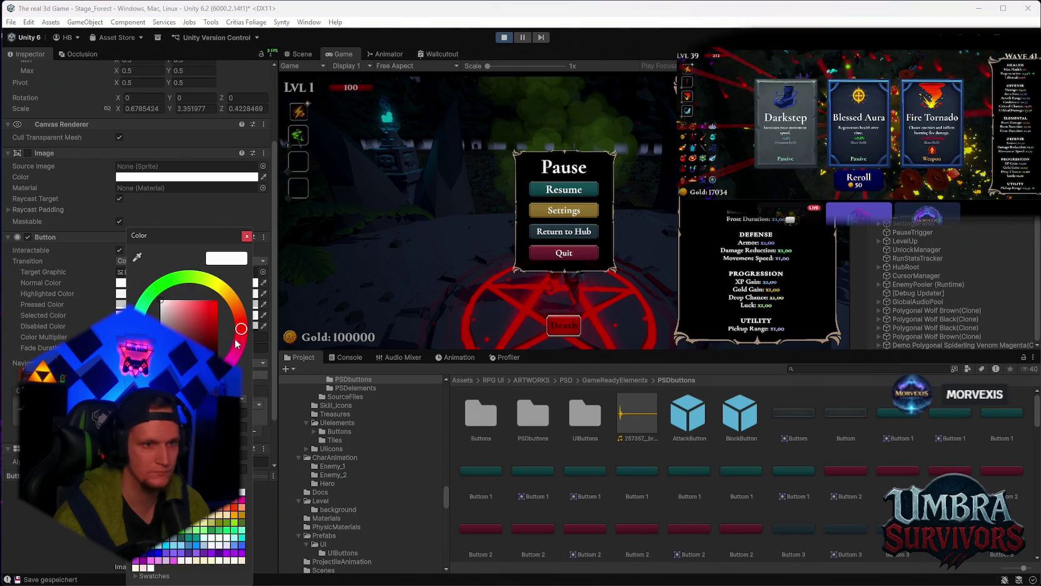
left_click(247, 236)
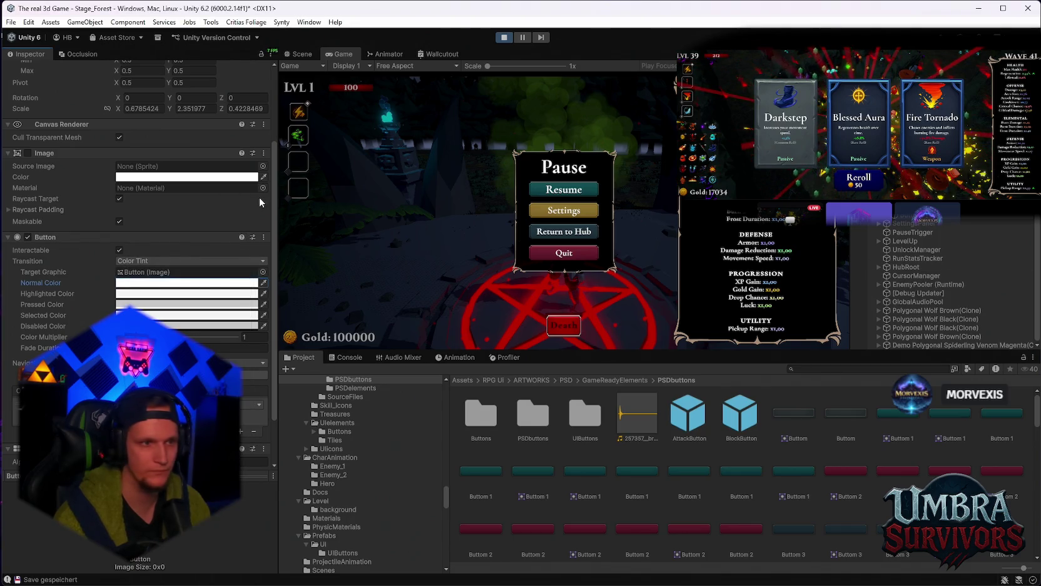
scroll(261, 202, "up", 2)
left_click(27, 212)
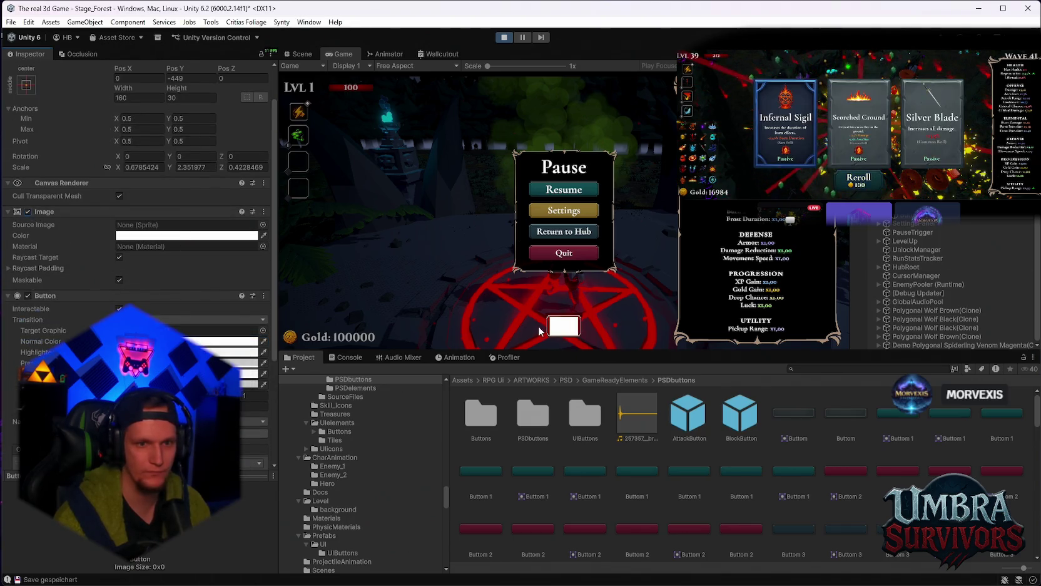
Step: Press Death in the running game to reach the YOU DIED screen, then stop Play mode
left_click(557, 326)
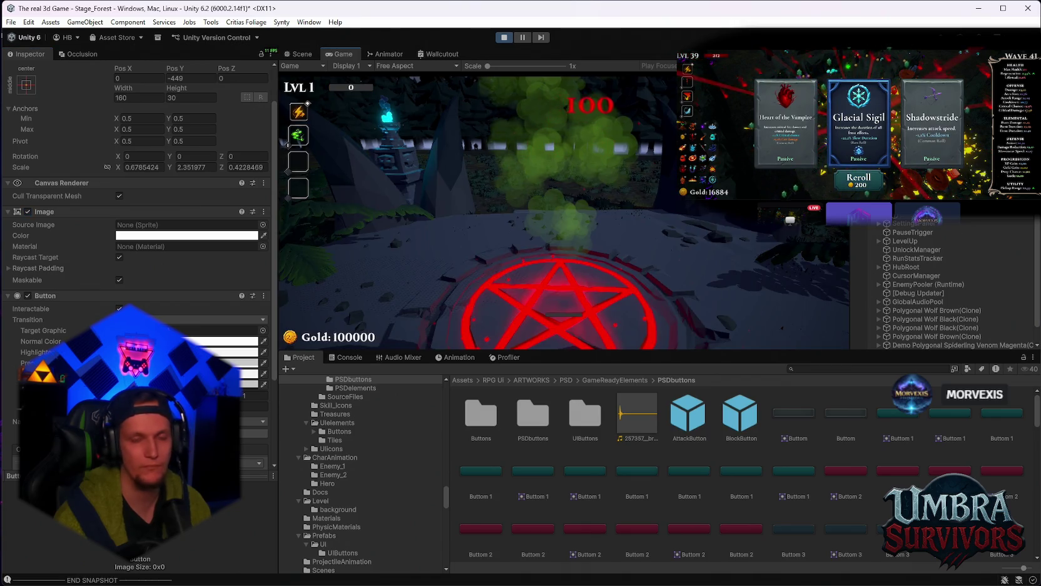
key("Escape")
left_click(562, 177)
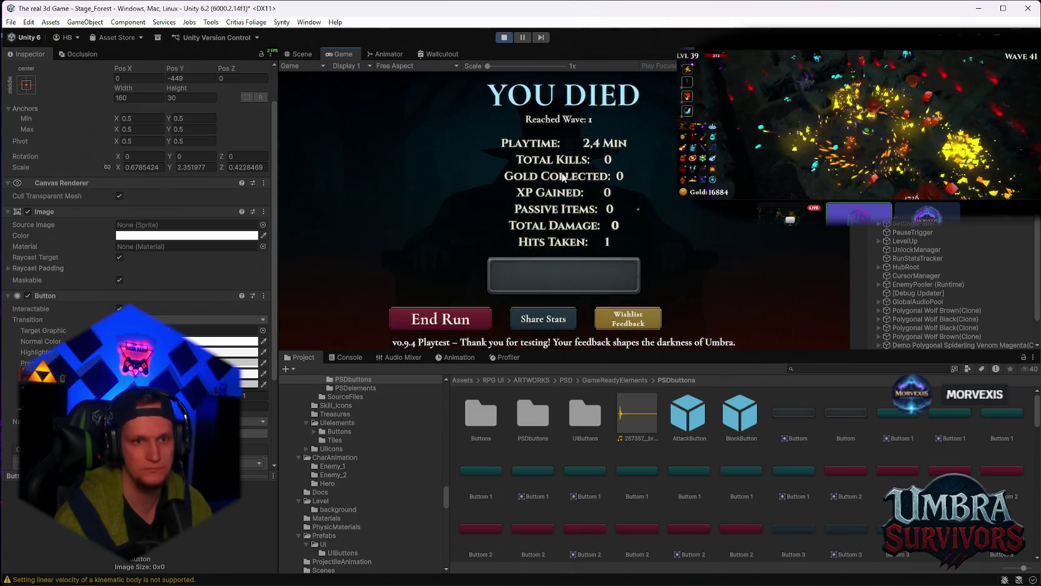
left_click(505, 39)
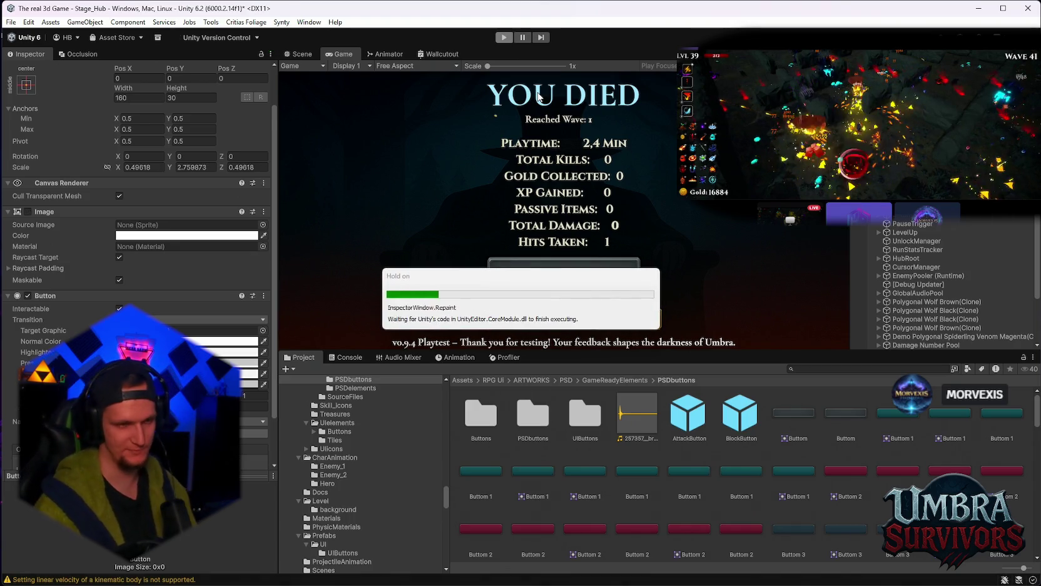
Step: Confirm the Image colour stays white and zoom the Scene view over the hub
scroll(935, 251, "down", 10)
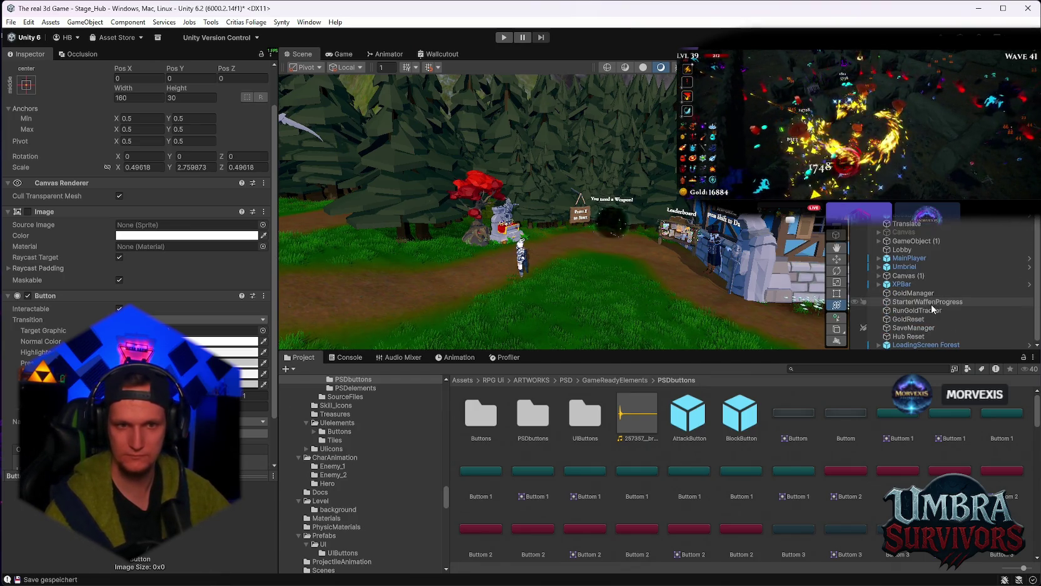
scroll(933, 302, "up", 2)
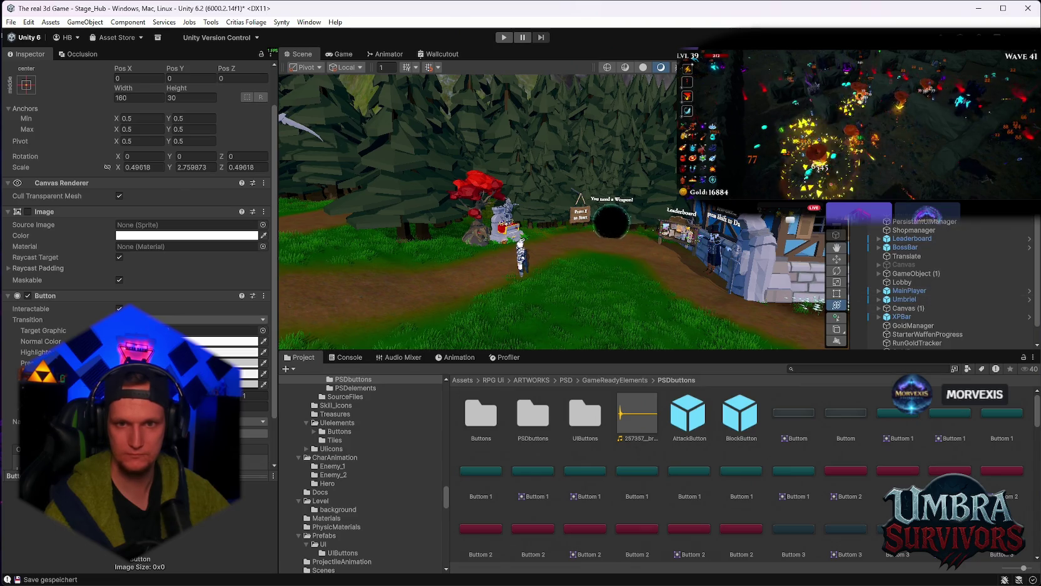
scroll(936, 282, "up", 1)
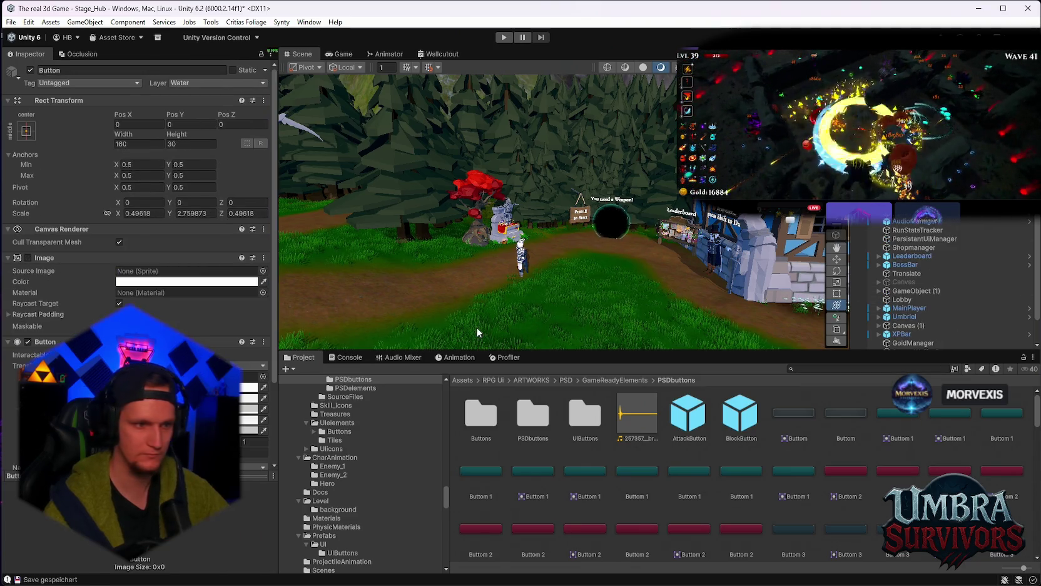
left_click(135, 281)
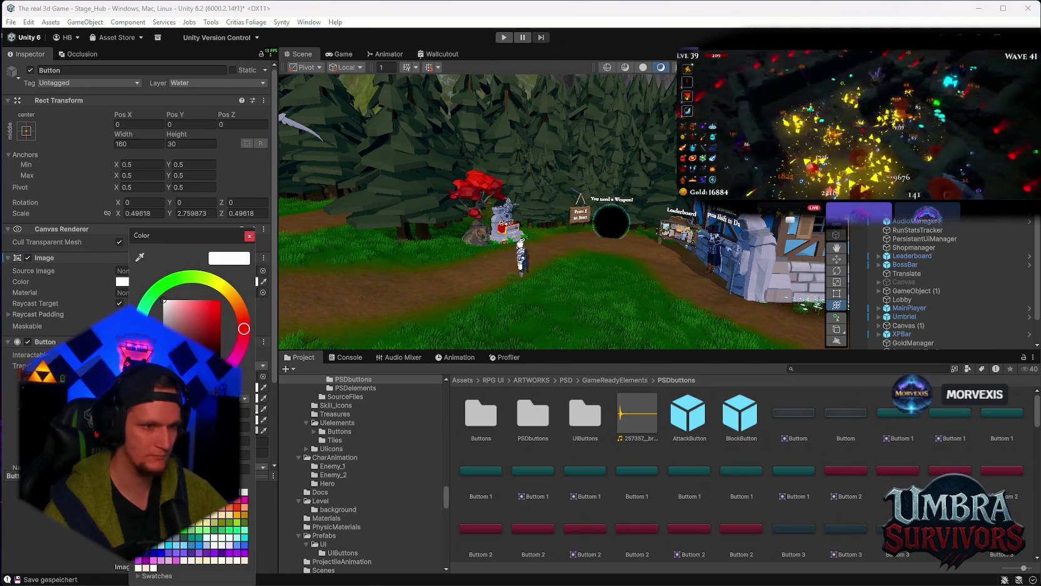
left_click(249, 235)
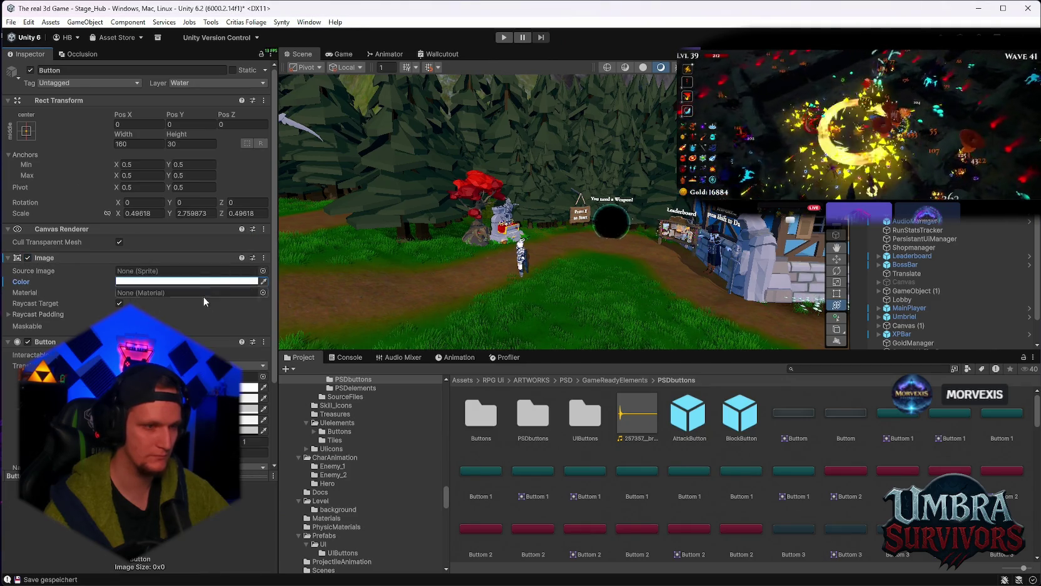
scroll(483, 242, "down", 1)
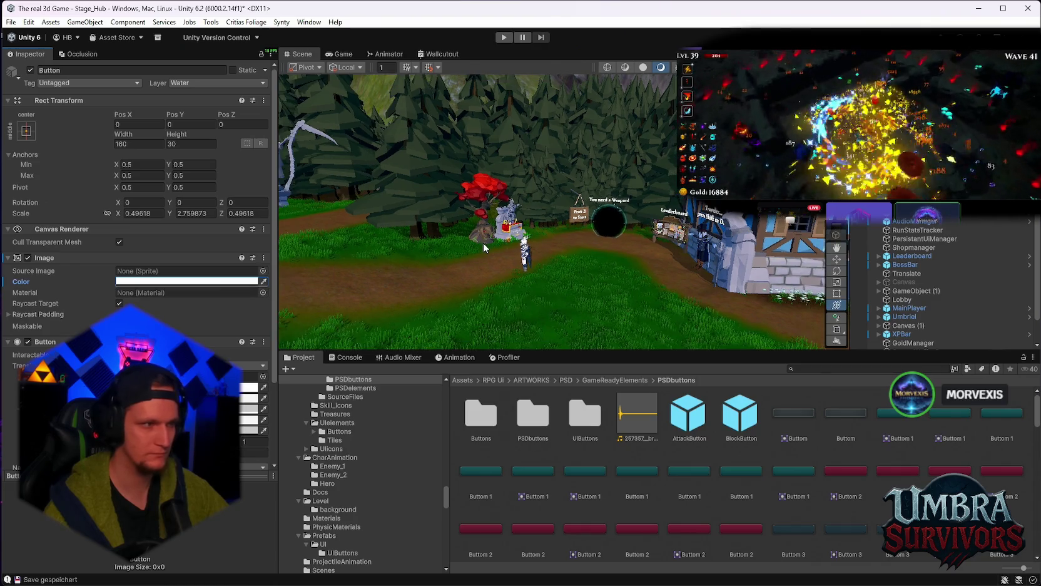
scroll(483, 242, "down", 1)
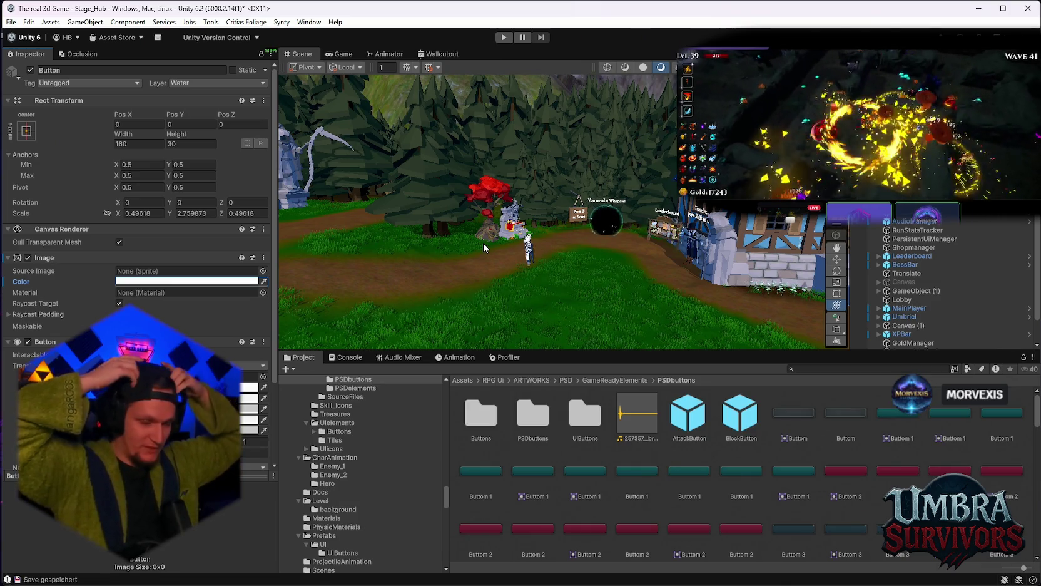
Step: Search 'wichtig', open Wichtiges, go to Attacks > Mark Cast, and select Magic circle 11
left_click(812, 368)
type("wichtig")
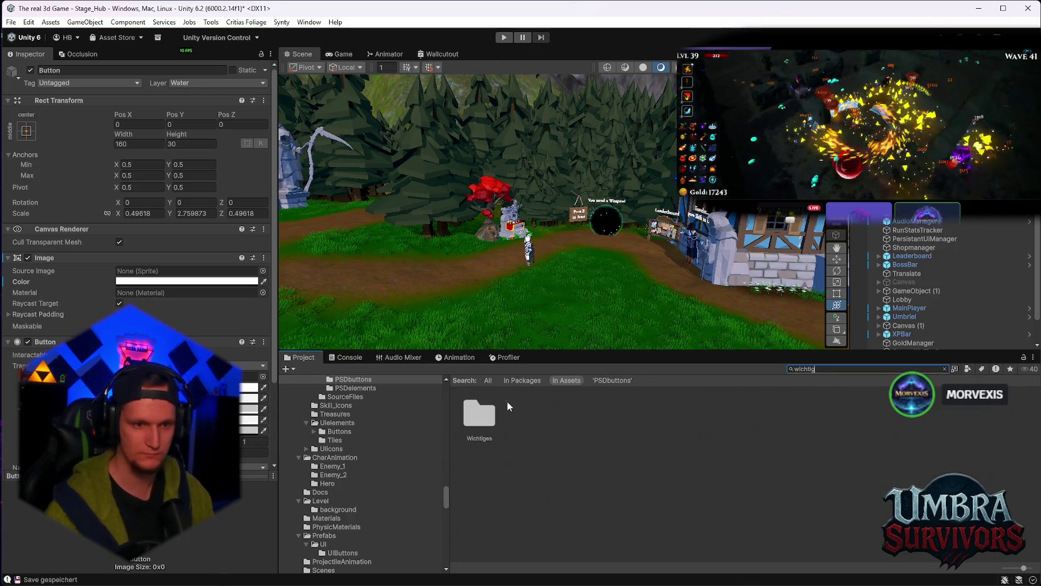
double_click(468, 434)
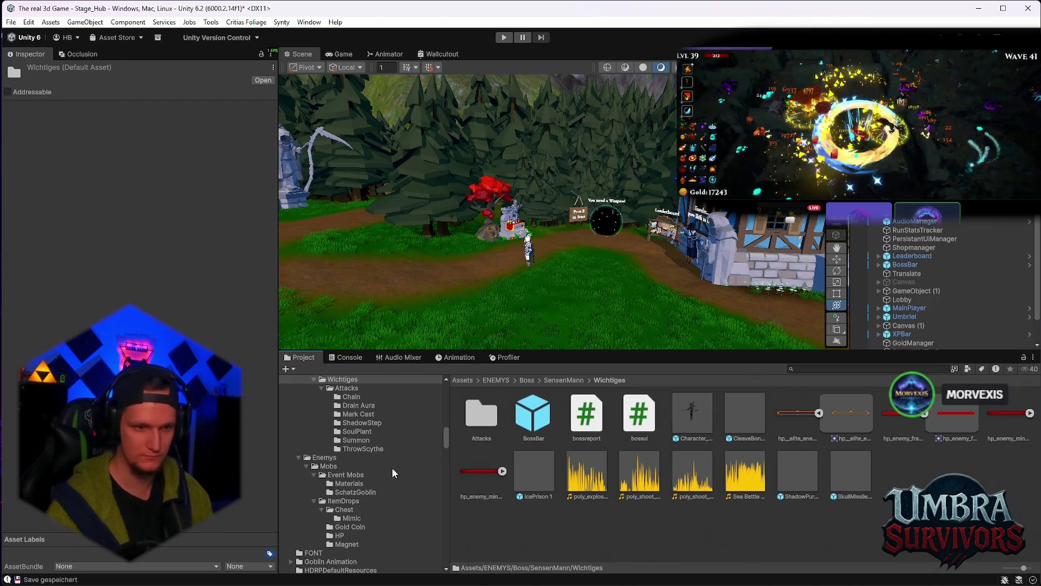
left_click(357, 404)
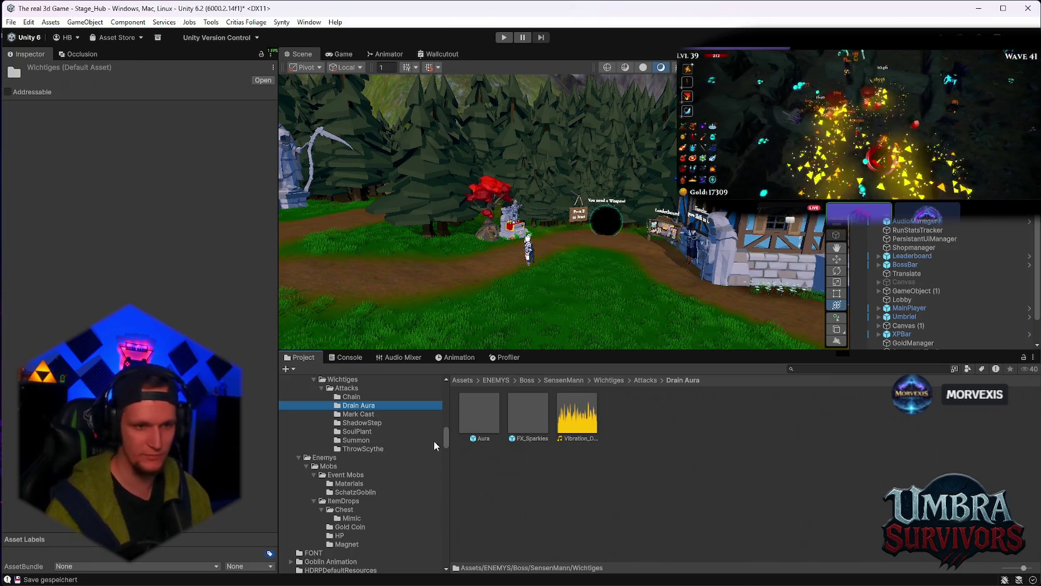
left_click(360, 414)
left_click(491, 419)
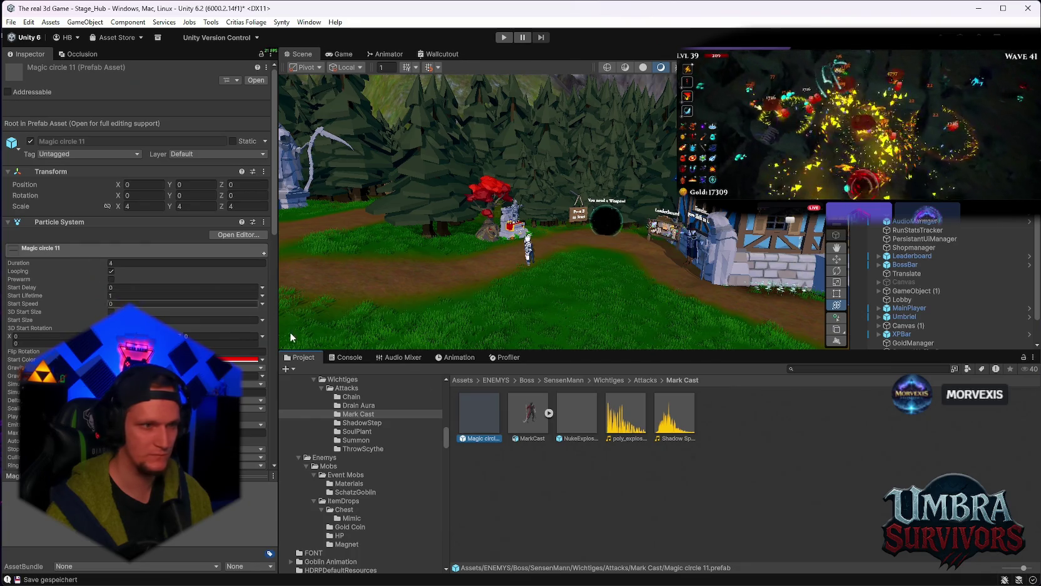
Step: Turn off Looping on Magic circle 11's Particle System and enter Play mode
left_click(111, 271)
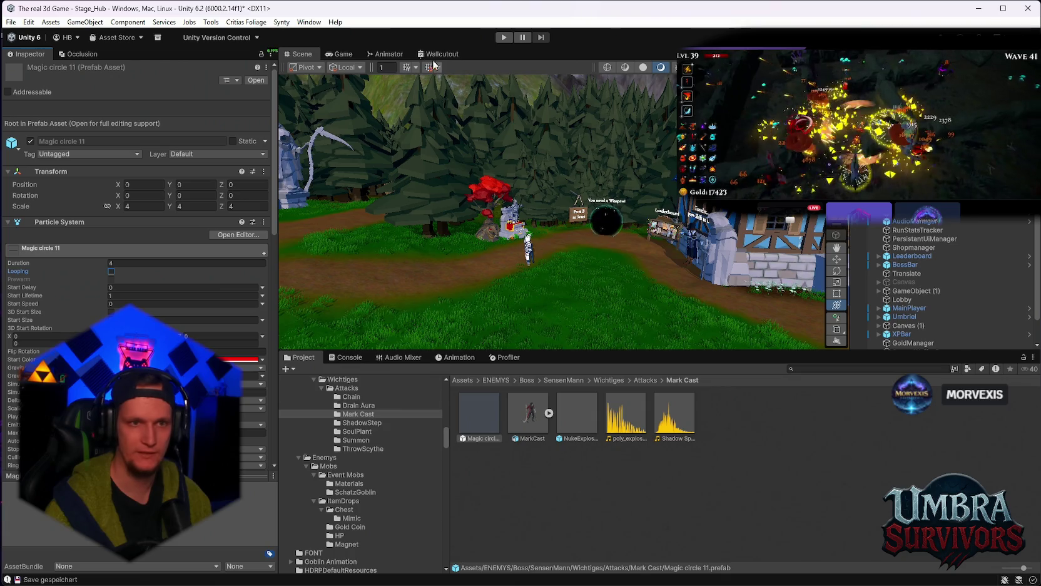
key("ctrl+p")
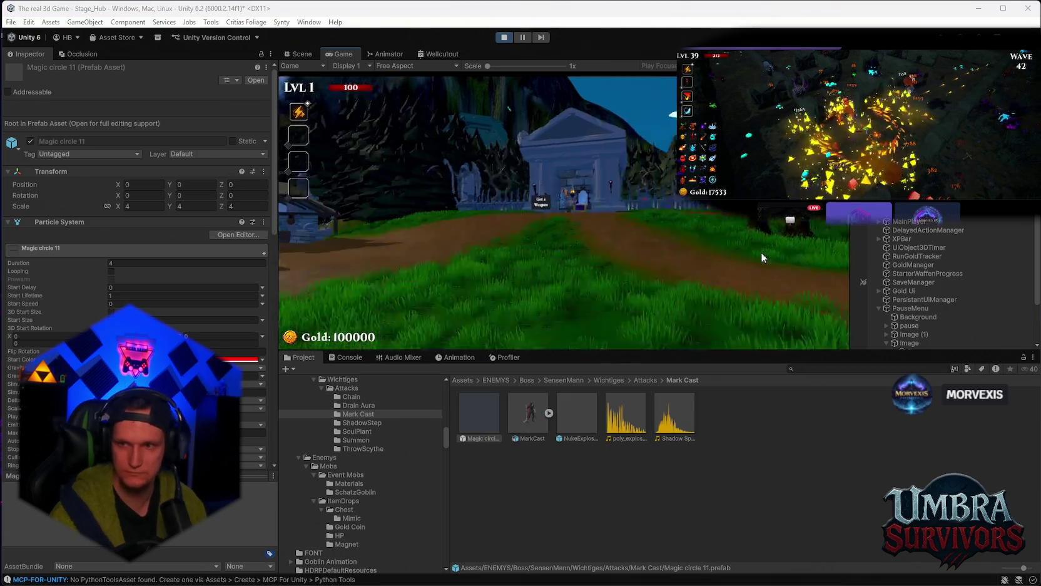
Step: Start a run at the sign, reroll the cards twice and pick Fire Tornado
key("w")
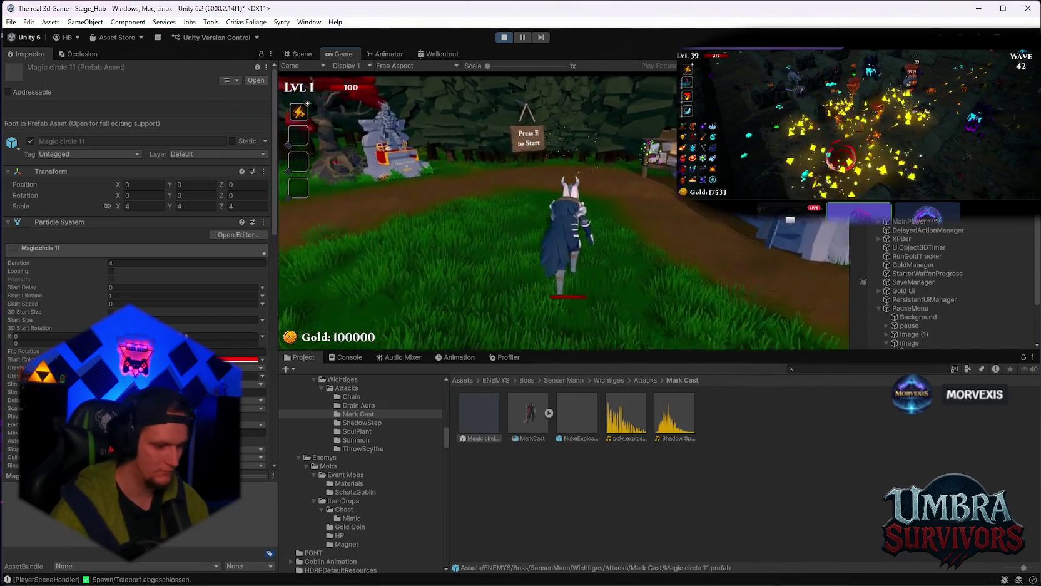
key("e")
left_click(597, 311)
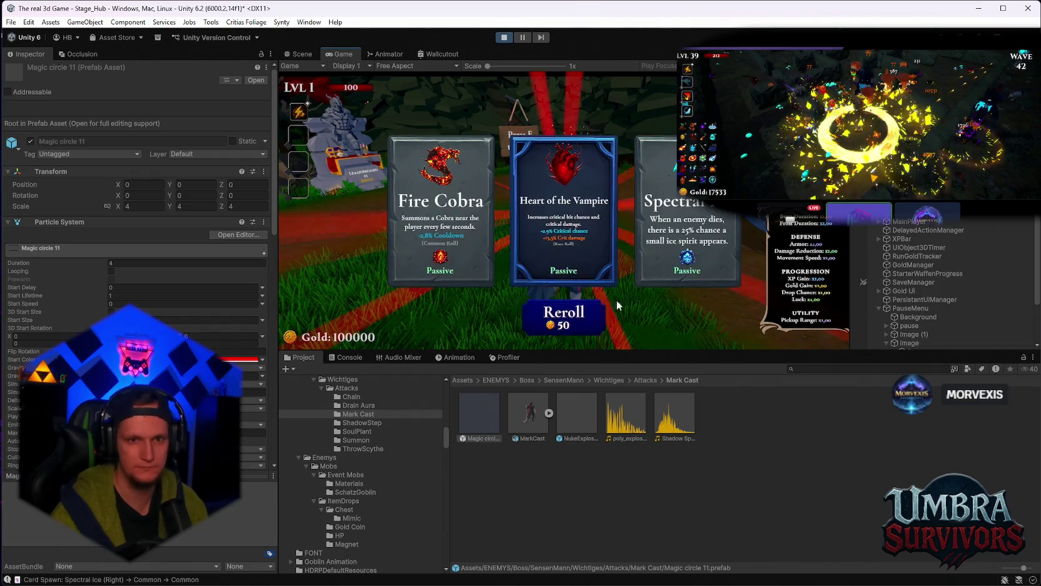
left_click(597, 316)
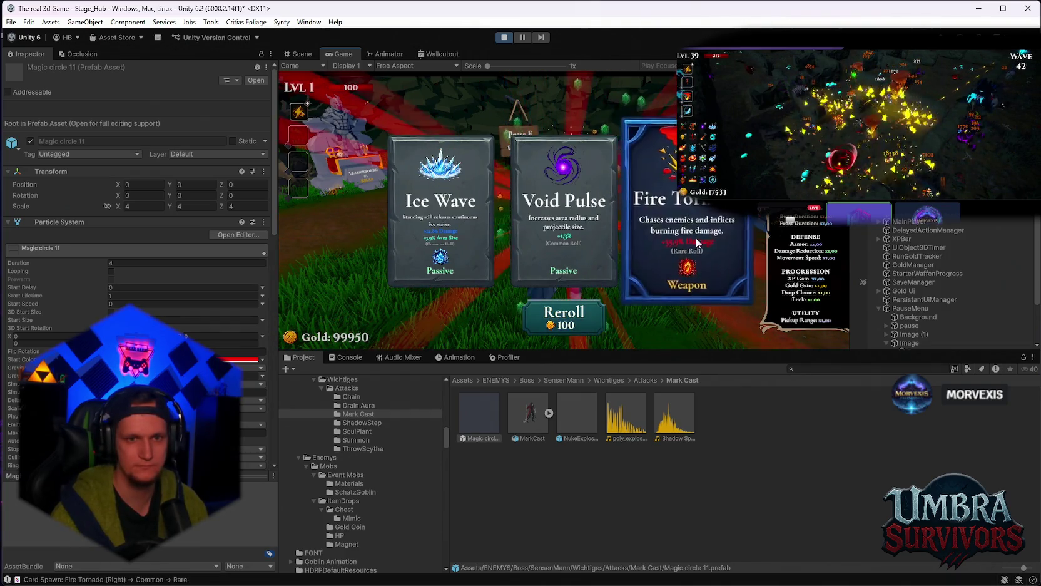
left_click(697, 242)
Step: Start Stage 1, then use the pause menu's red Death button to die and end the run
key("w")
key("e")
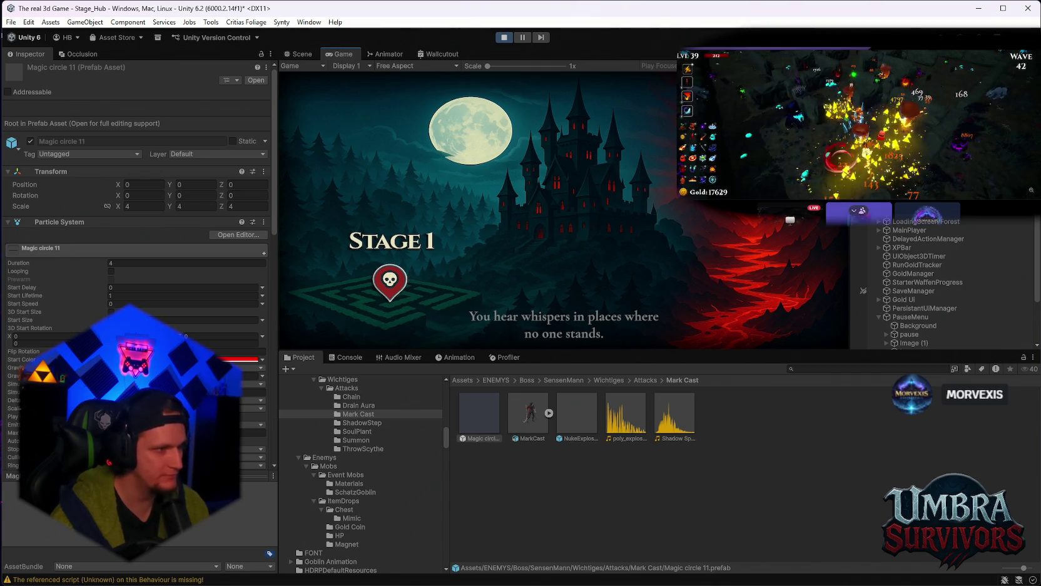
scroll(938, 282, "down", 5)
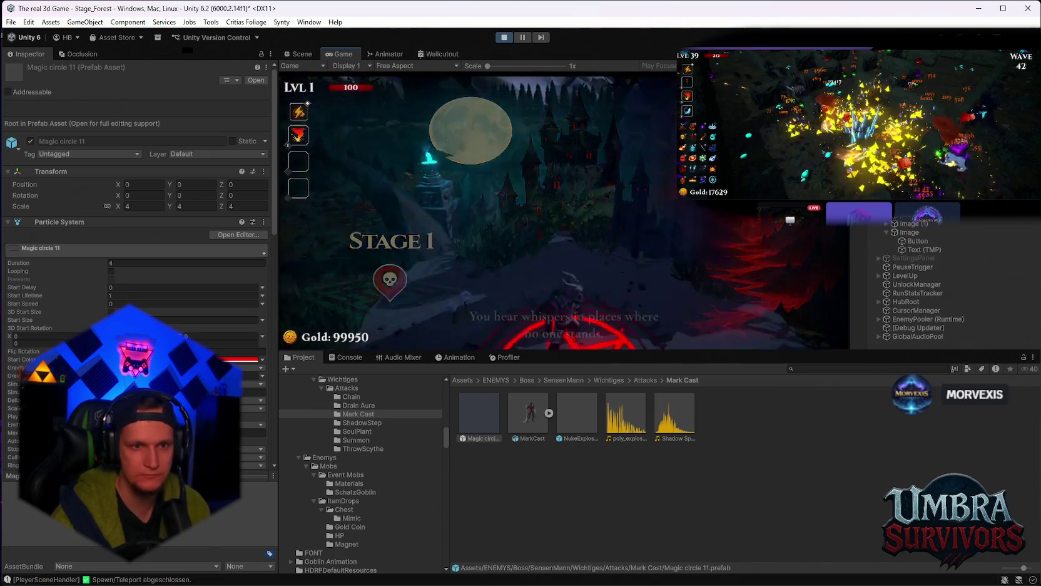
key("Escape")
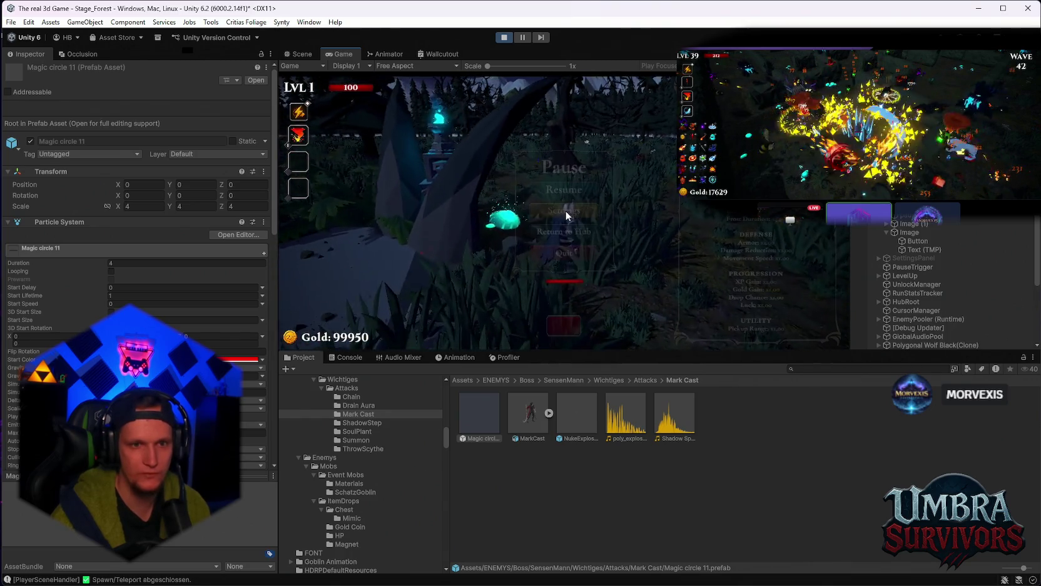
left_click(563, 333)
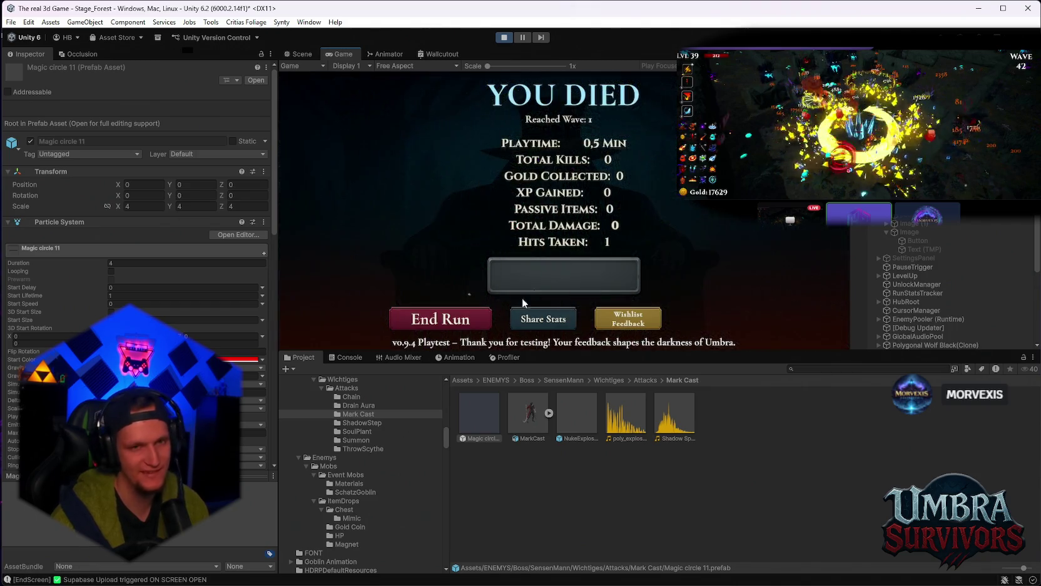
left_click(435, 321)
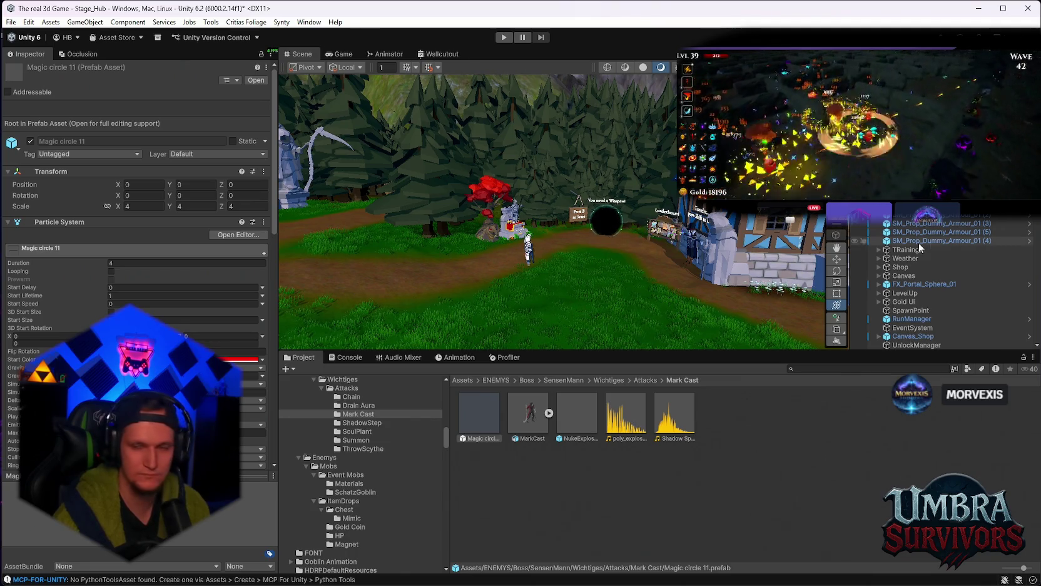
Step: Begin a search in the Project window to look for assets
left_click(807, 374)
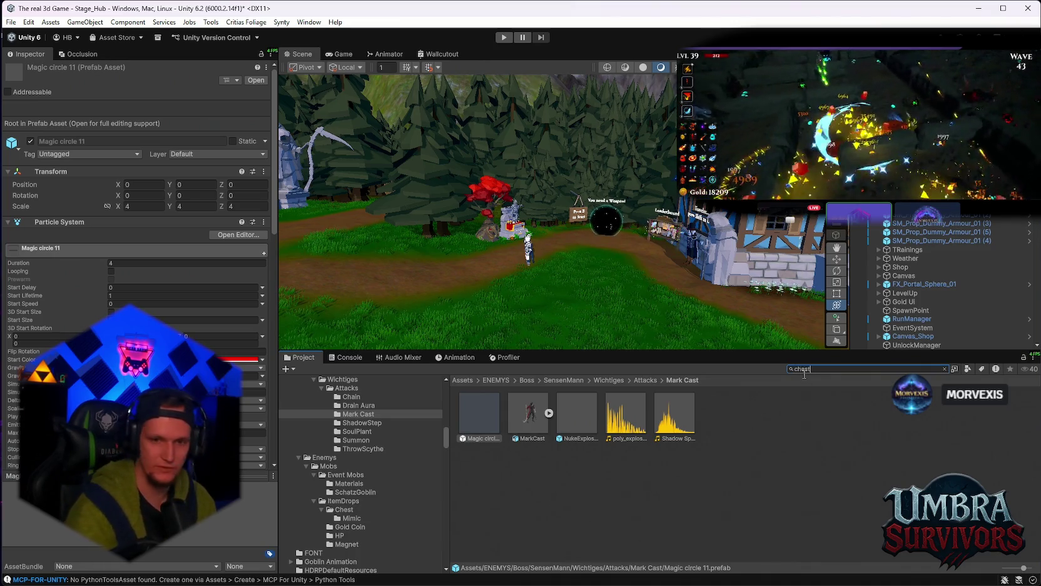
Step: Find the spiked chest via a 'chest' search, drop it onto the house roof, and start play
type("chest")
double_click(480, 414)
scroll(590, 222, "up", 5)
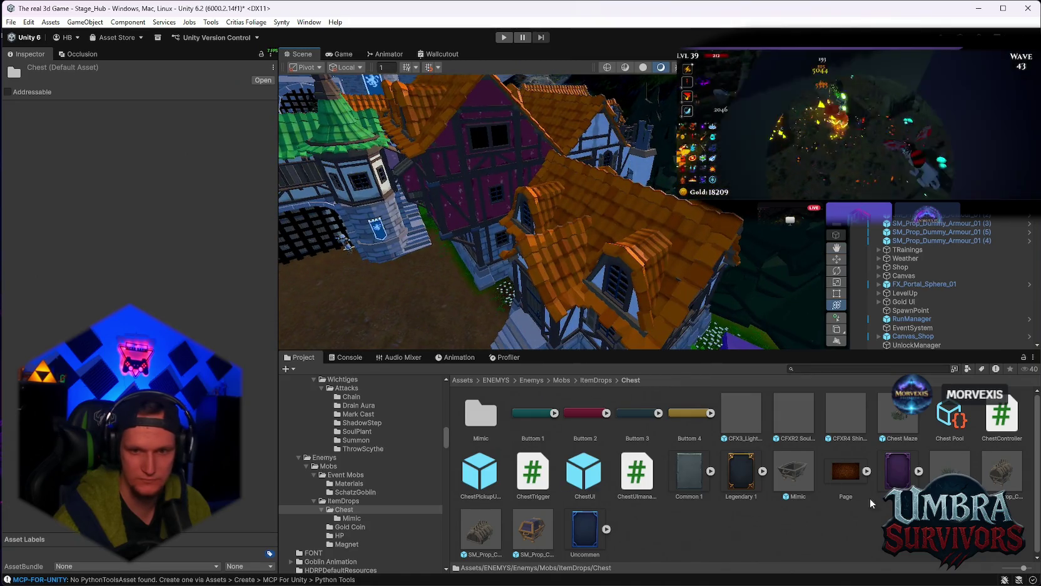
mouse_move(1001, 473)
left_mouse_down()
mouse_move(670, 248)
mouse_move(648, 252)
mouse_move(650, 220)
left_mouse_up()
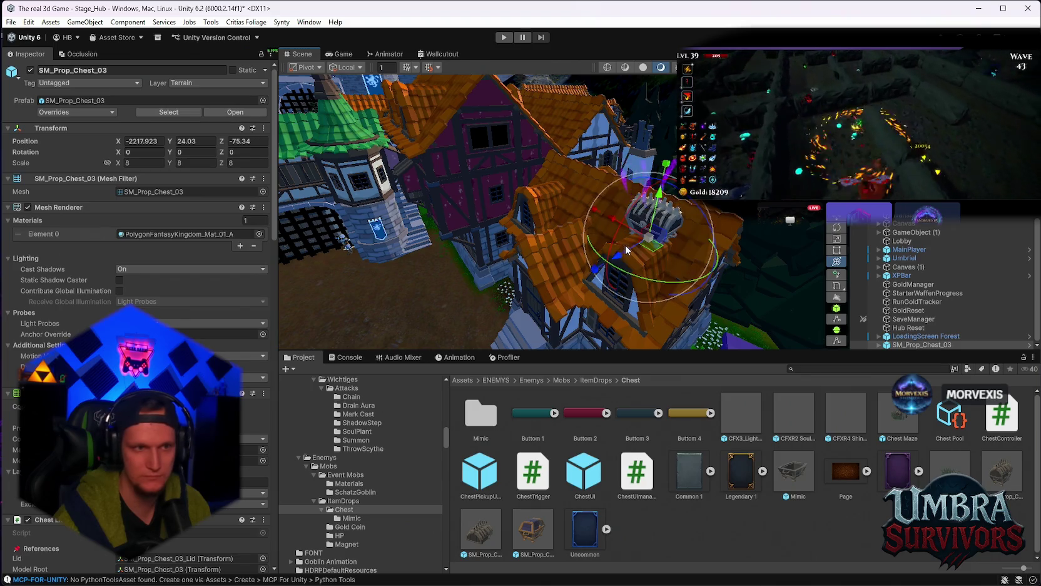
left_click_drag(600, 115, 585, 129)
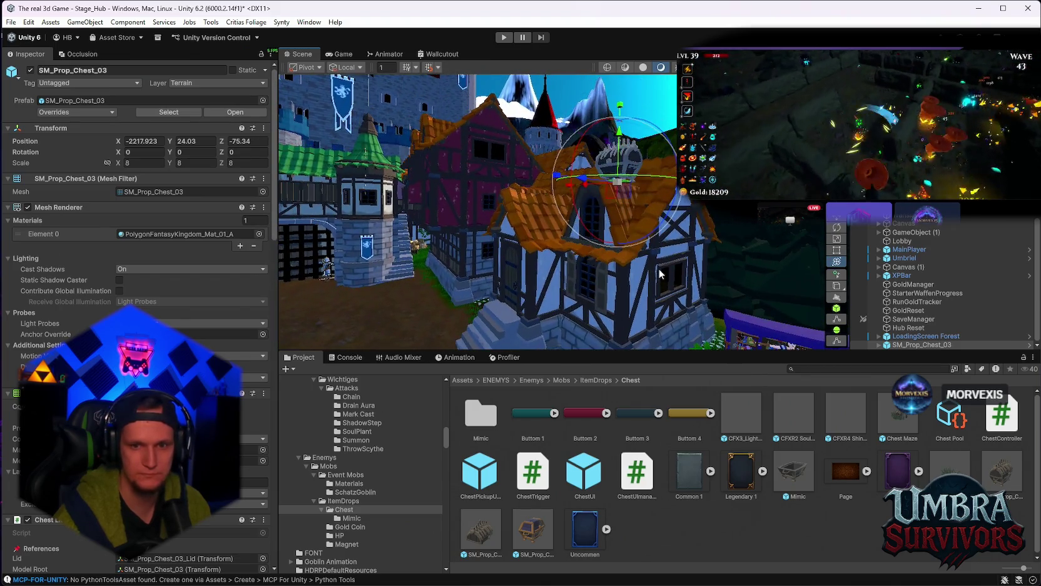
left_click(504, 39)
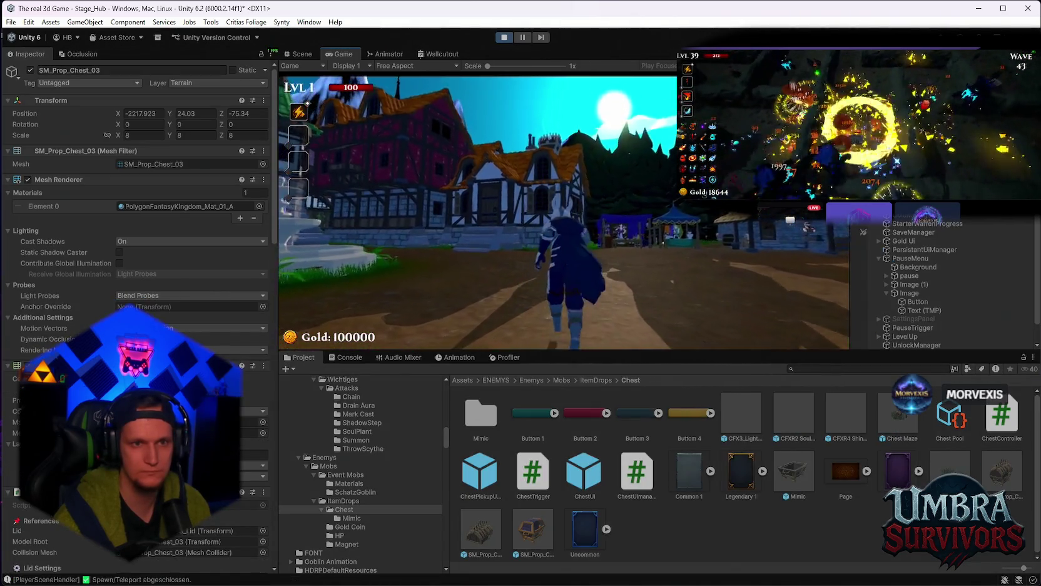
Step: Walk to the house, pause, and inspect the roof chest's Chest Lid Controller (Open Angle -70, Rattle Intensity 8)
key("w")
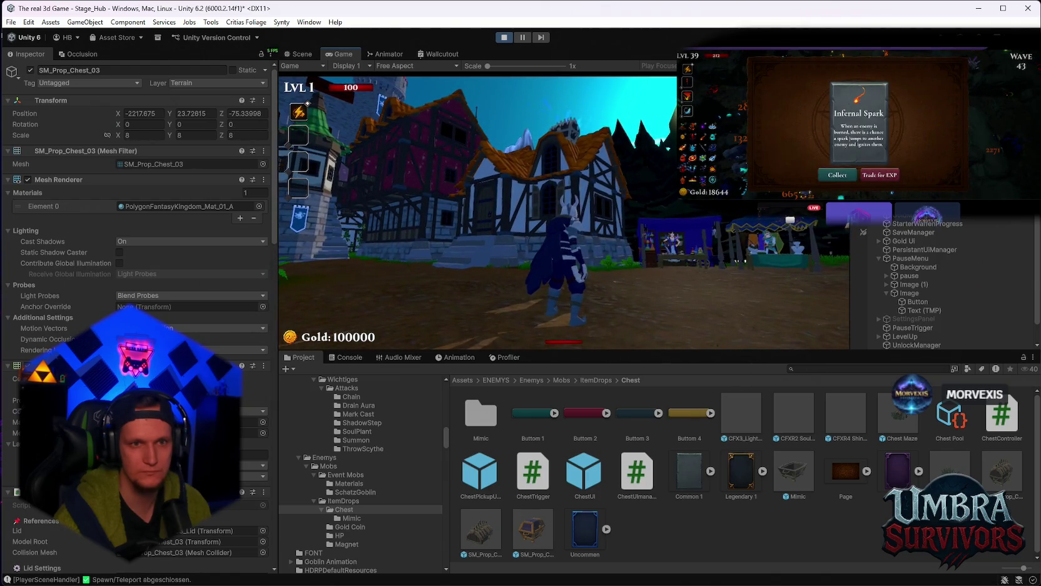
key("w")
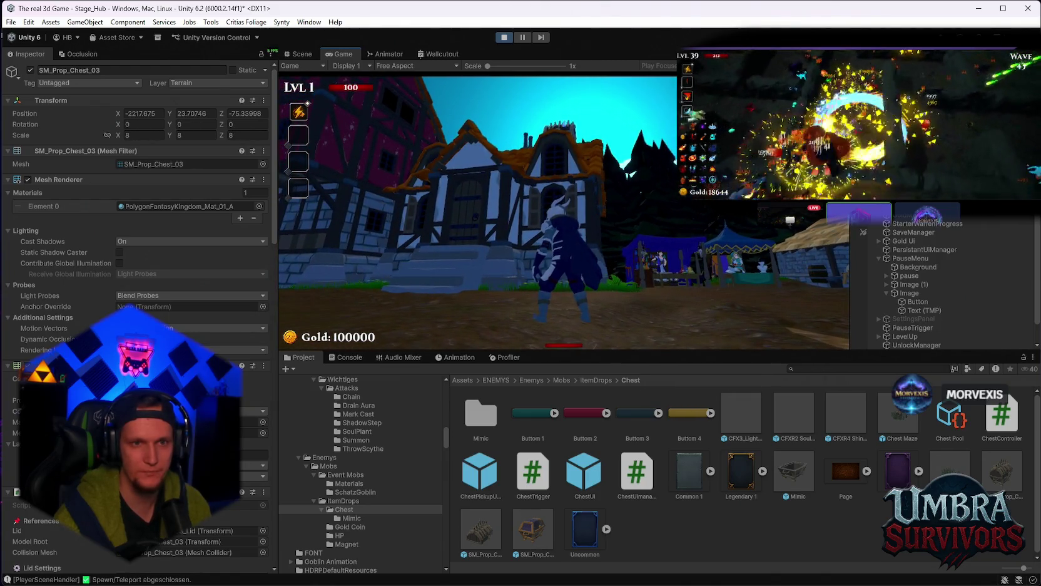
key("s")
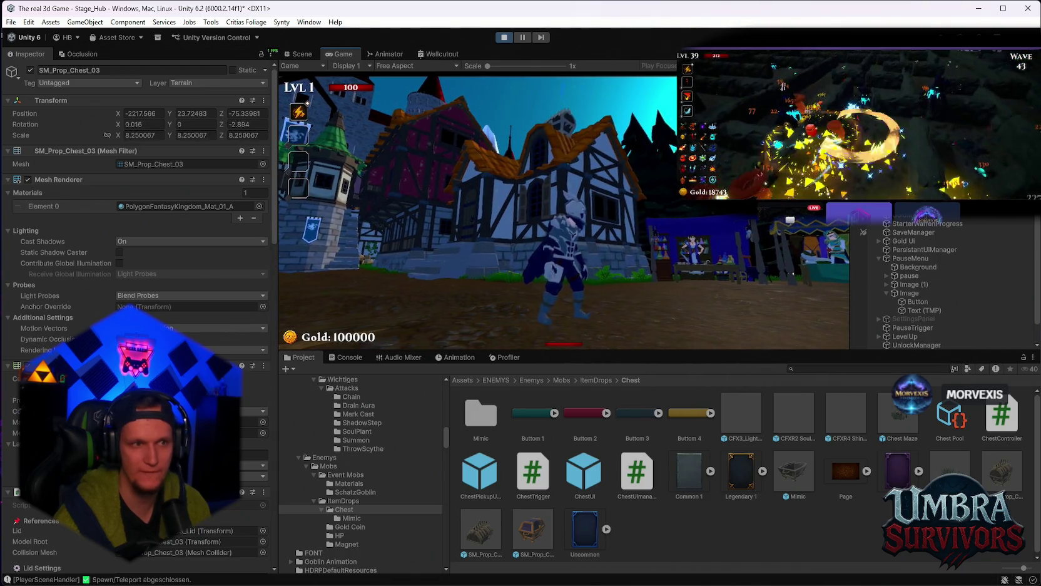
key("Escape")
left_click(385, 54)
left_click(301, 54)
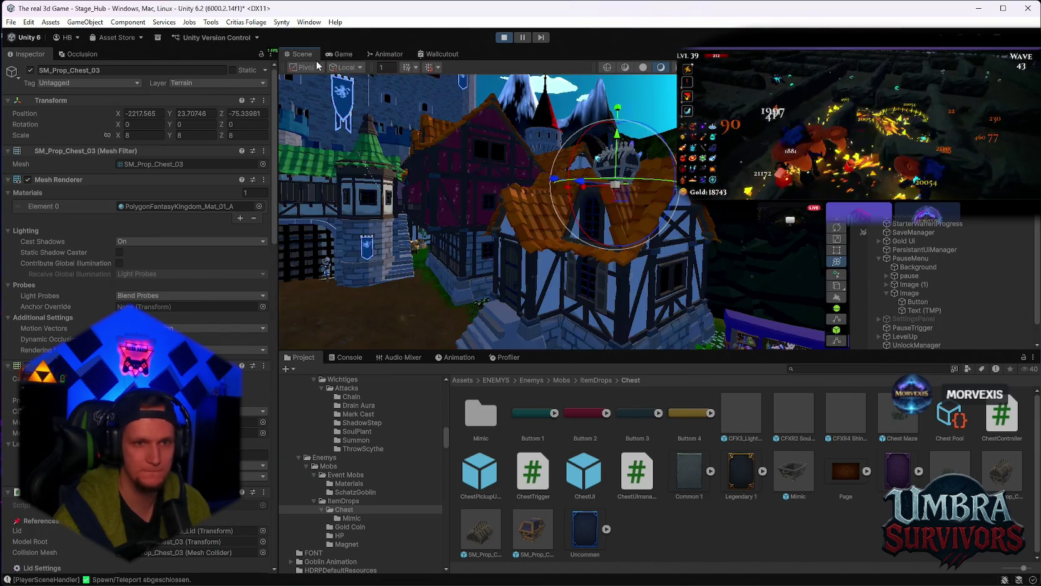
scroll(138, 251, "down", 10)
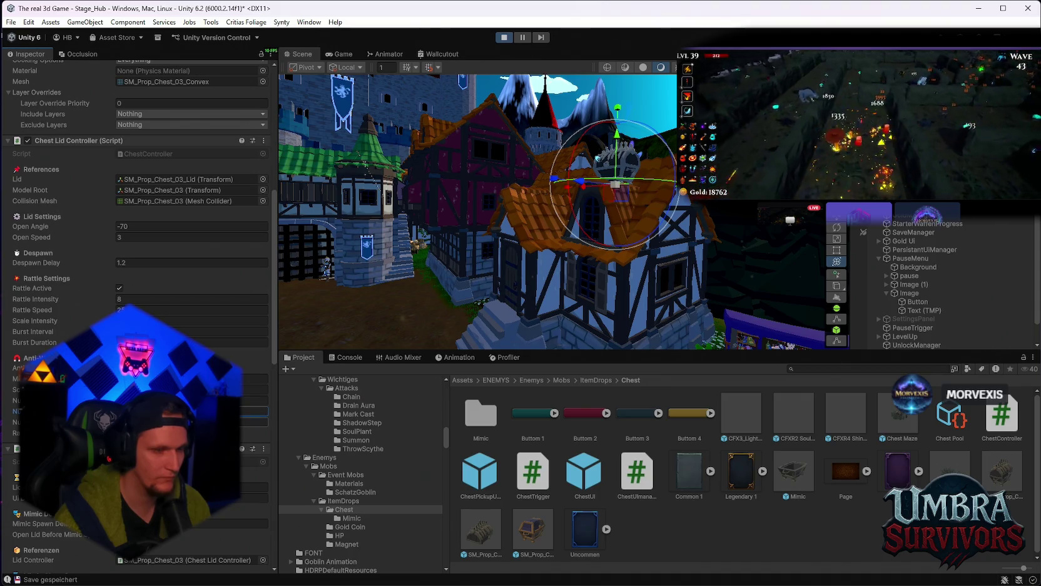
Step: Resume play briefly, pause again, and bring up the chest's Nudge Up Velocity setting for editing
left_click(343, 54)
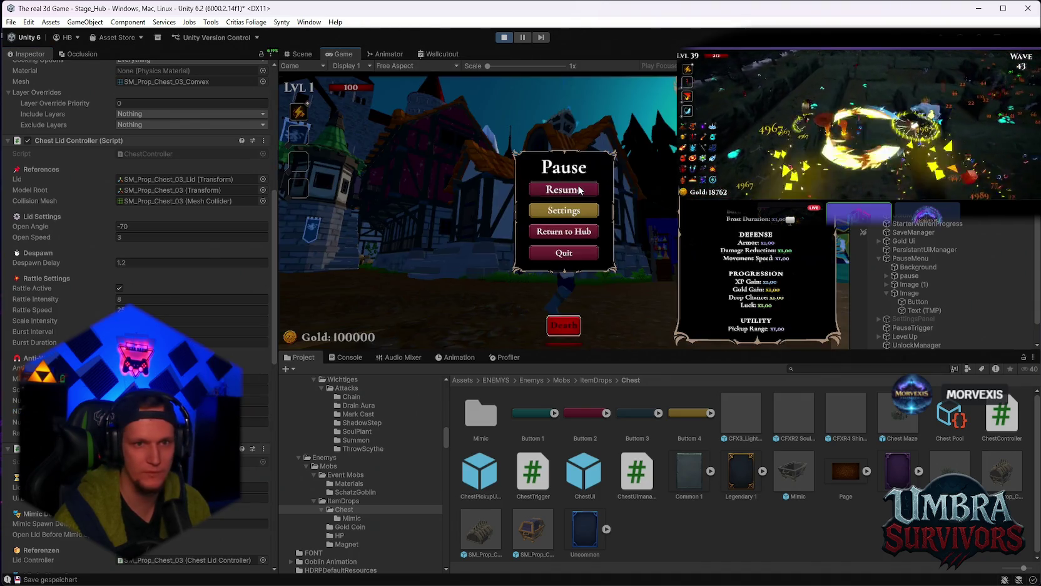
left_click(580, 190)
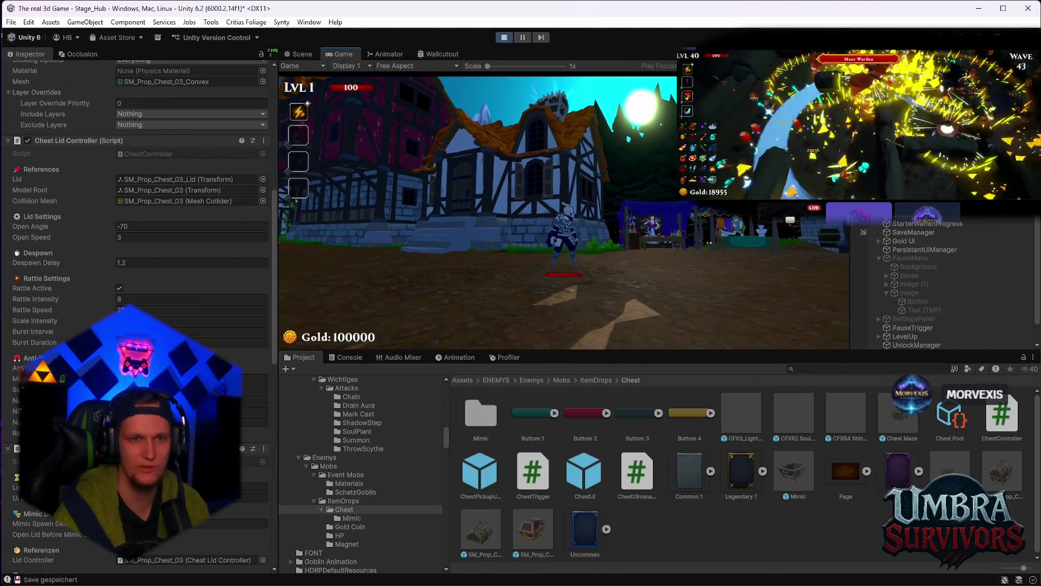
key("Escape")
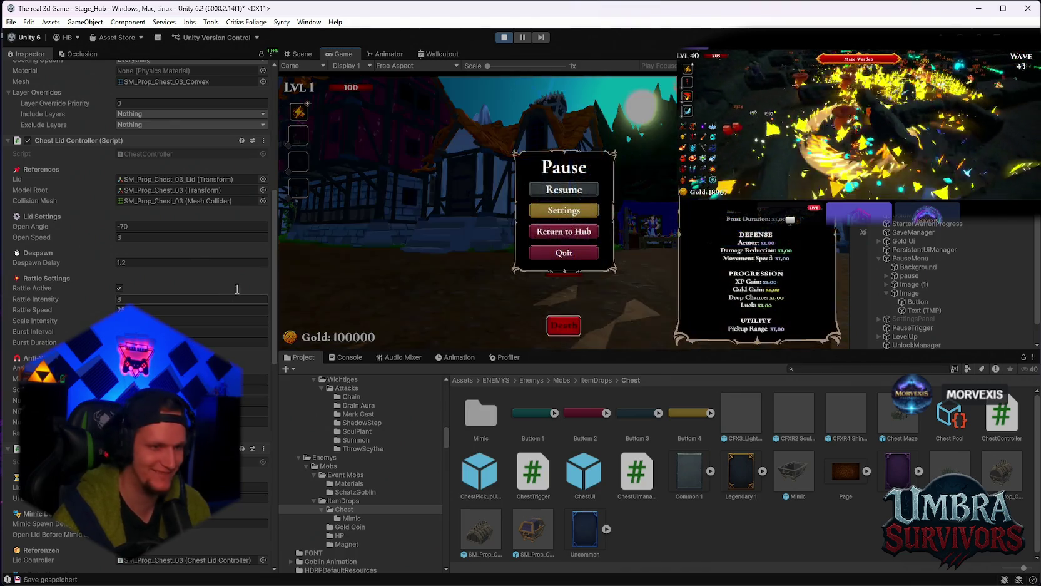
left_click(299, 55)
scroll(188, 312, "down", 3)
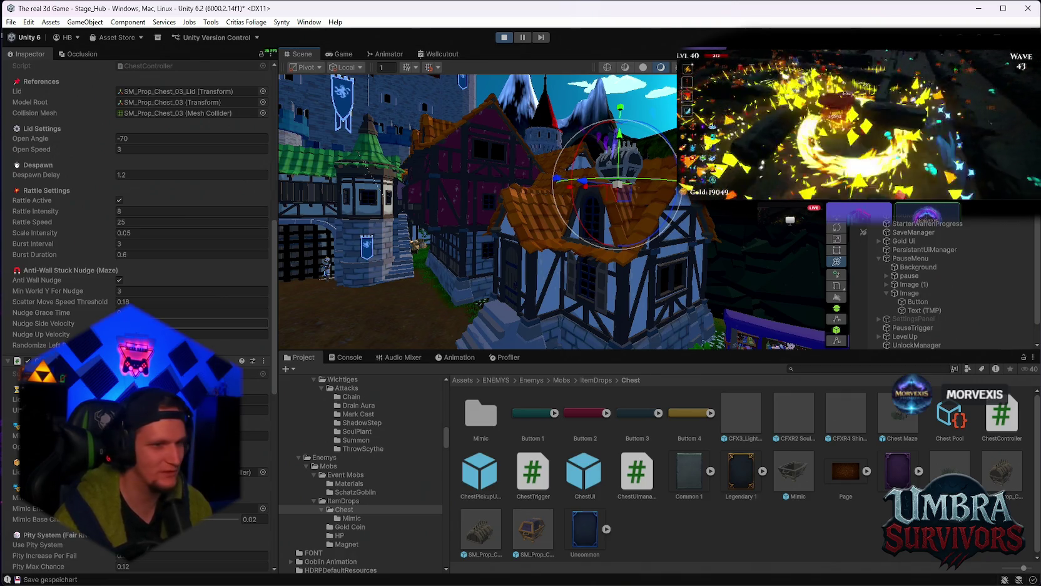
left_click(225, 334)
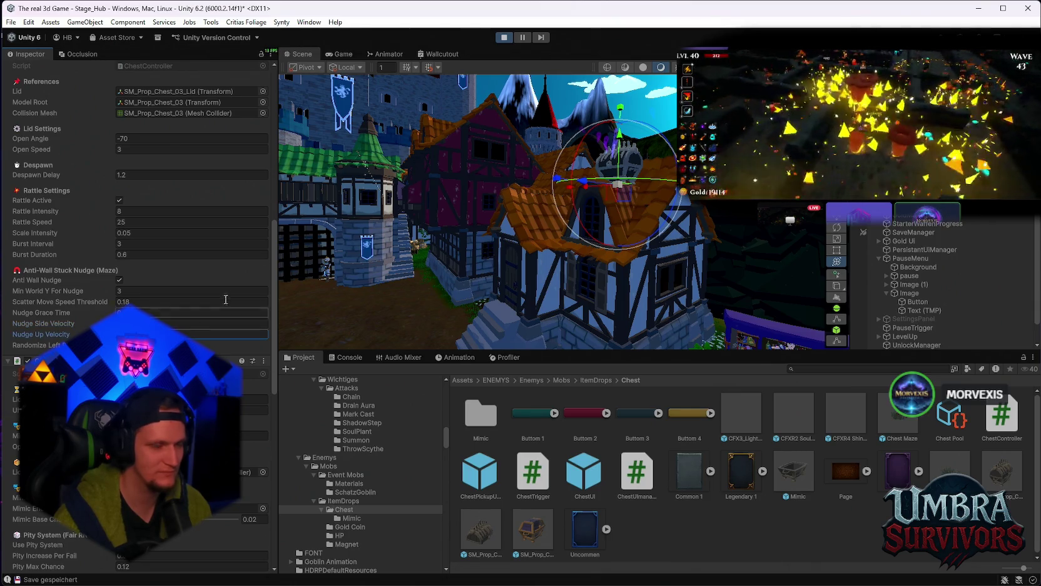
left_click(341, 54)
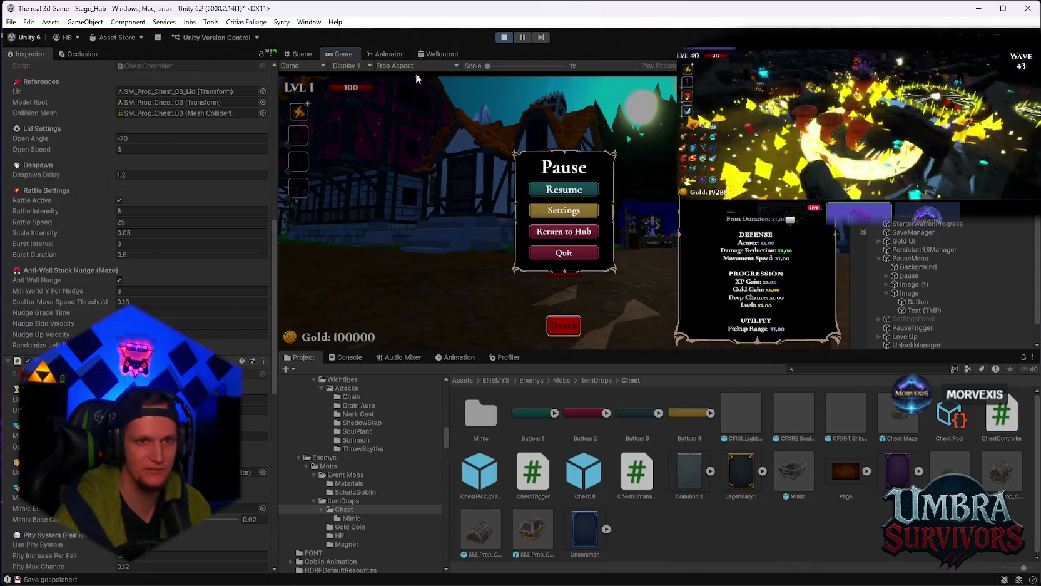
left_click(565, 191)
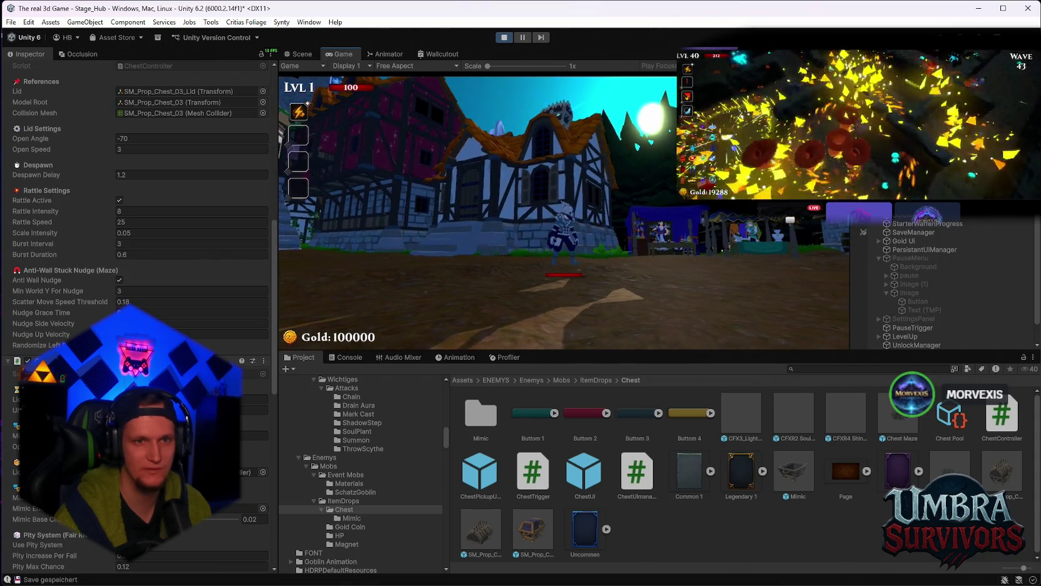
key("a")
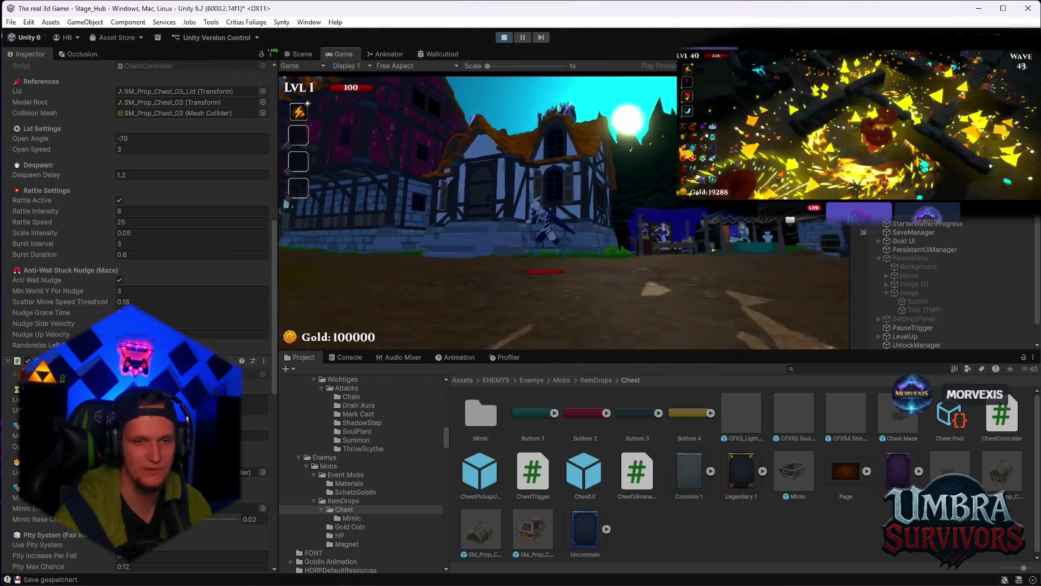
key("d")
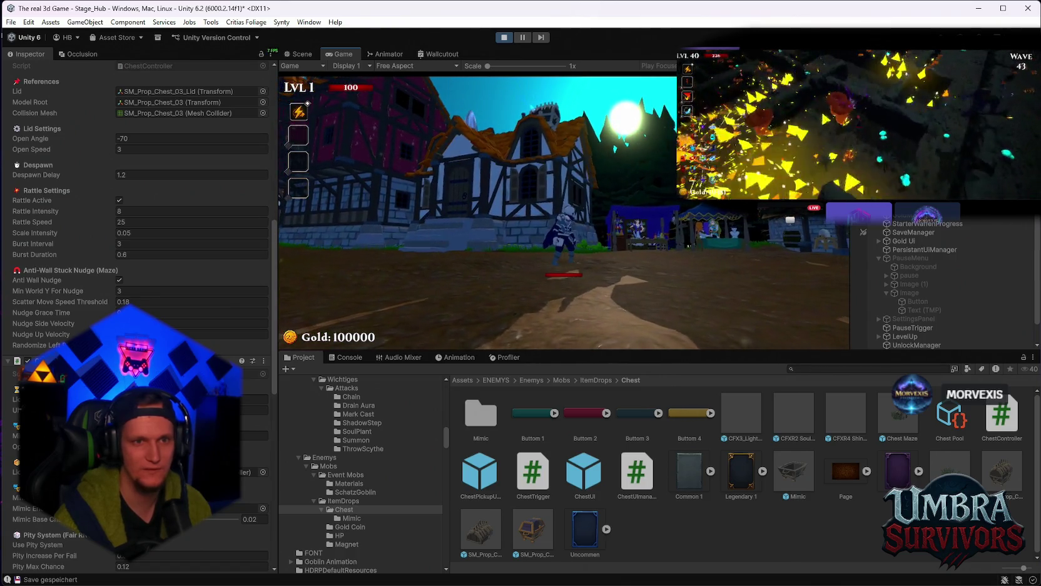
key("Escape")
left_click(299, 54)
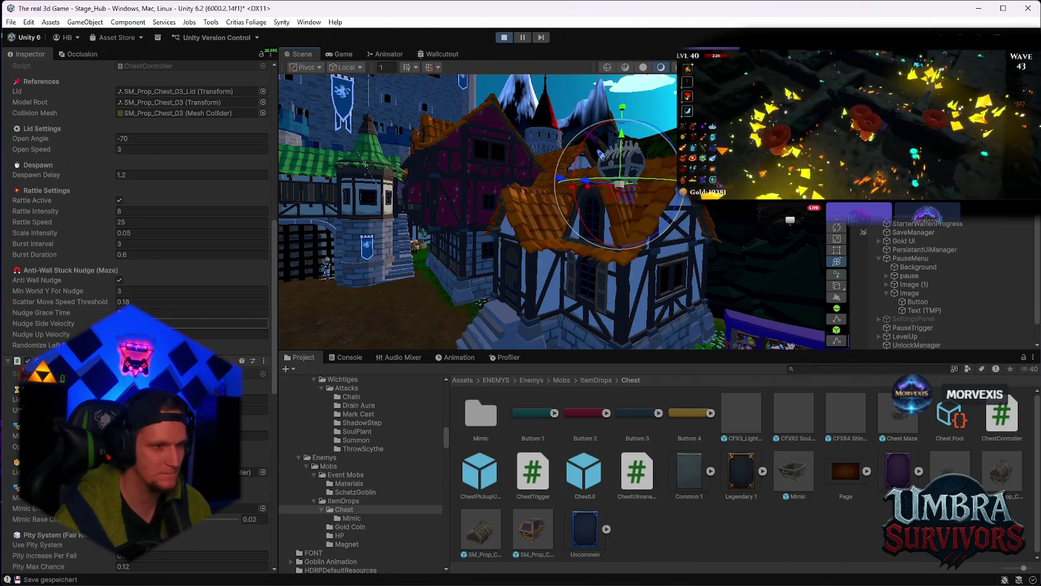
left_click(98, 322)
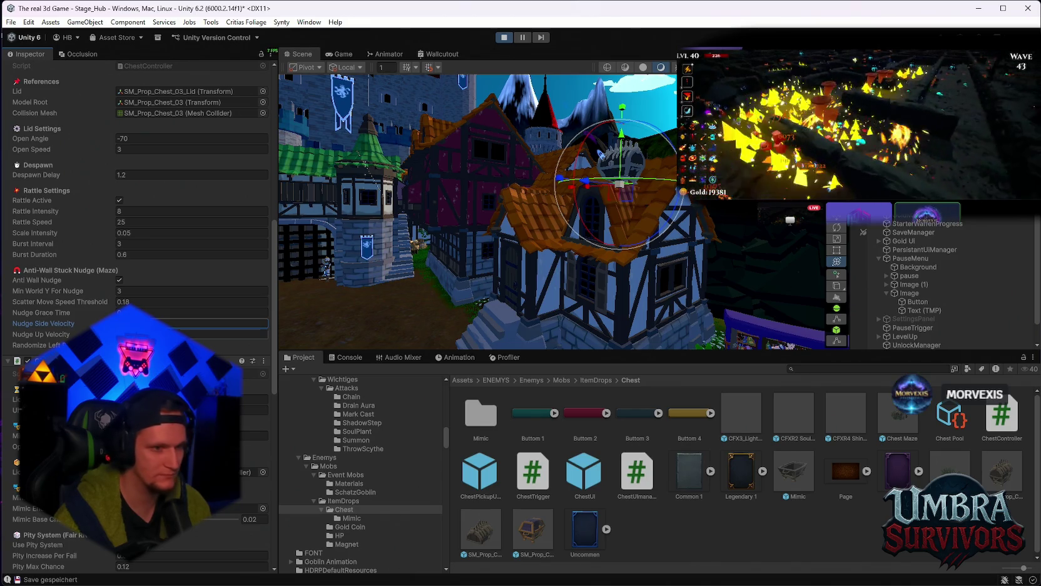
left_click(98, 334)
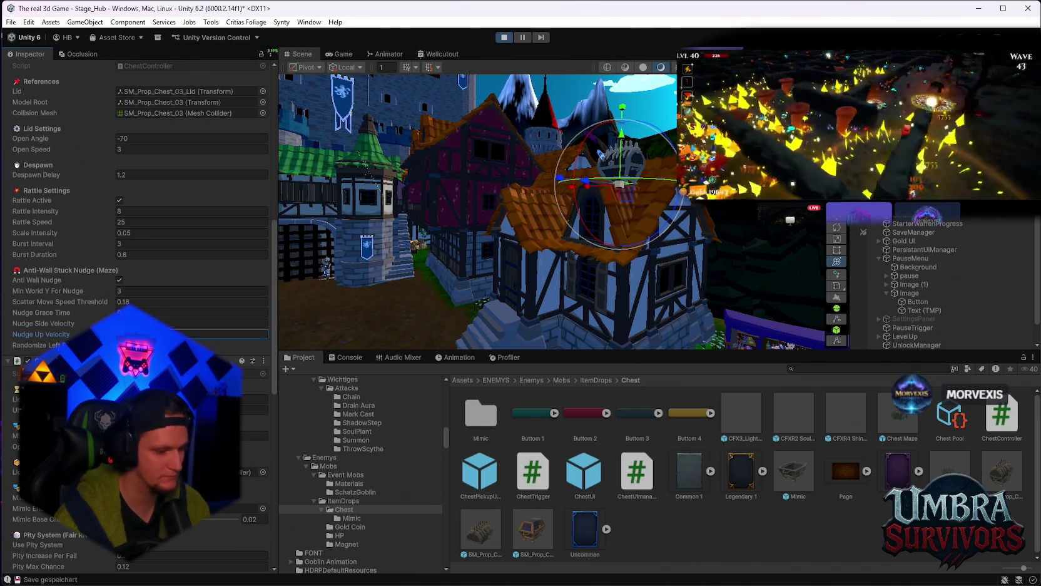
left_click(343, 54)
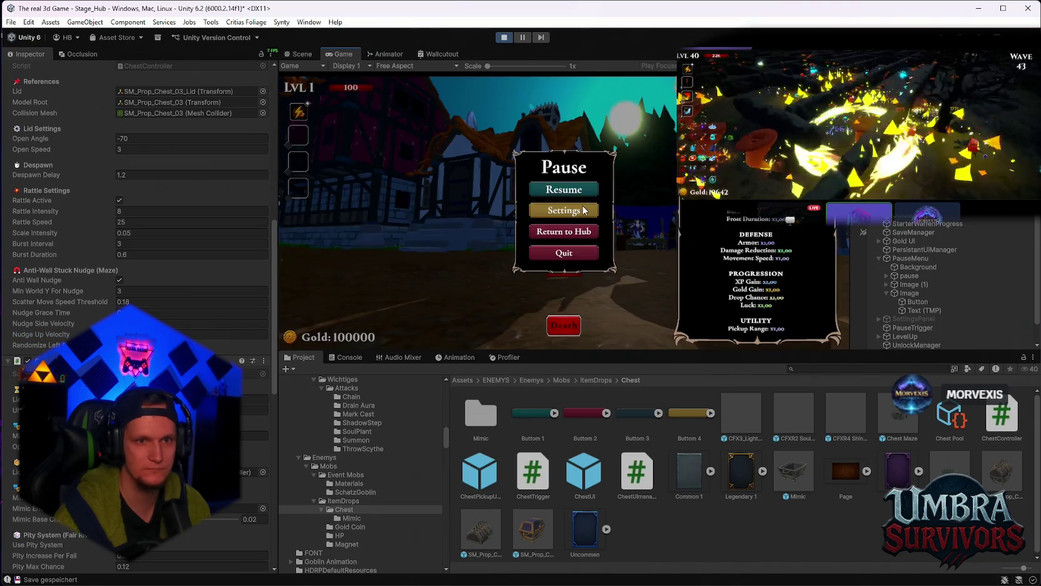
Step: Resume and walk the character around the hub house, jumping for a bunnyhop boost
key("Escape")
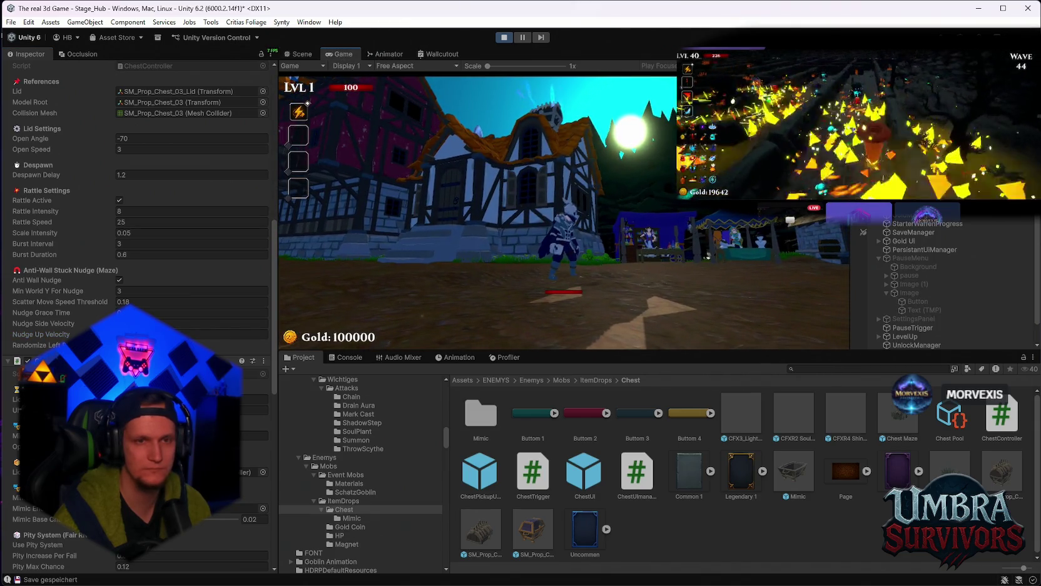
key("s")
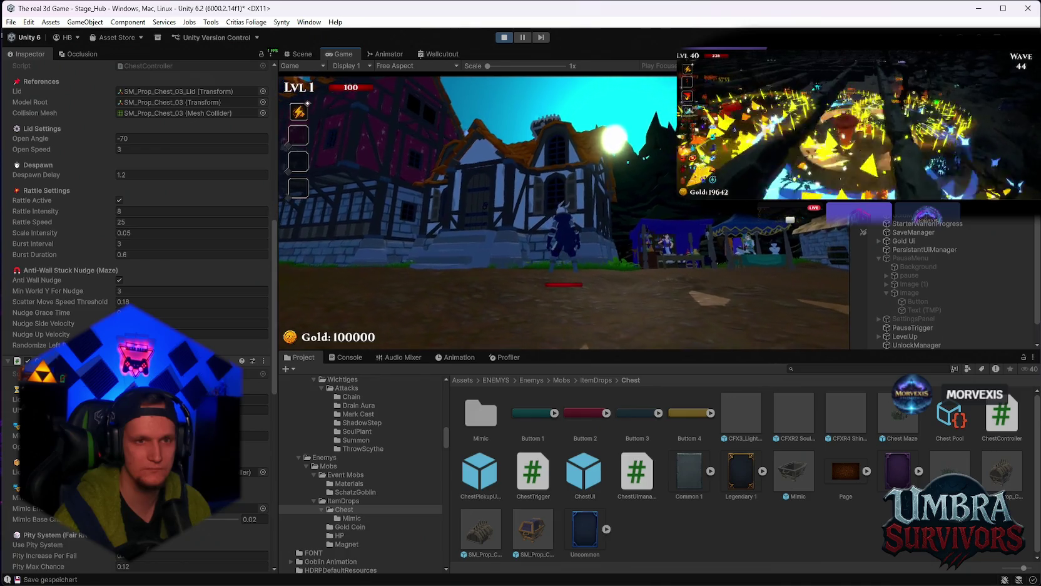
key("w")
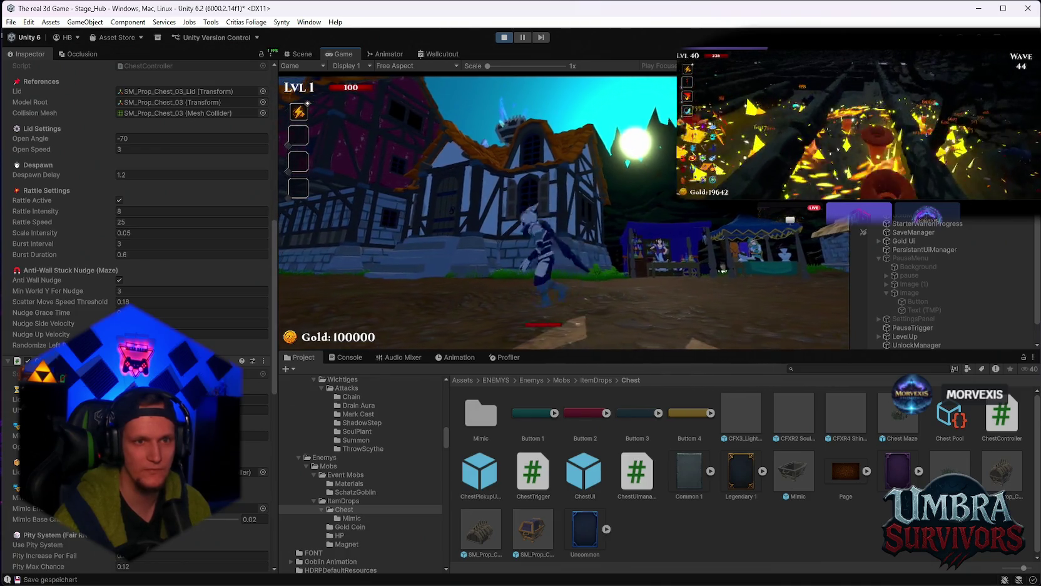
key("w")
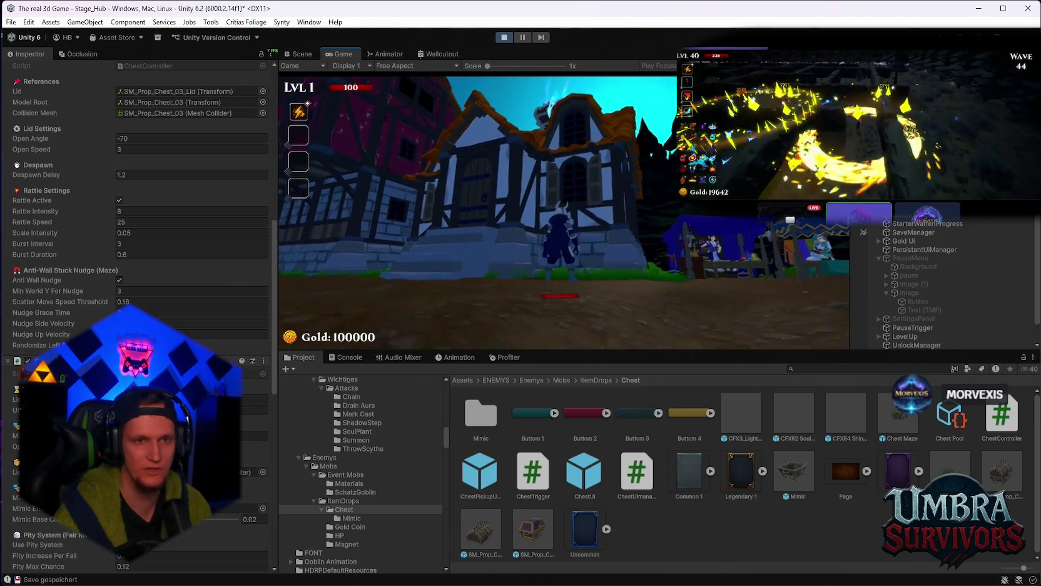
key("space")
key("w")
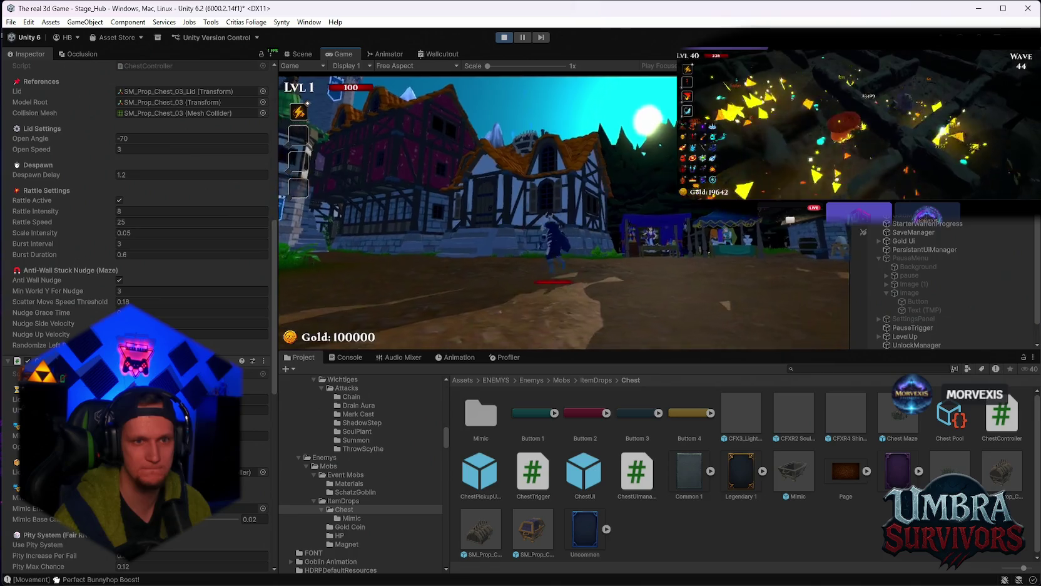
key("w")
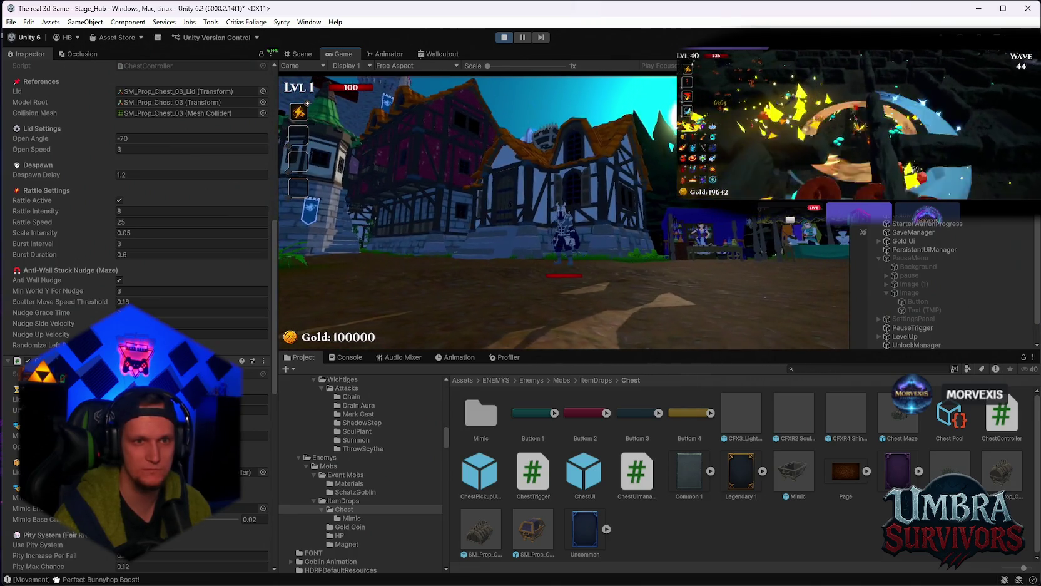
key("w")
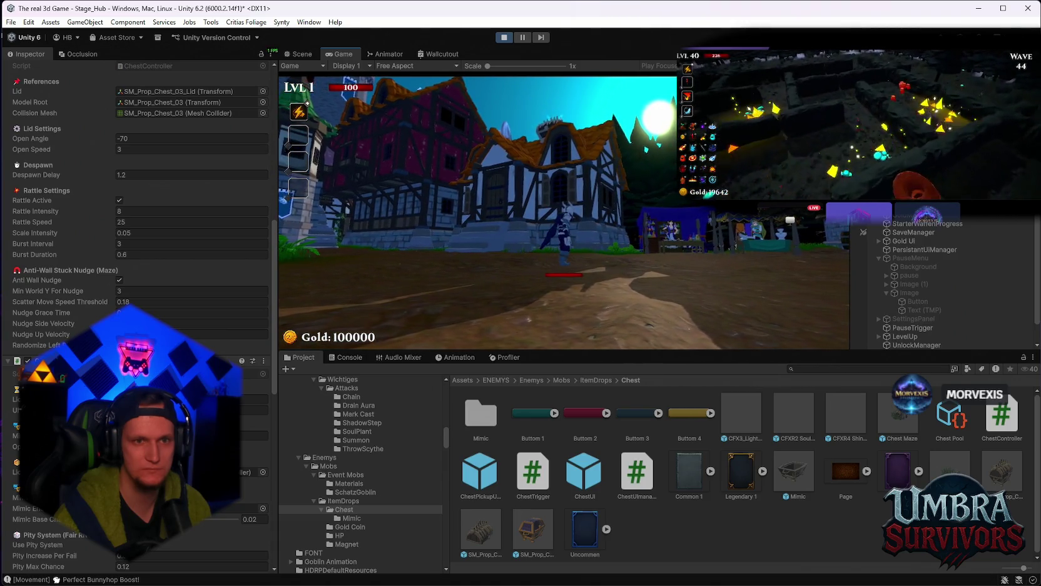
key("w")
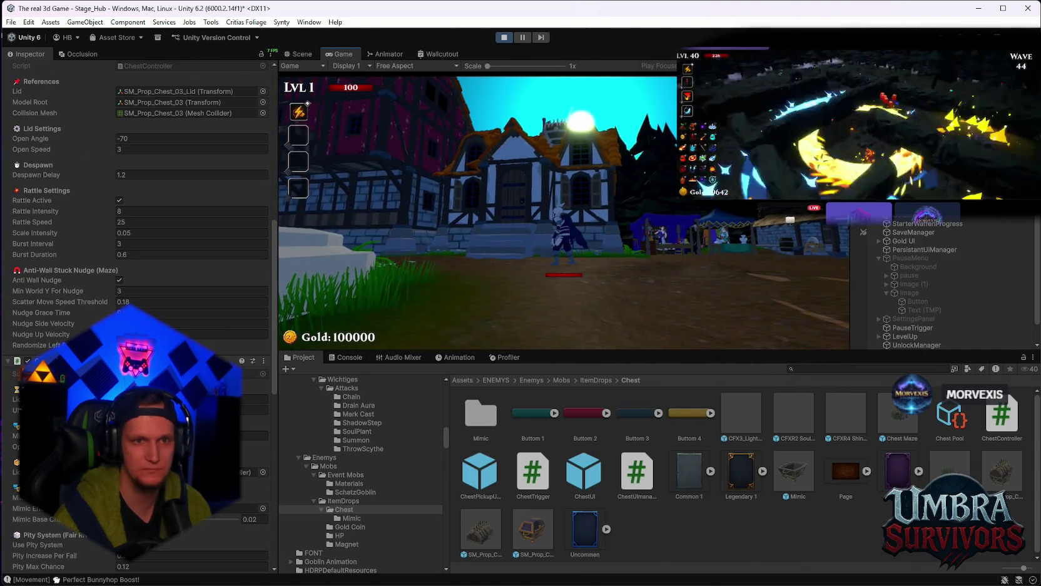
key("w")
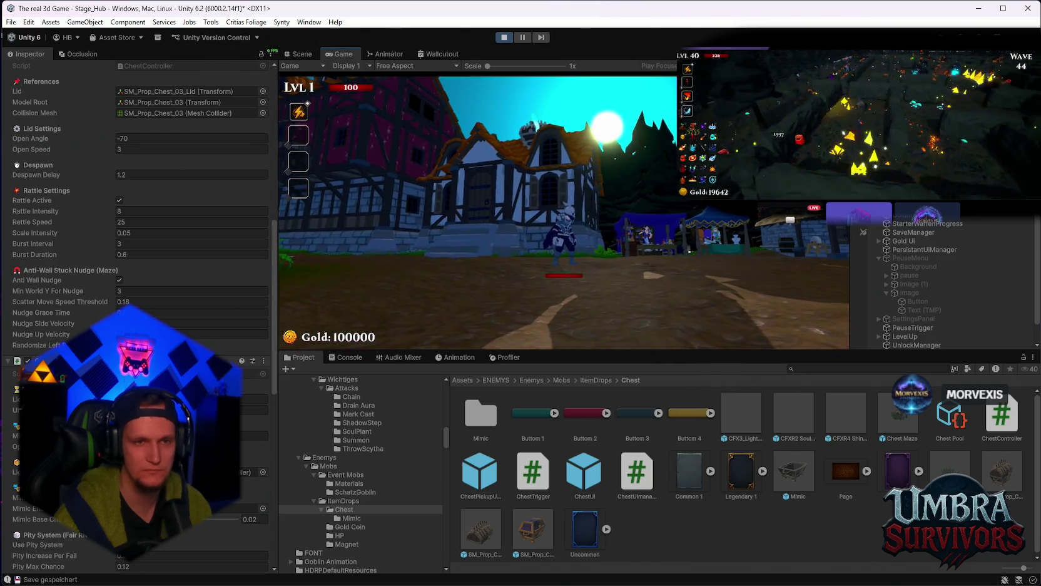
key("w")
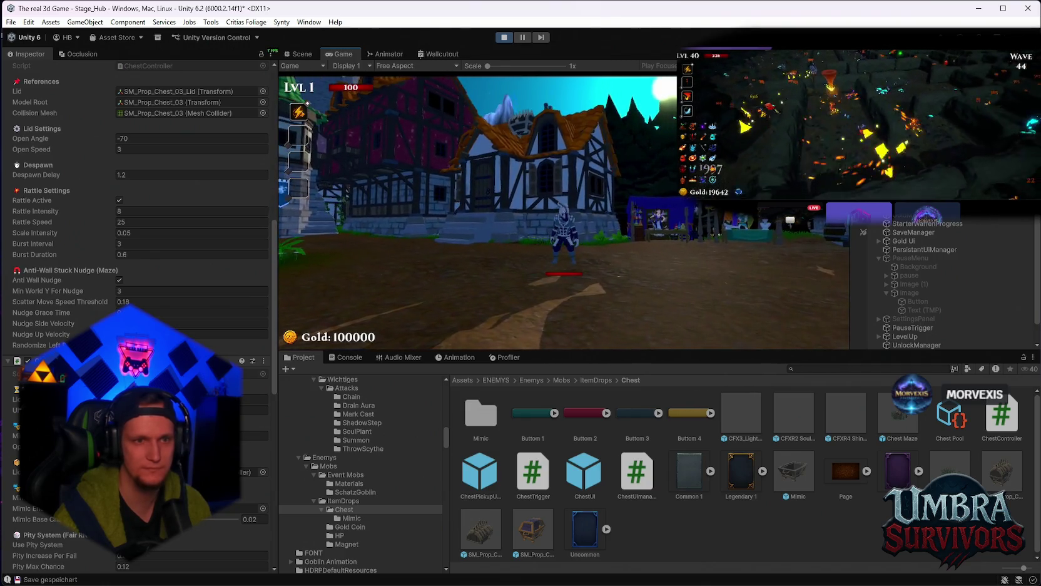
Step: Test pausing and resuming via the pause menu, then stop play mode
key("Escape")
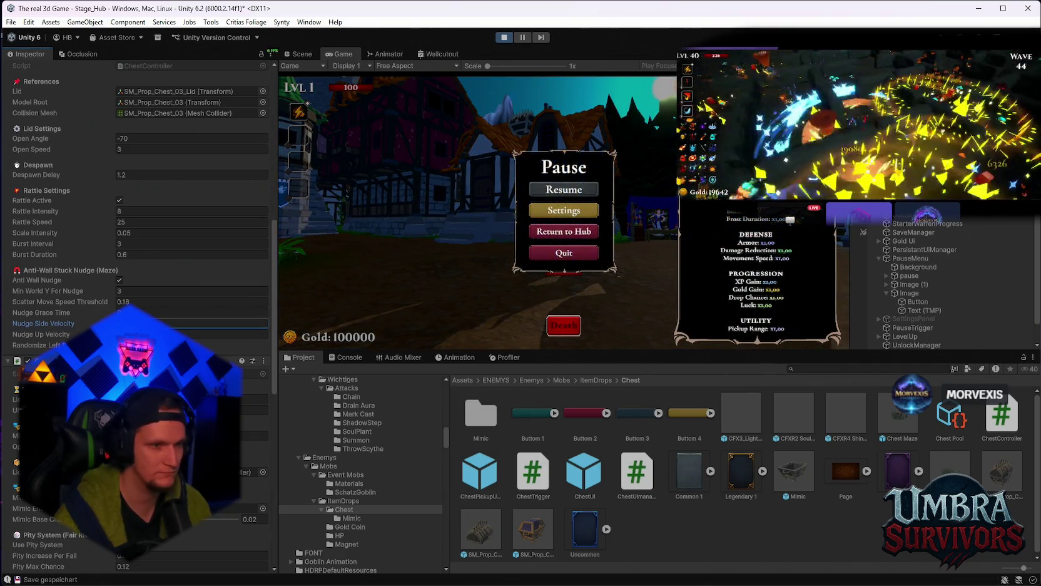
key("Tab")
left_click(548, 191)
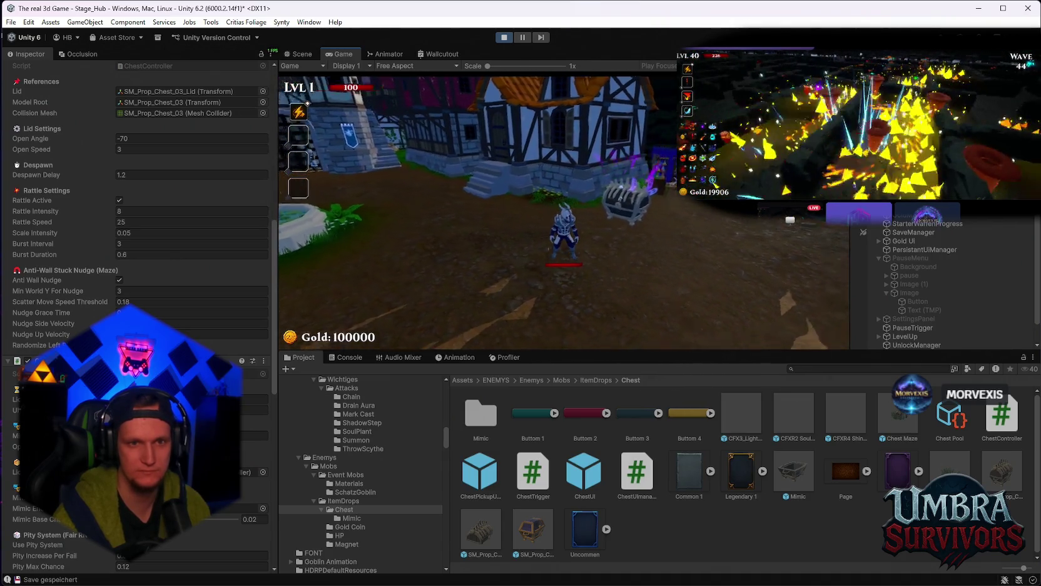
key("Escape")
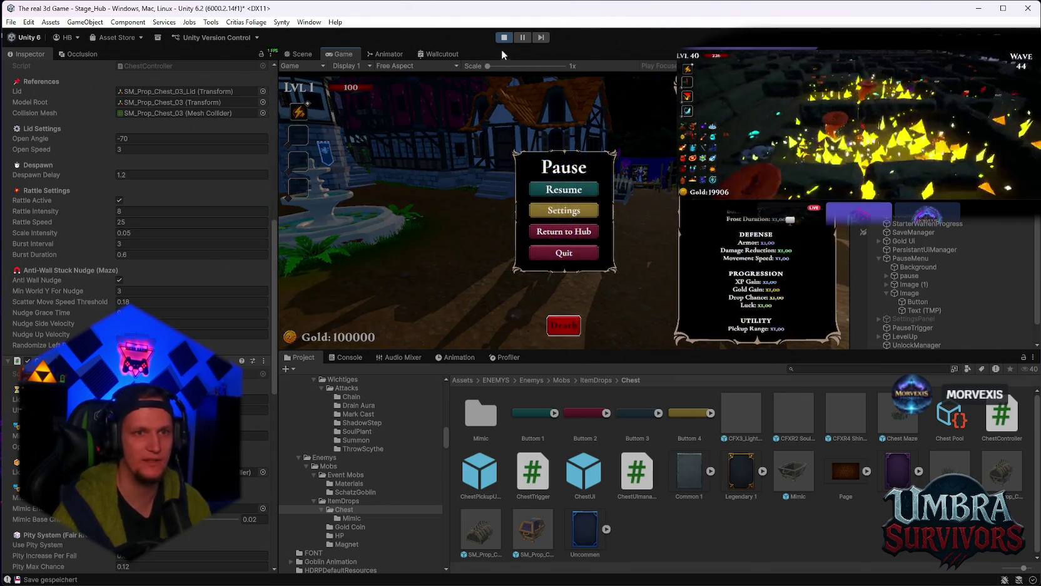
left_click(503, 40)
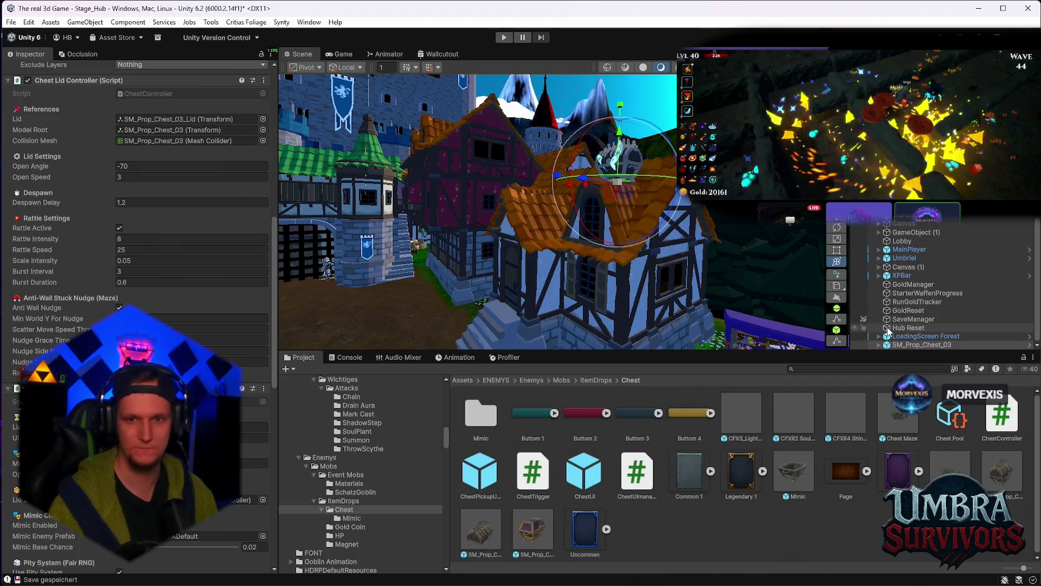
Step: Select the SM_Prop_Chest_03 chest and confirm it has no prefab overrides
left_click(915, 345)
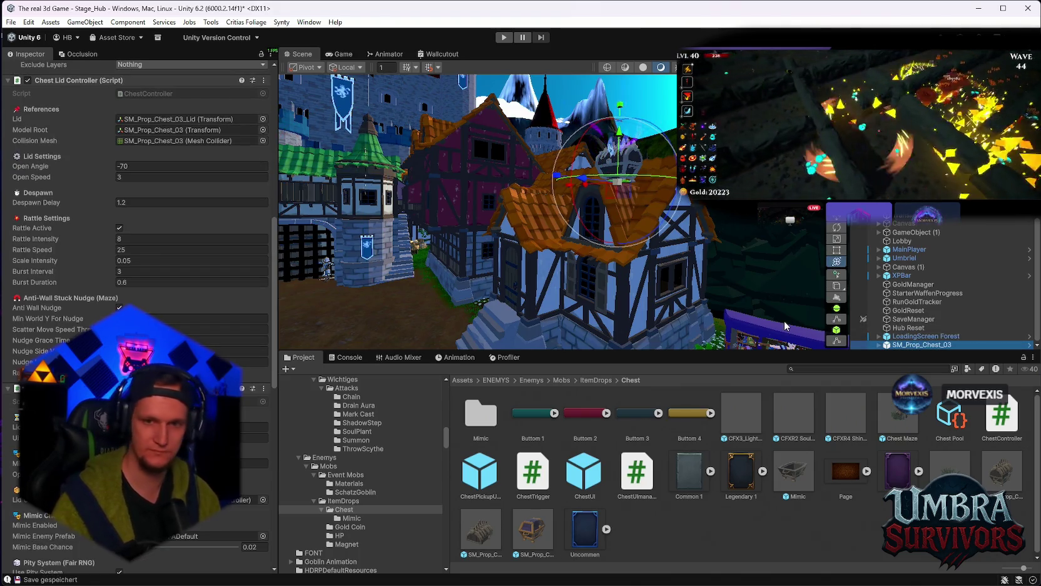
scroll(133, 116, "up", 10)
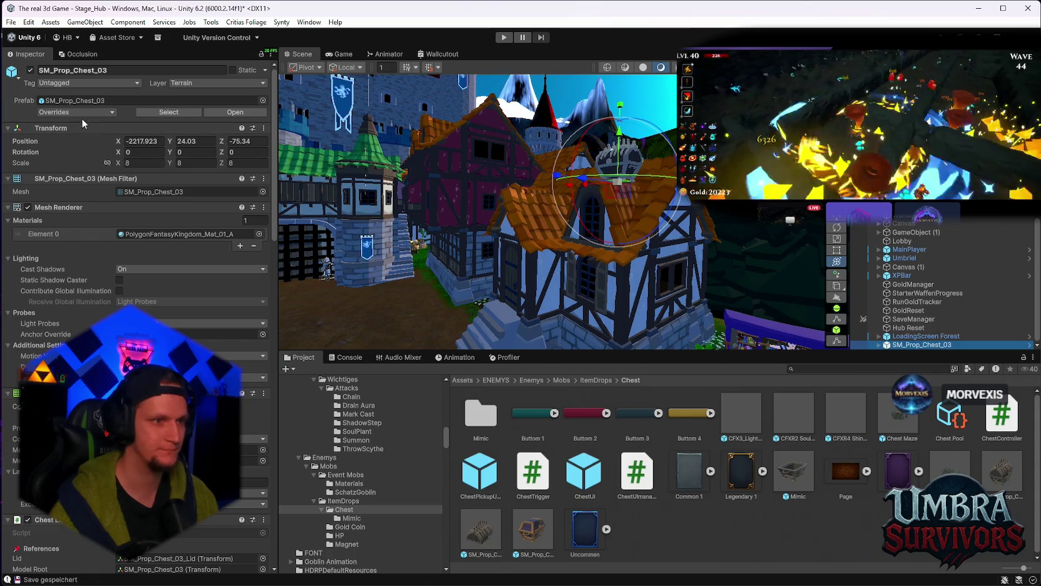
left_click(75, 111)
scroll(135, 182, "down", 15)
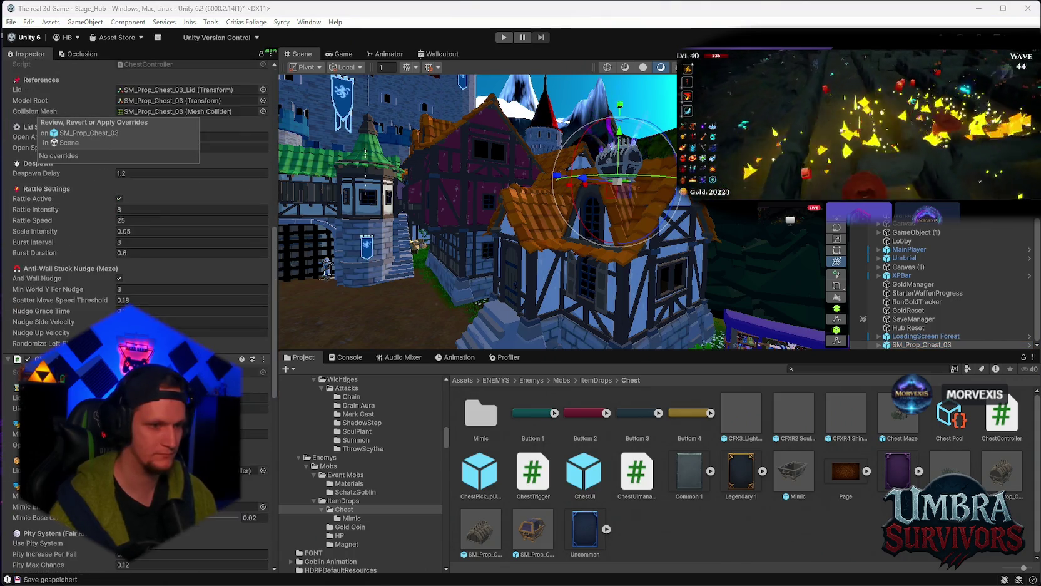
scroll(134, 251, "up", 3)
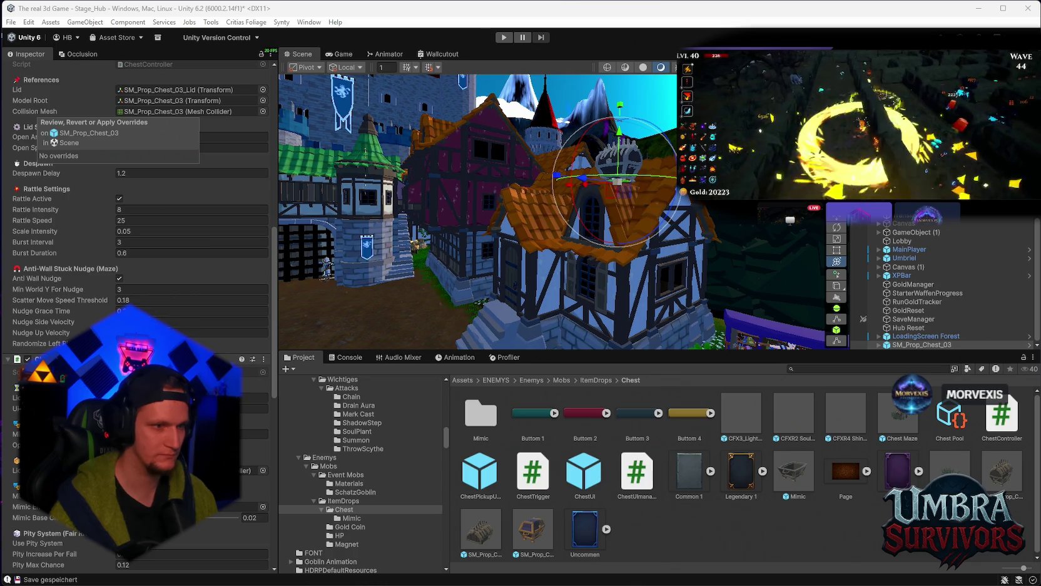
left_click(238, 332)
left_click(238, 322)
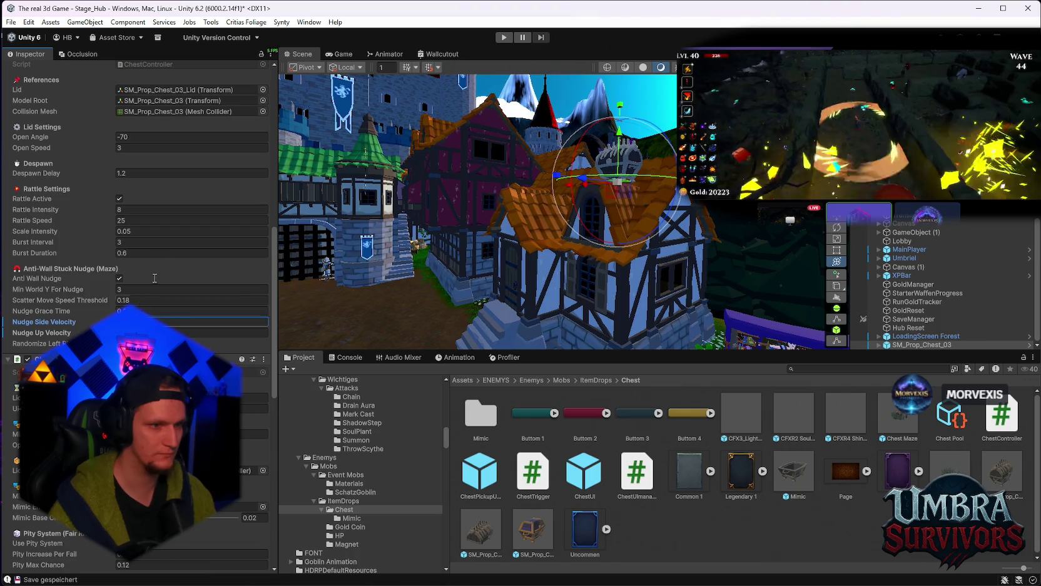
Step: Glance at recent scenes, recheck the chest's overrides, then bring up Problem MONTAG.txt in Notepad
left_click(11, 22)
mouse_move(41, 63)
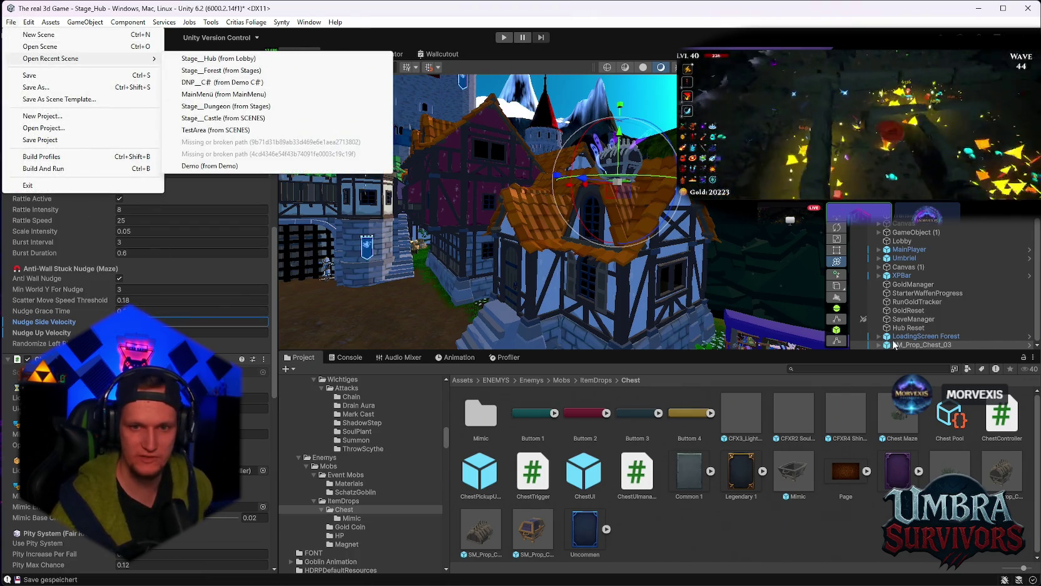
left_click(895, 345)
scroll(188, 188, "up", 10)
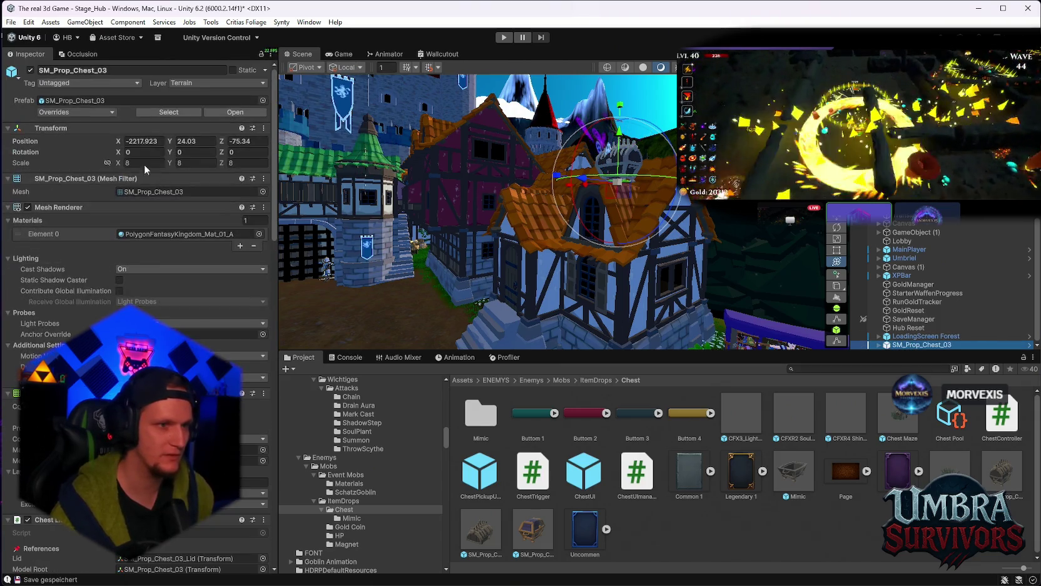
left_click(84, 111)
left_click(138, 177)
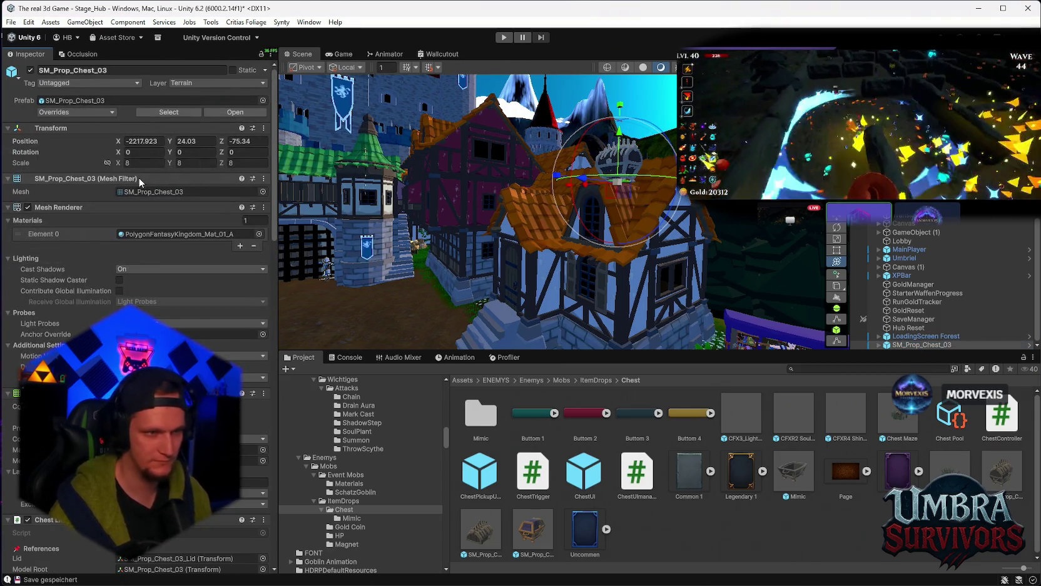
left_click(736, 579)
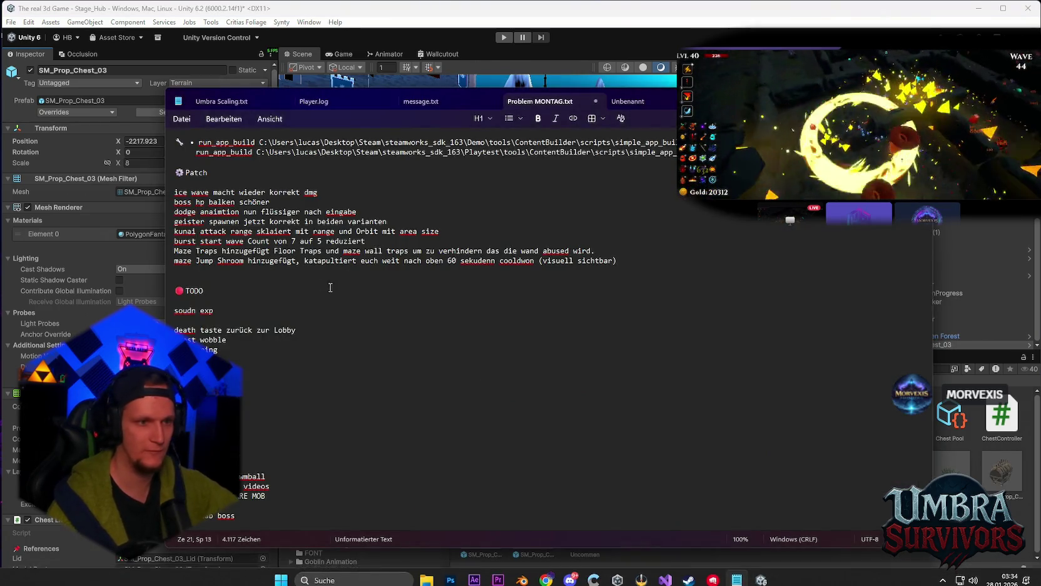
left_click(621, 260)
Step: Add a new patch-list line, then clear away the leftover chest wobble TODO text
key("Return")
type("st wobe")
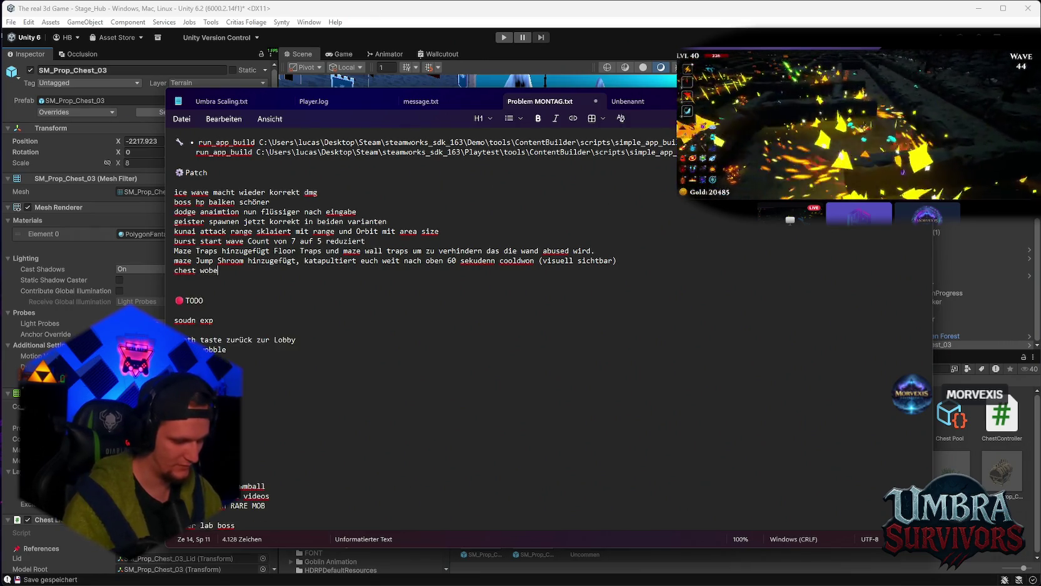
type("alleien ")
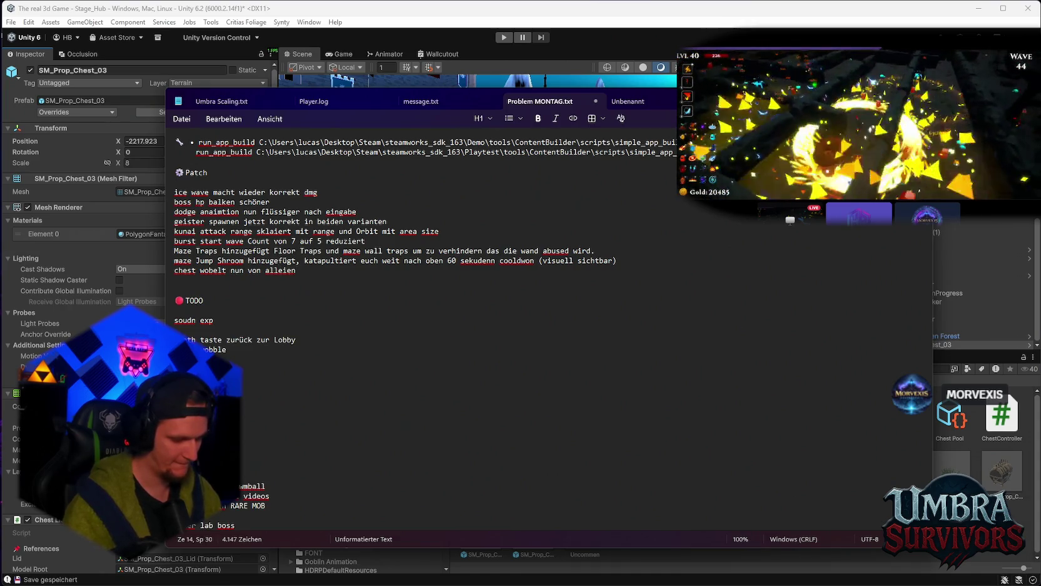
type("von pos")
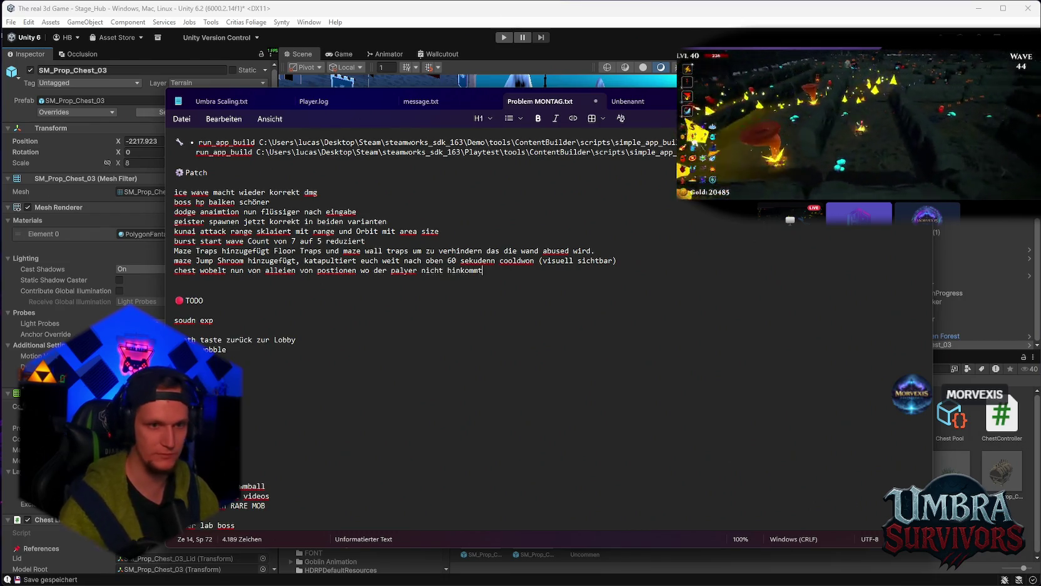
key("shift+Home")
key("BackSpace")
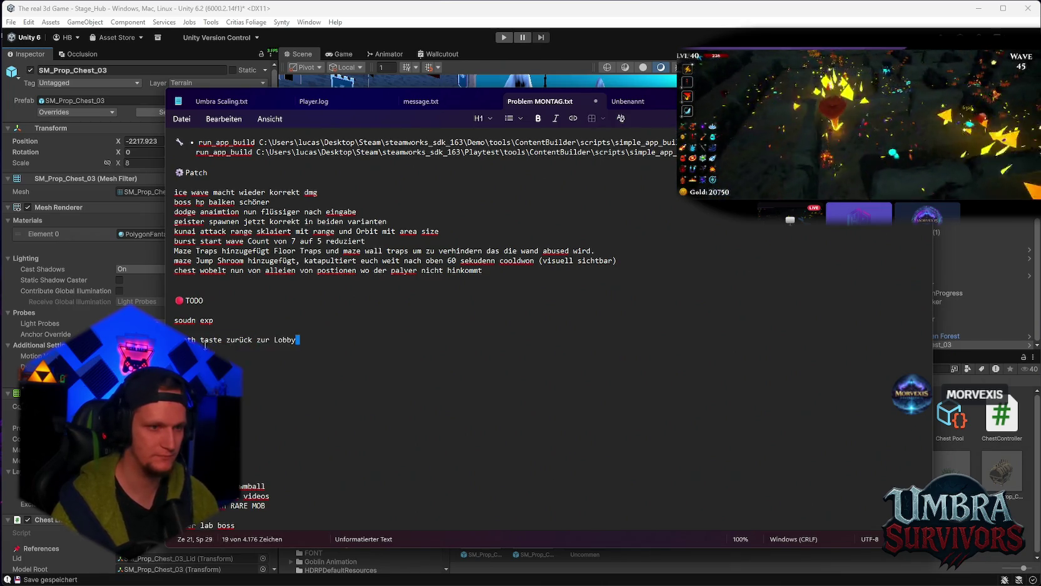
Step: Move the death button note into the patch list, finishing it with 'und' and 'buttom hinzugefügt'
triple_click(298, 340)
left_click(200, 281)
type("death taste zurück zur Lobby")
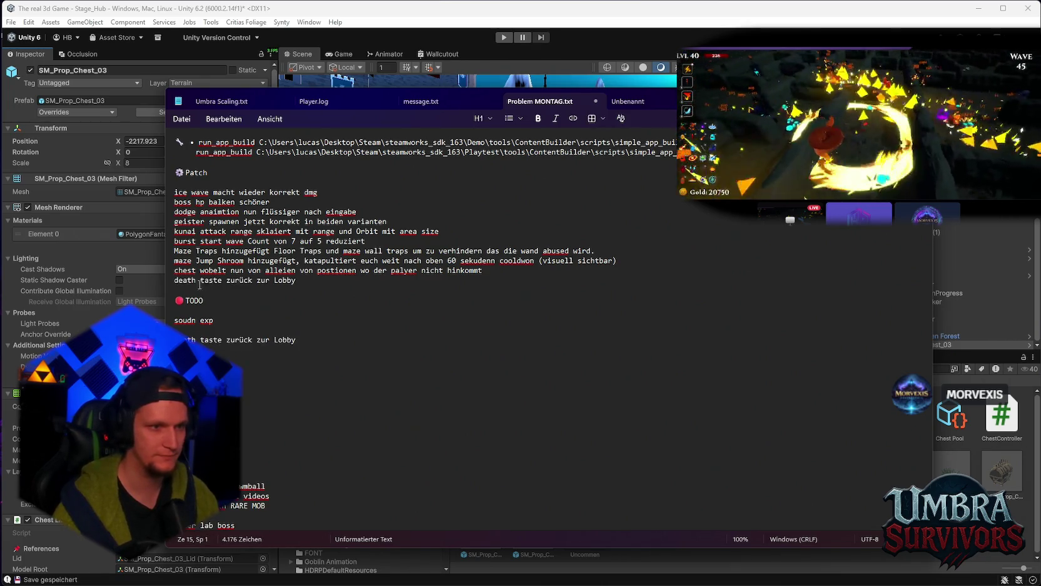
type("und")
left_click(328, 280)
type("butto")
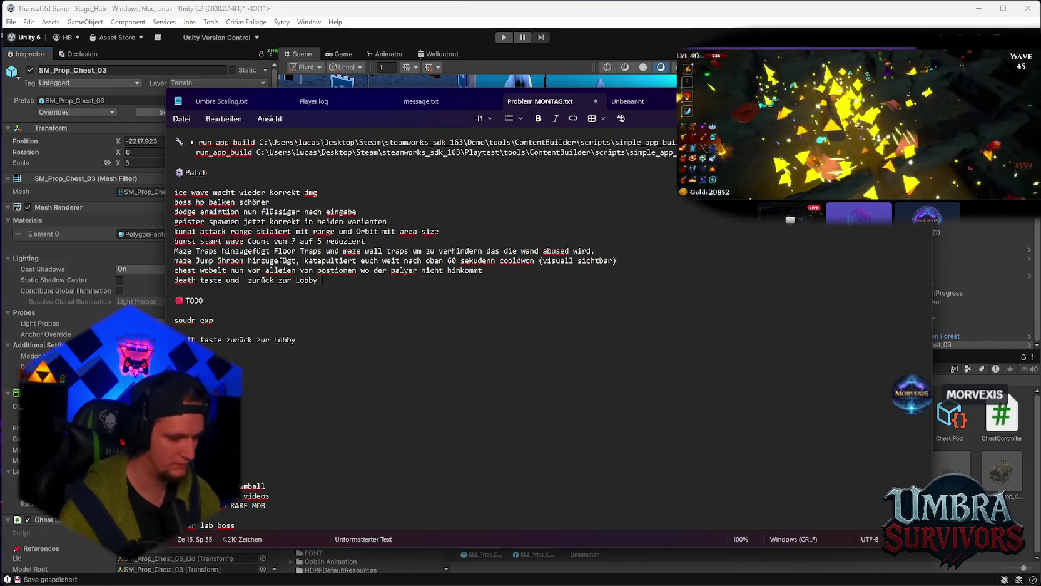
type("m hinzugefügt")
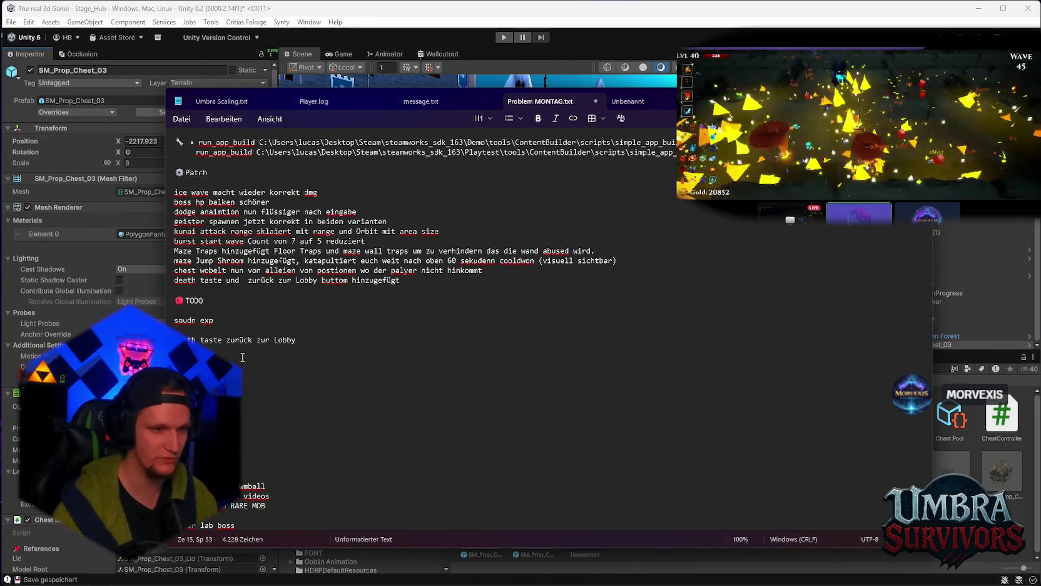
Step: Delete the two finished TODO lines and return to Unity
left_click_drag(296, 339, 174, 320)
key("BackSpace")
left_click(224, 340)
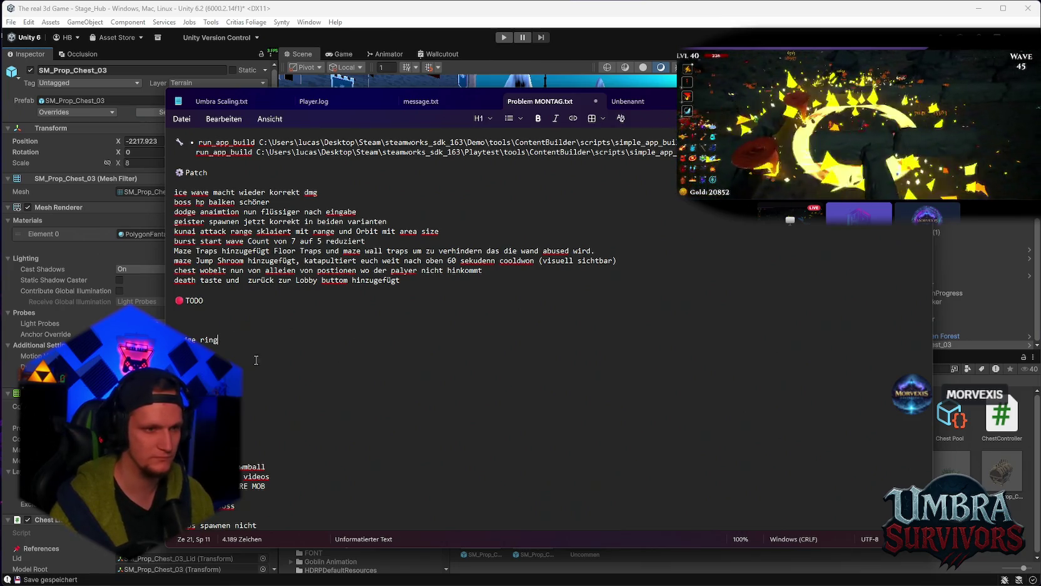
left_click(557, 346)
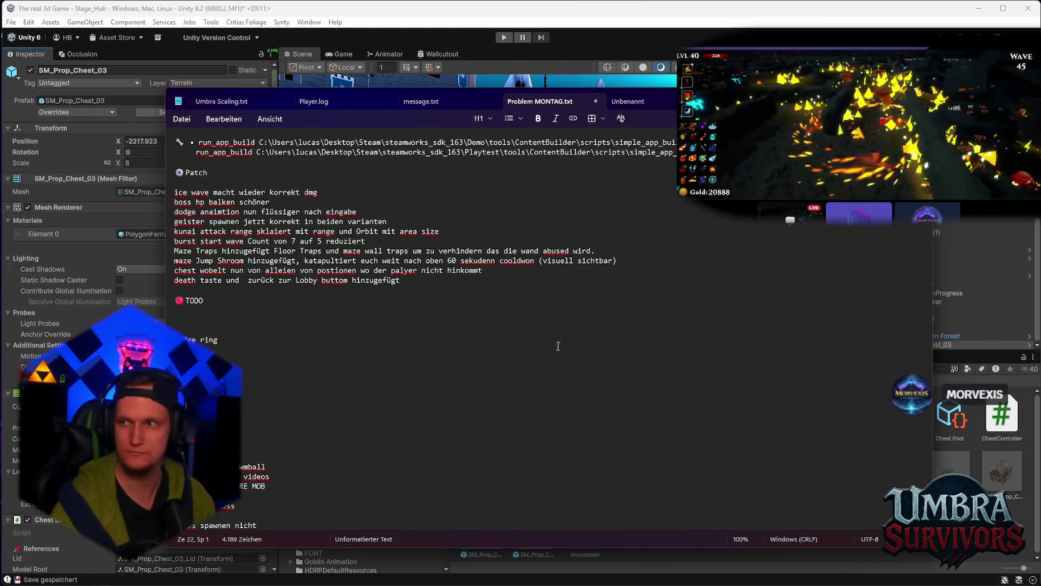
key("alt+Tab")
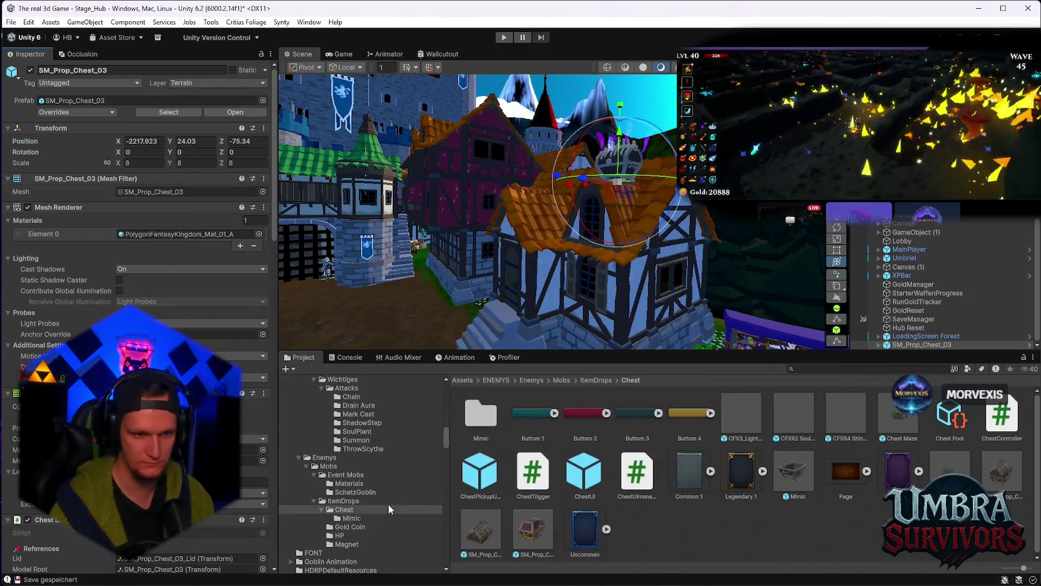
Step: Search the Project for 'dodge', then 'dash', and open the DashUIController script in the Dash folder
type("dodge")
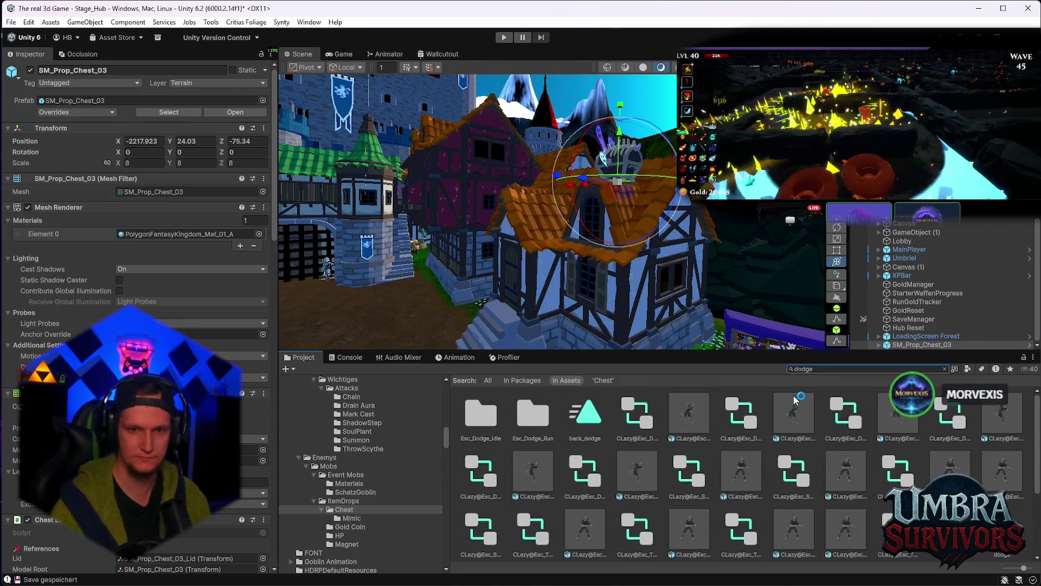
double_click(817, 370)
type("dash")
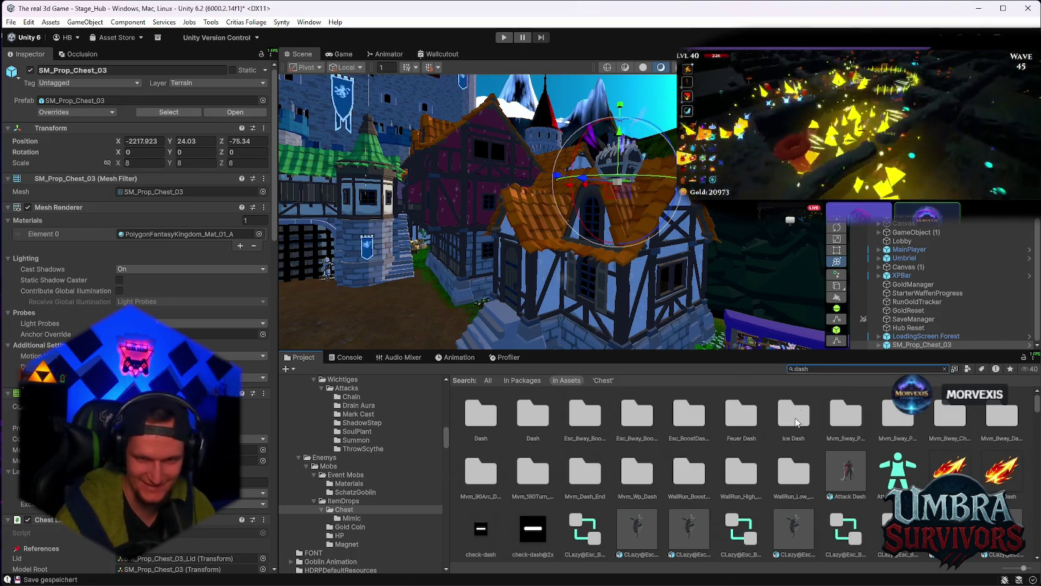
double_click(481, 424)
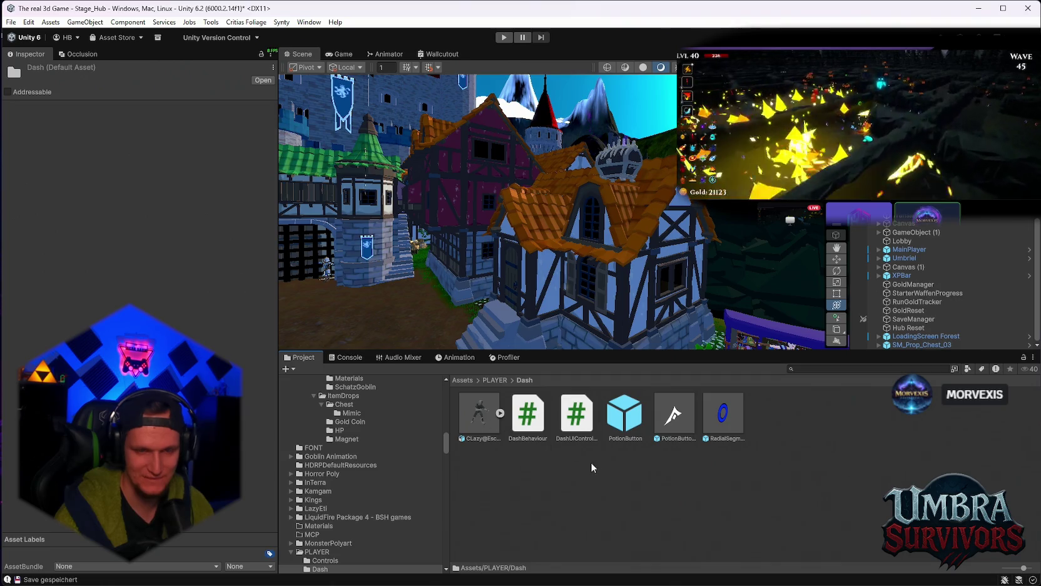
left_click(581, 418)
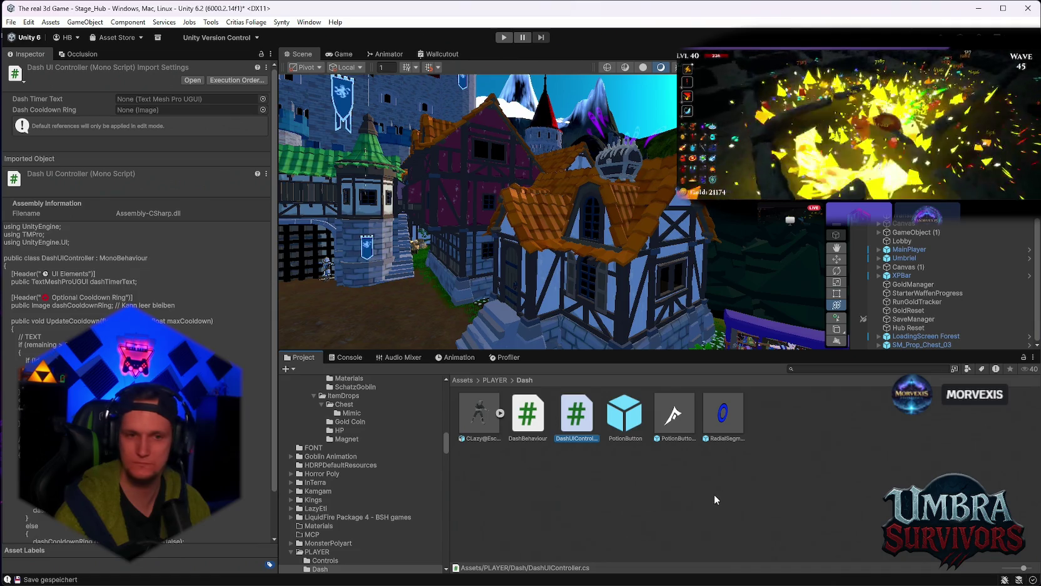
double_click(577, 422)
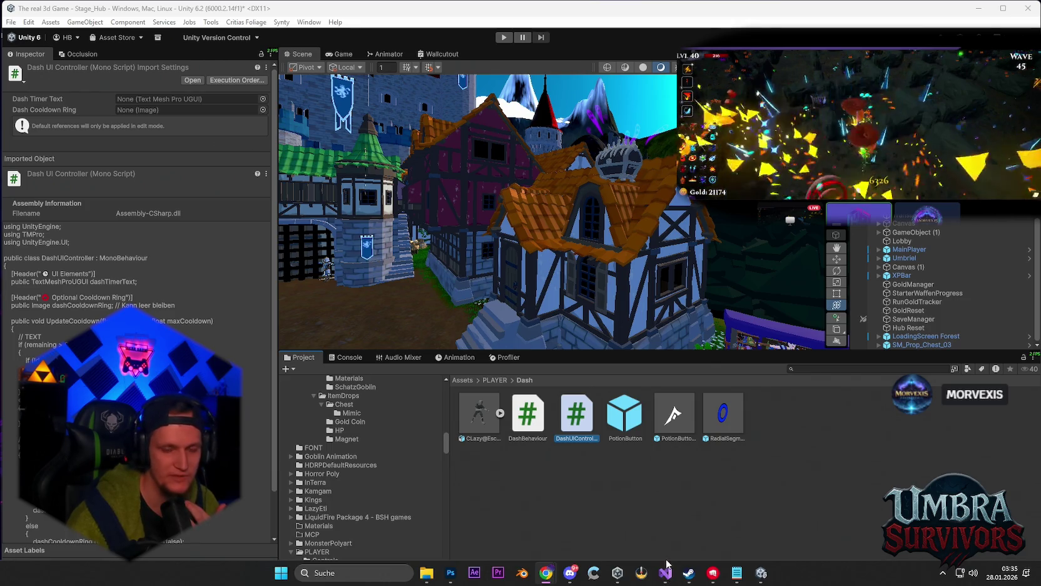
left_click(11, 22)
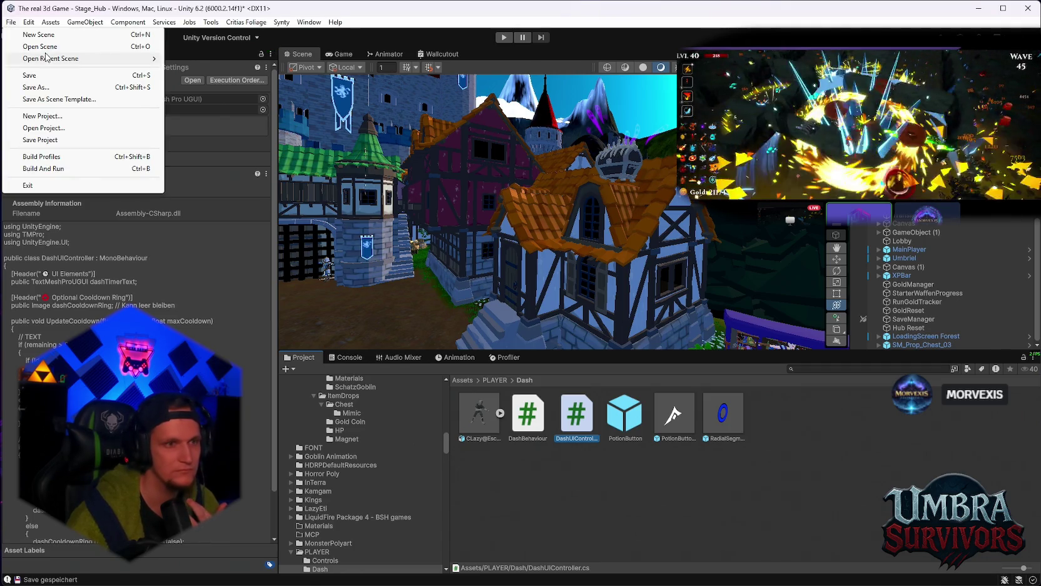
Step: Close the Unity editor and reopen the Umbra Survivors project from Unity Hub
left_click(12, 24)
left_click(11, 22)
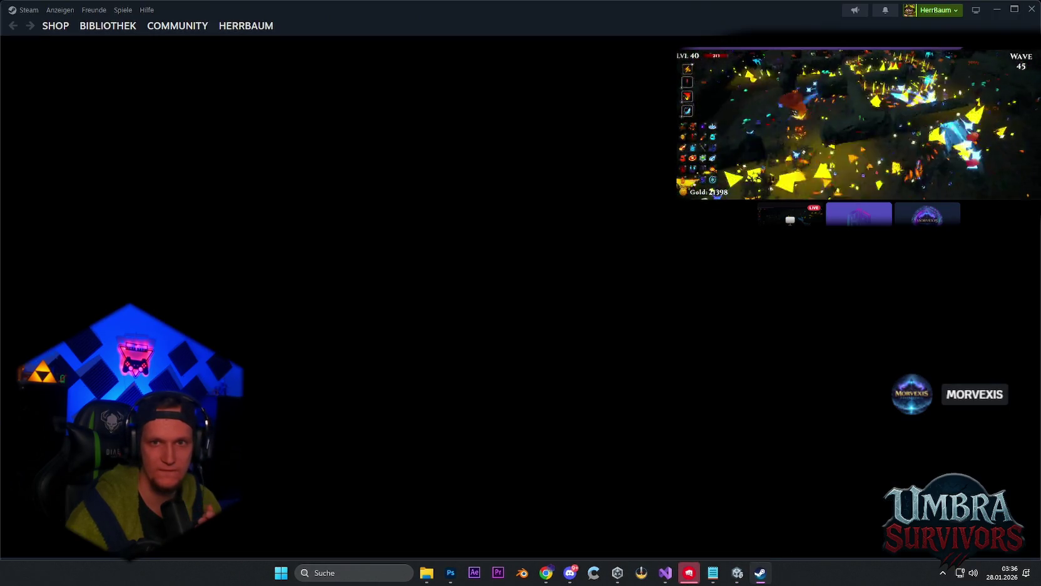
left_click(737, 573)
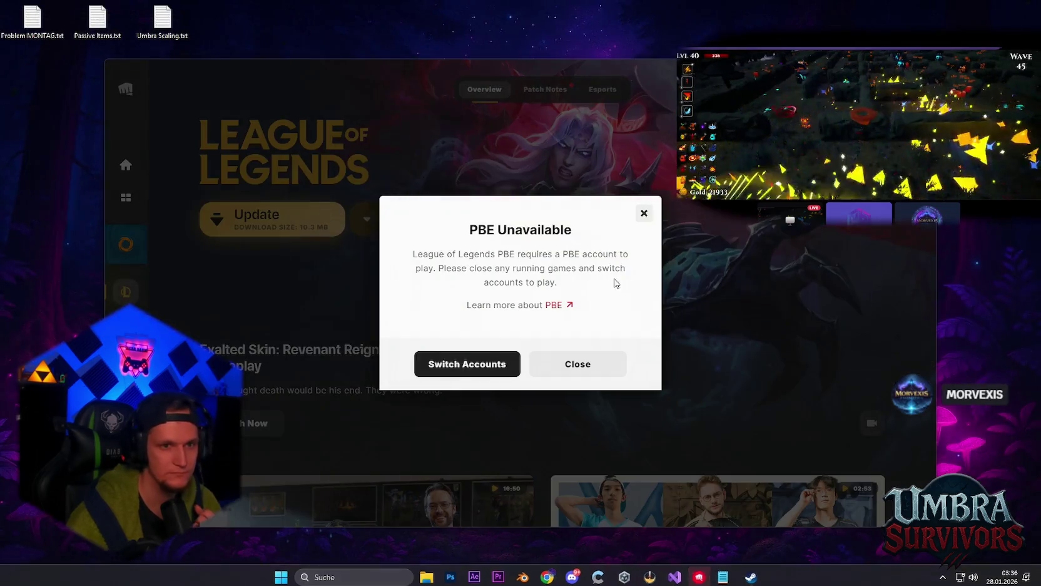
left_click(582, 358)
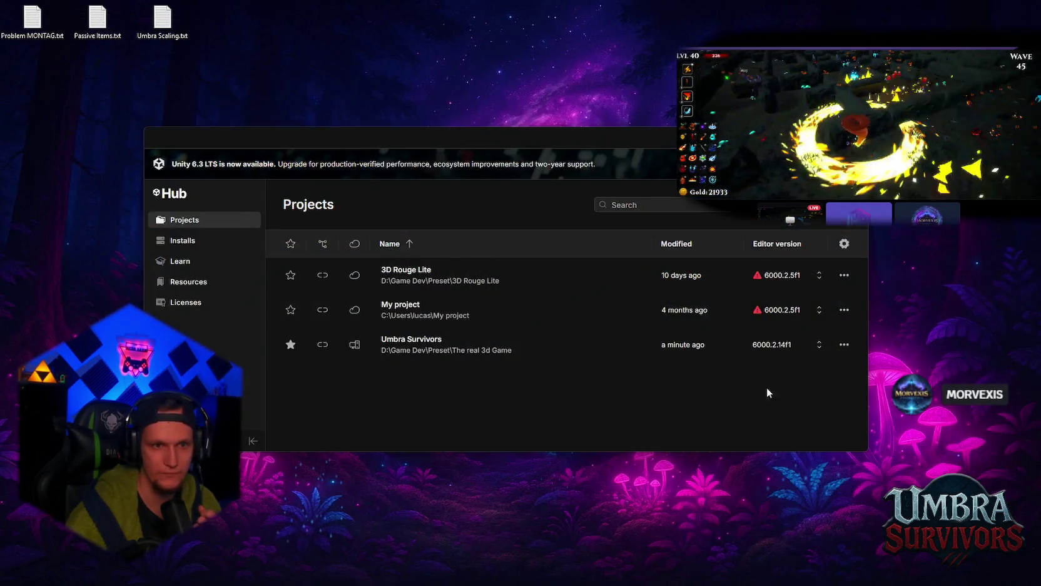
left_click(411, 354)
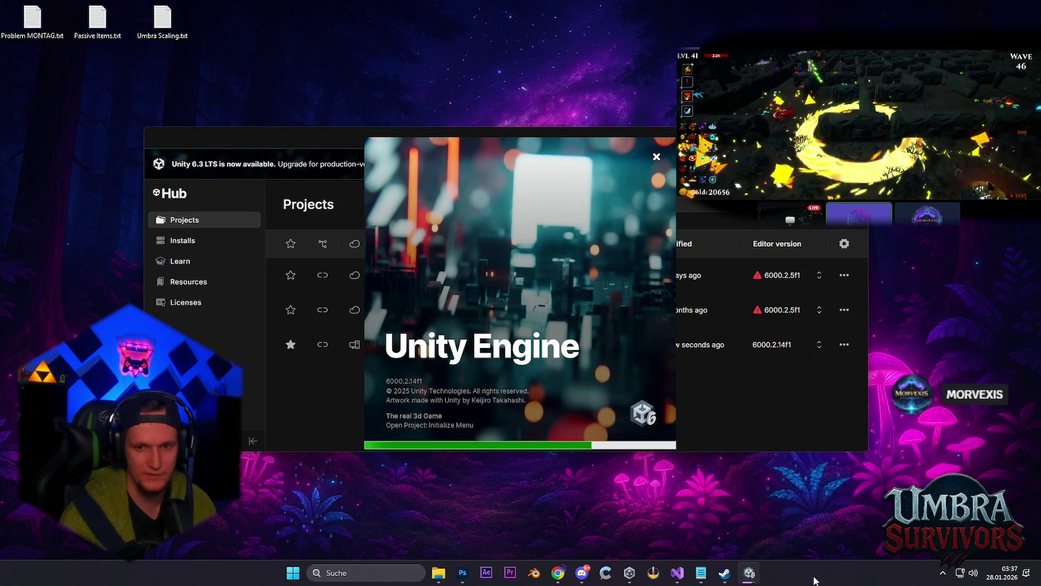
Step: Open Windows Task Manager from the taskbar context menu to view running processes
right_click(814, 580)
left_click(836, 532)
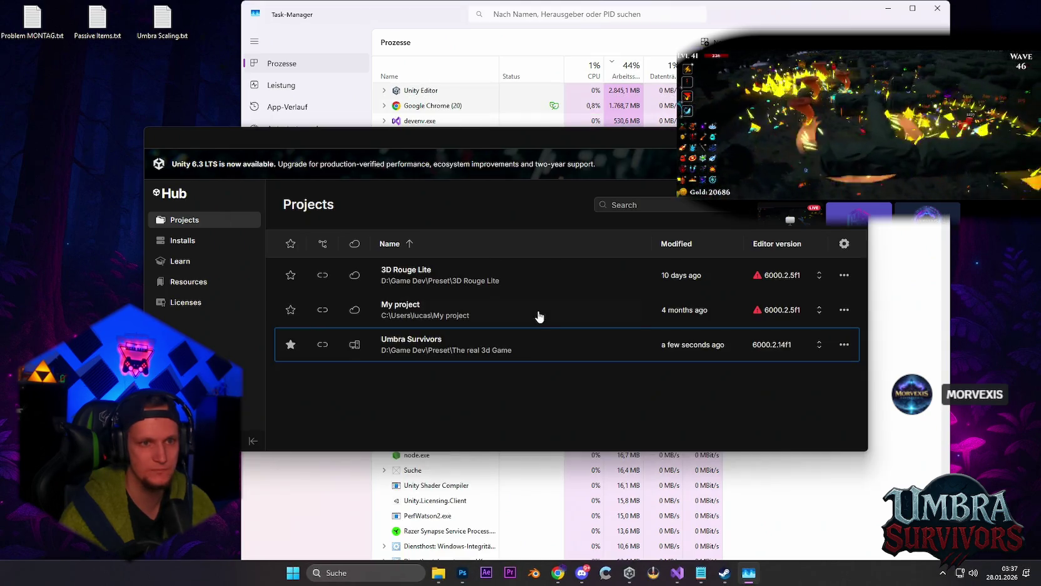
Step: Close the Unity Hub window and end the Unity Hub process in Task Manager
right_click(919, 518)
left_click(939, 508)
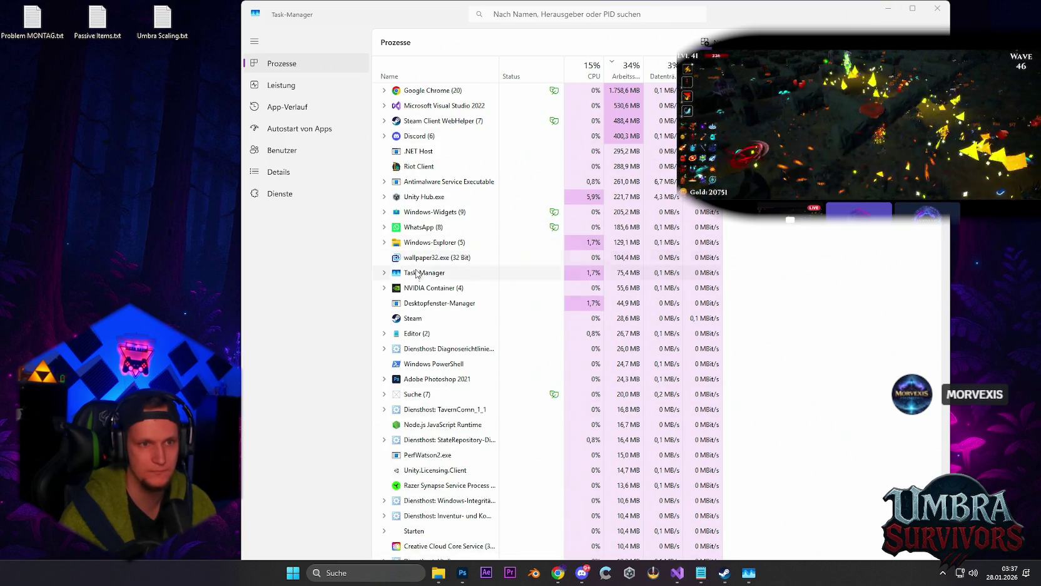
right_click(413, 198)
left_click(452, 240)
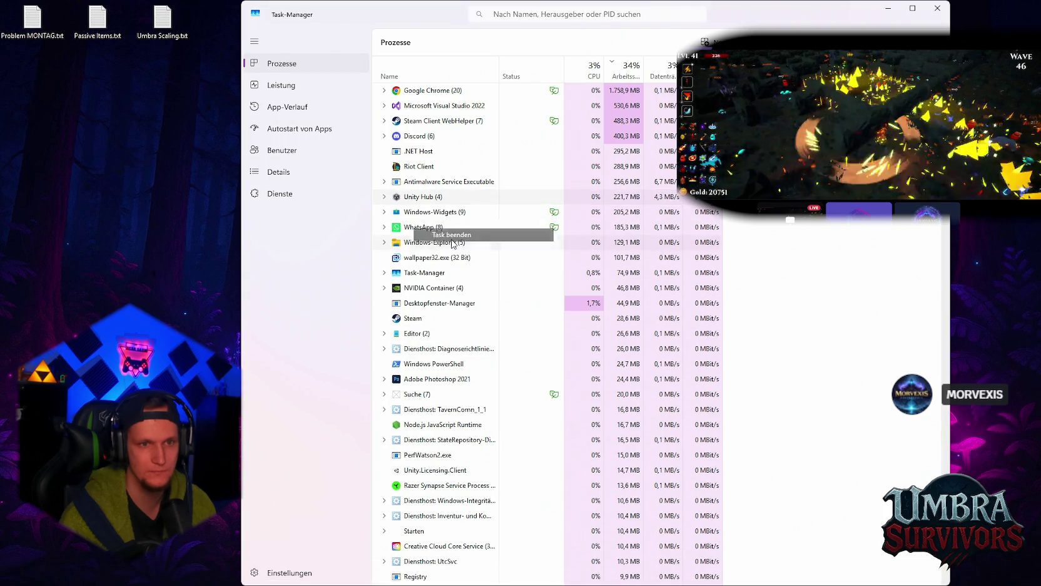
Step: Minimize Task Manager and bring the Problem MONTAG.txt notes back up
mouse_move(606, 583)
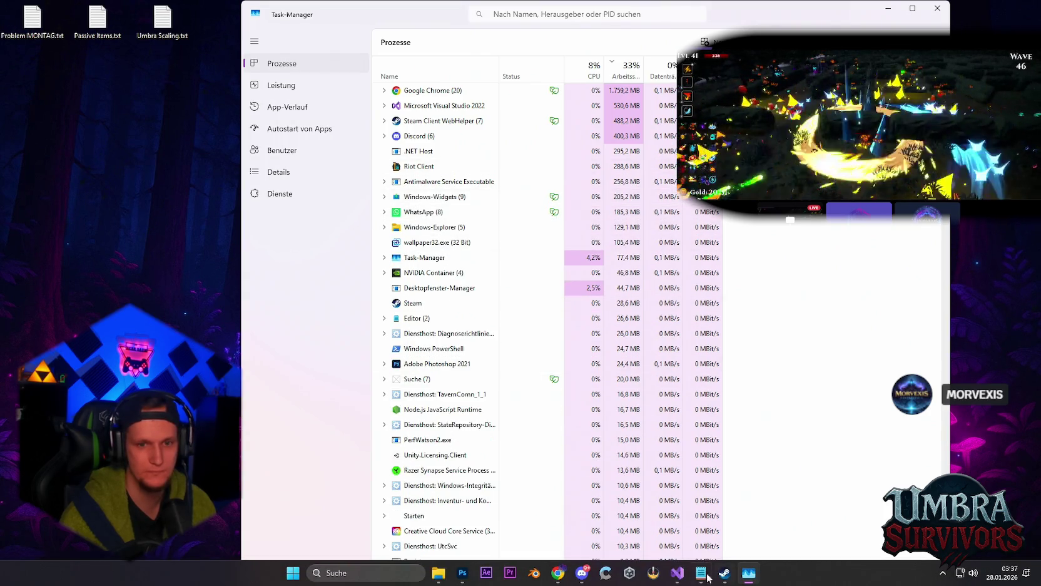
left_click(888, 9)
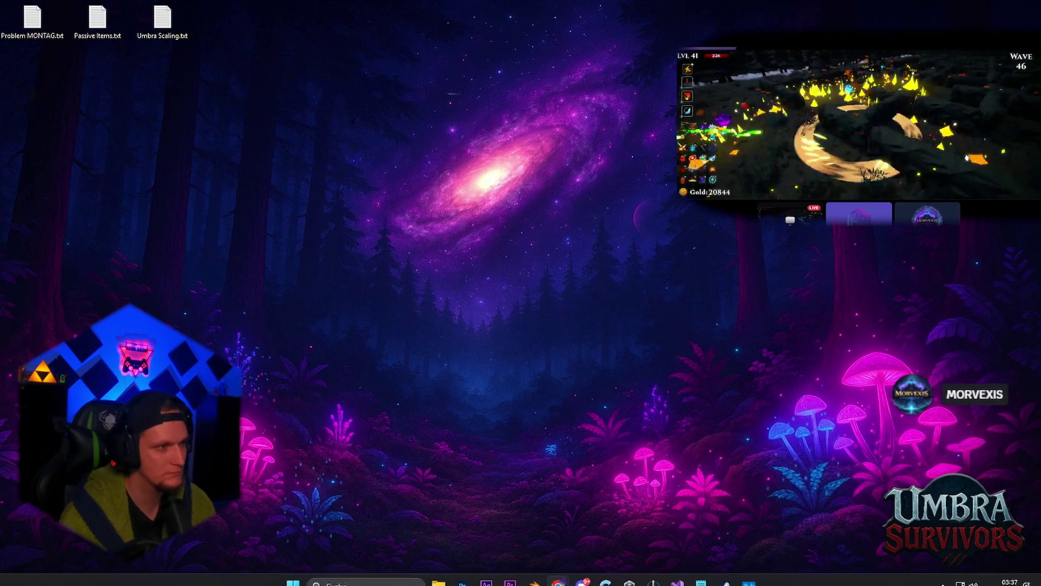
left_click(700, 573)
Step: Add 'geister rework' to the TODO list in Problem MONTAG.txt, then hide Notepad
scroll(426, 326, "down", 5)
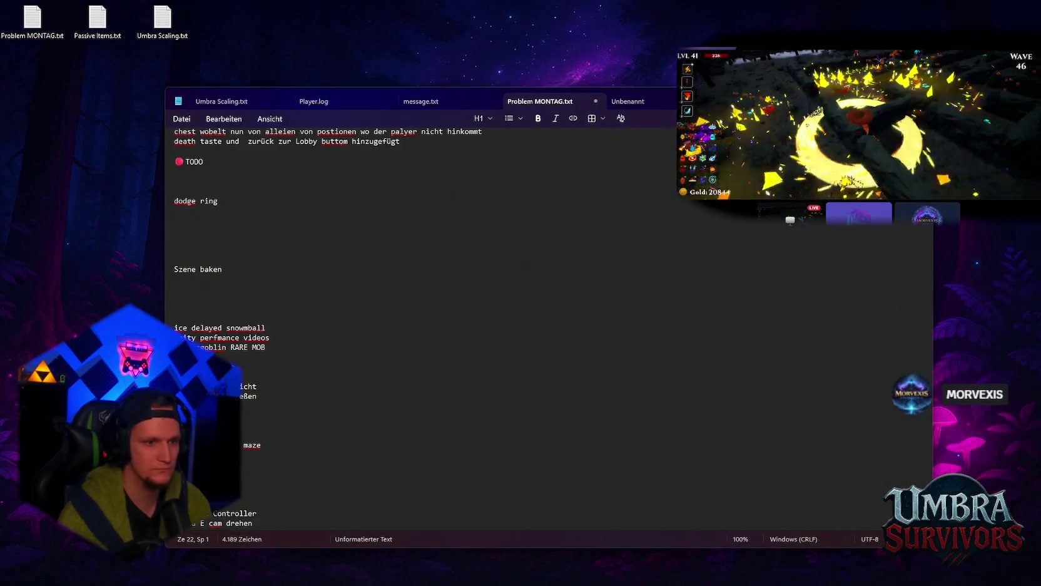
left_click(175, 318)
type("geister rework")
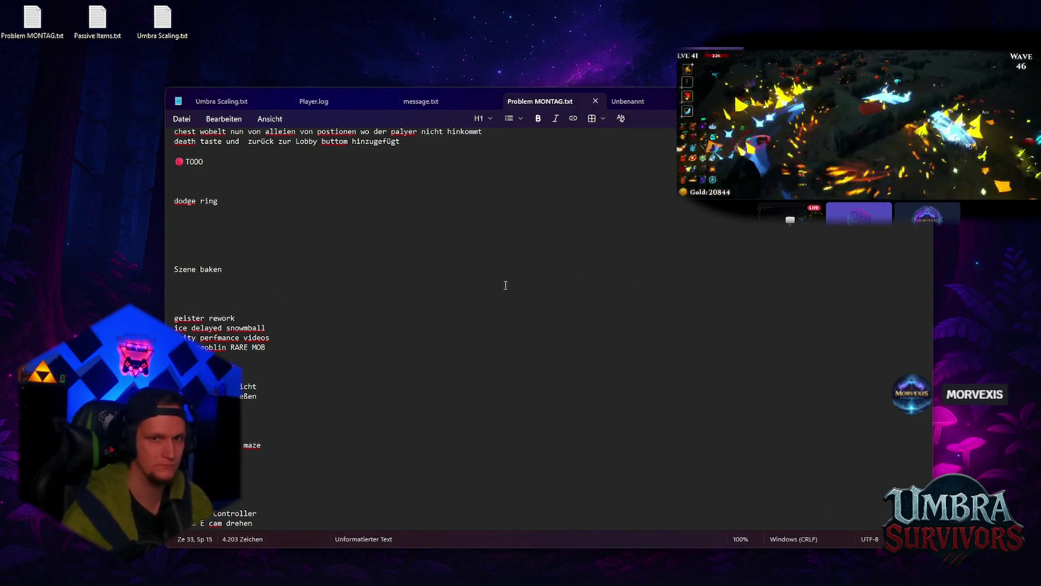
key("super+d")
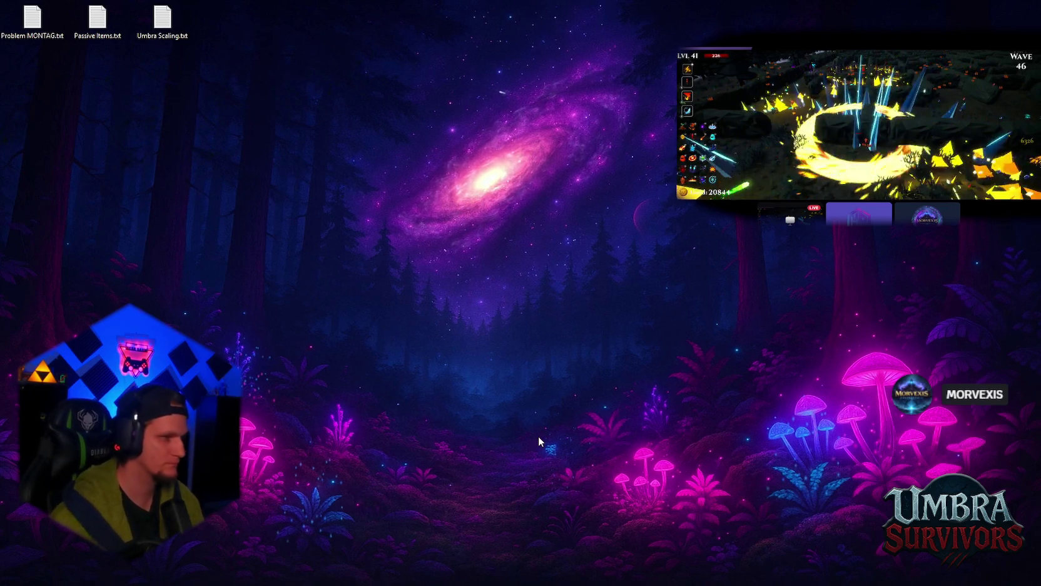
key("super")
Step: Cancel the shutdown and restart the PC instead, overriding Photoshop's block
left_click(654, 535)
left_click(660, 497)
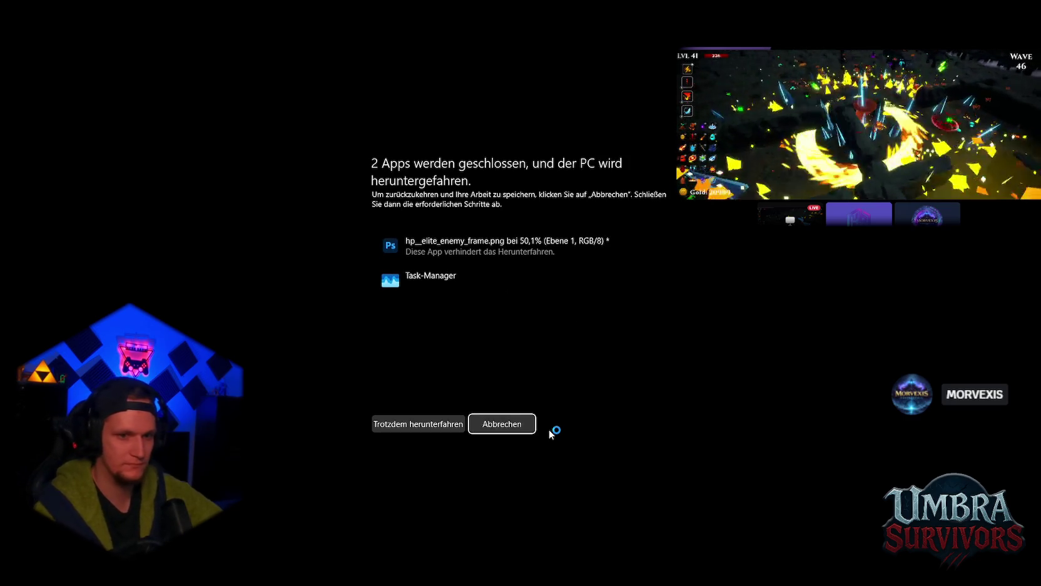
left_click(507, 423)
left_click(655, 534)
left_click(656, 514)
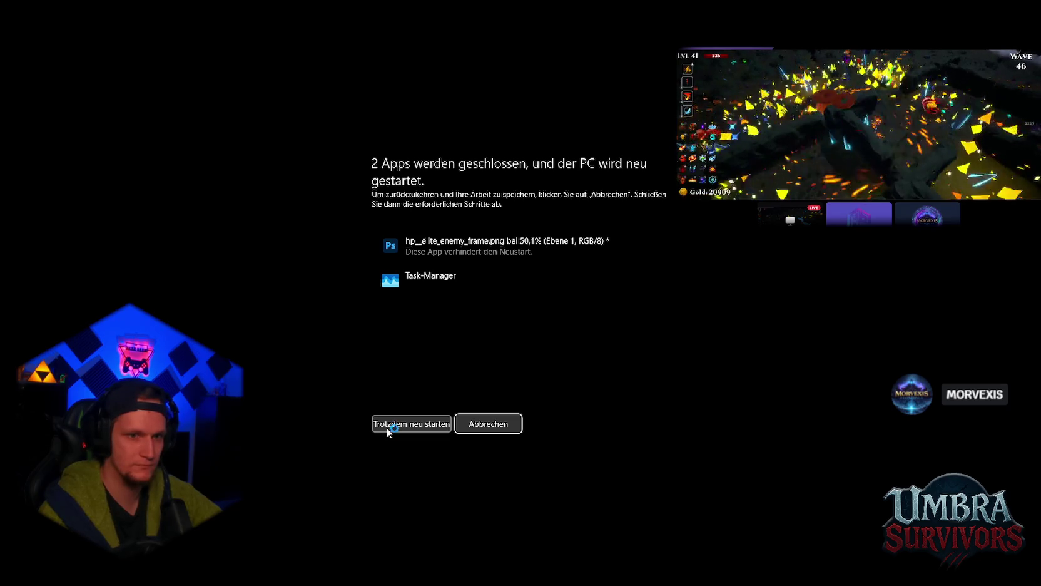
left_click(389, 425)
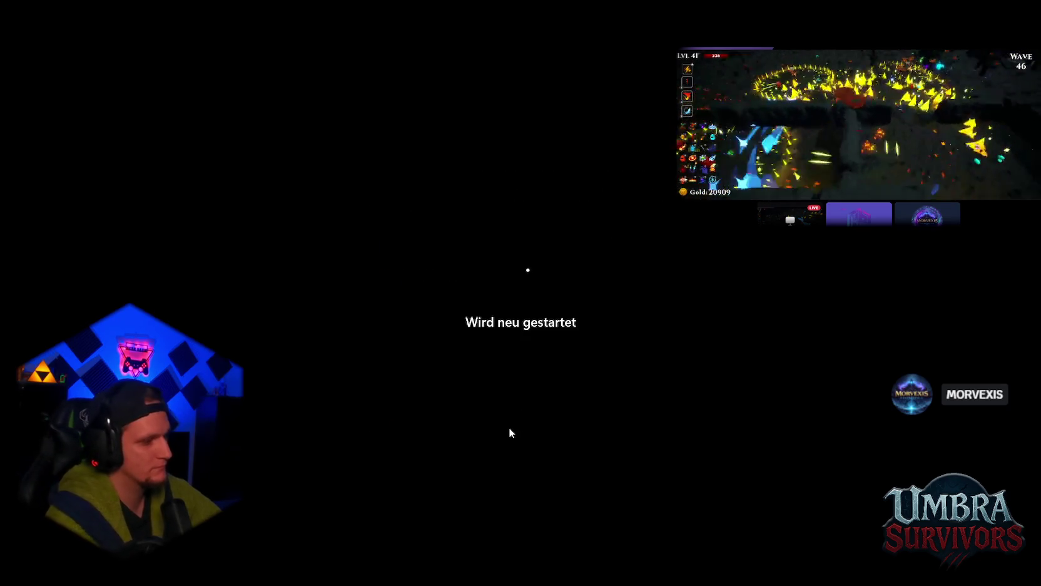